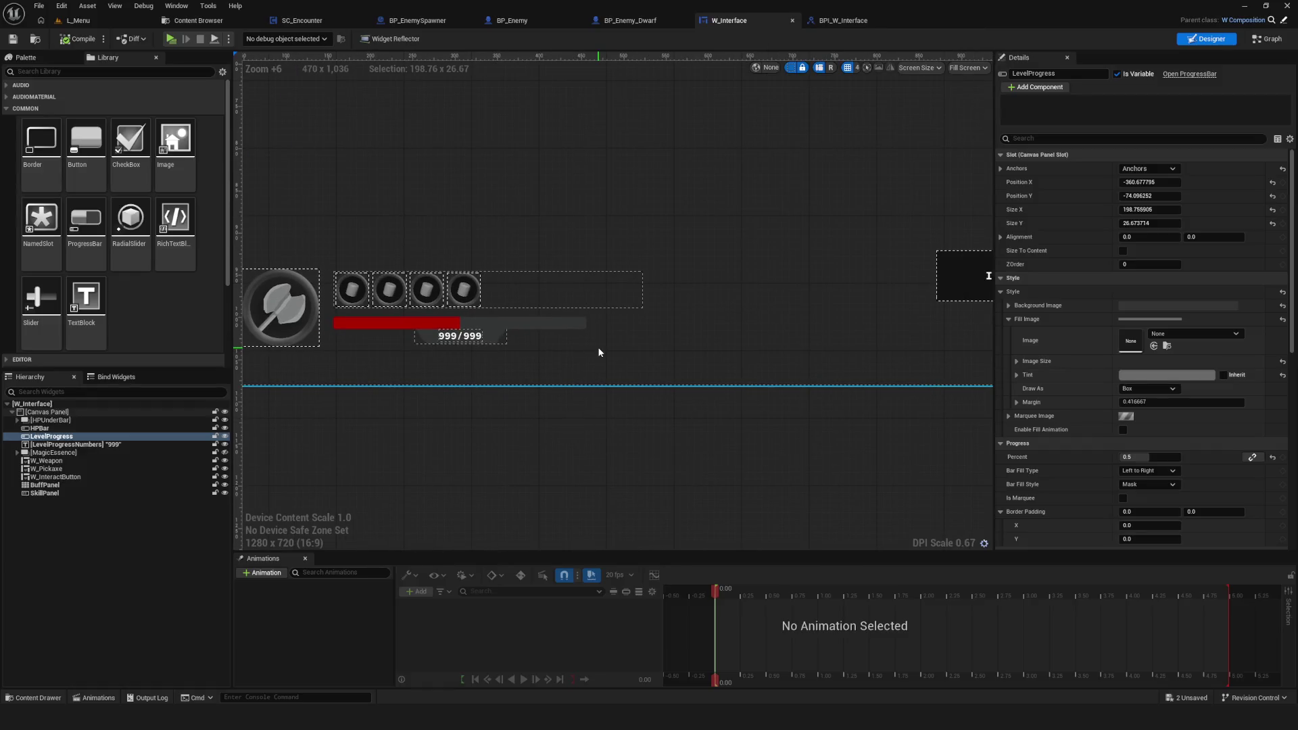
Step: Inspect the HP bar's 999/999 number texts and the Horizontal Box that holds them
{"action": "left_click_drag", "start_coordinate": [737, 350], "coordinate": [470, 339]}
{"action": "scroll", "coordinate": [605, 330], "scroll_direction": "down", "scroll_amount": 9}
{"action": "scroll", "coordinate": [618, 383], "scroll_direction": "up", "scroll_amount": 15}
{"action": "mouse_move", "coordinate": [664, 332]}
{"action": "left_mouse_down"}
{"action": "mouse_move", "coordinate": [722, 354]}
{"action": "mouse_move", "coordinate": [1084, 334]}
{"action": "left_mouse_up"}
{"action": "scroll", "coordinate": [580, 255], "scroll_direction": "up", "scroll_amount": 5}
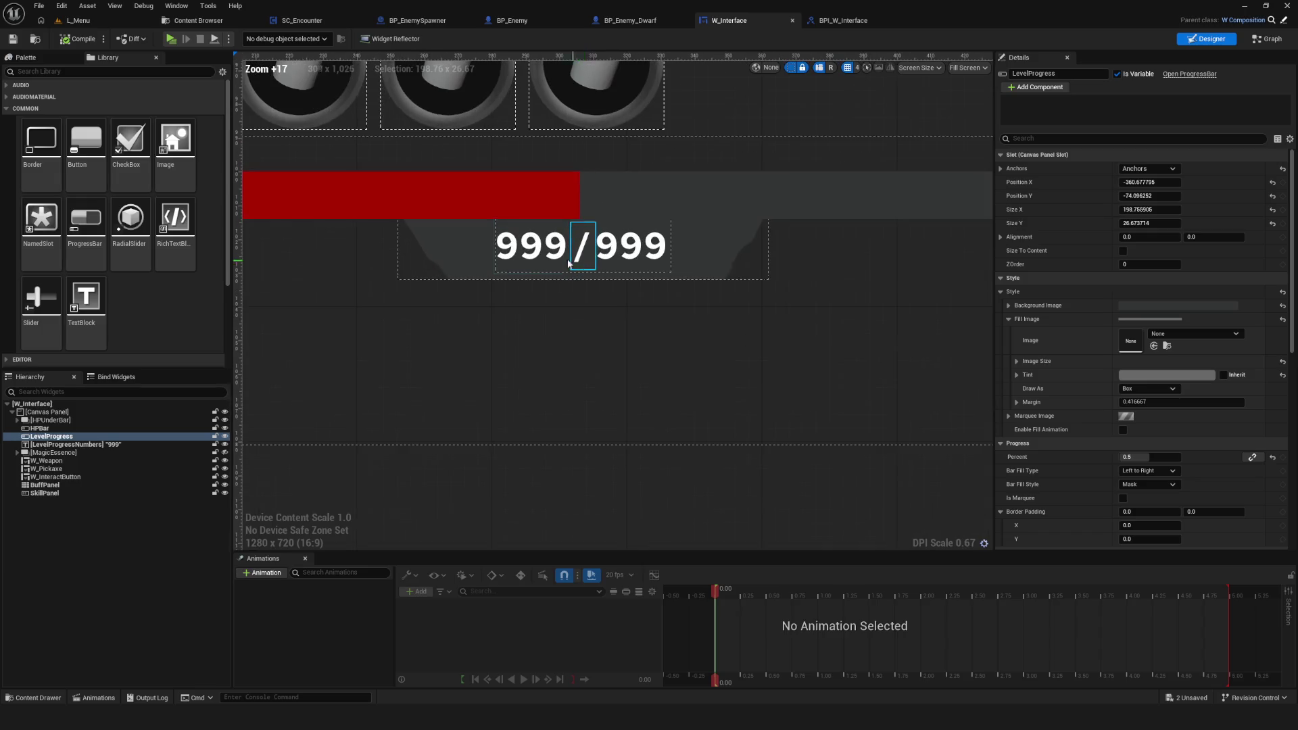
{"action": "left_click", "coordinate": [580, 257]}
{"action": "left_click", "coordinate": [632, 247]}
{"action": "left_click", "coordinate": [119, 436]}
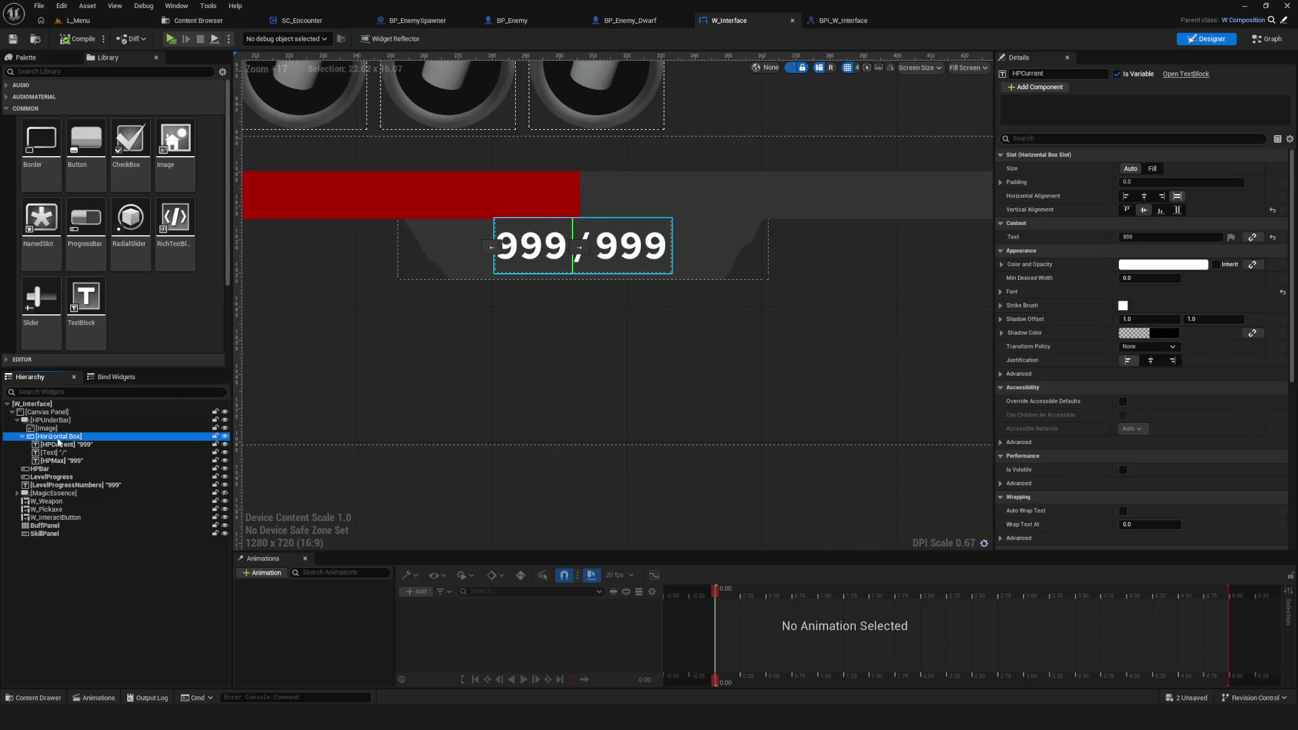
{"action": "left_click", "coordinate": [85, 462], "text": "shift"}
{"action": "scroll", "coordinate": [571, 298], "scroll_direction": "down", "scroll_amount": 8}
{"action": "scroll", "coordinate": [697, 343], "scroll_direction": "up", "scroll_amount": 3}
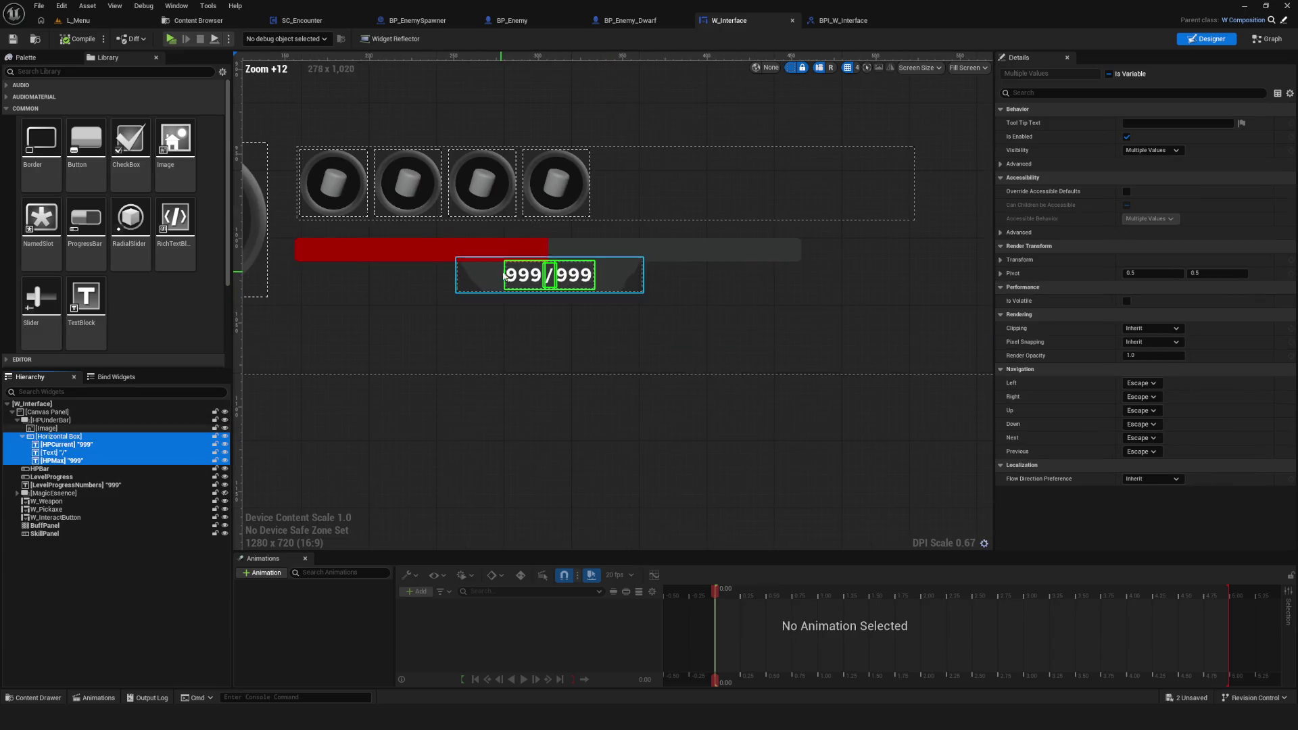
{"action": "mouse_move", "coordinate": [697, 343]}
{"action": "left_mouse_down"}
{"action": "mouse_move", "coordinate": [680, 345]}
{"action": "mouse_move", "coordinate": [777, 351]}
{"action": "mouse_move", "coordinate": [676, 356]}
{"action": "mouse_move", "coordinate": [719, 336]}
{"action": "mouse_move", "coordinate": [584, 309]}
{"action": "mouse_move", "coordinate": [560, 321]}
{"action": "left_mouse_up"}
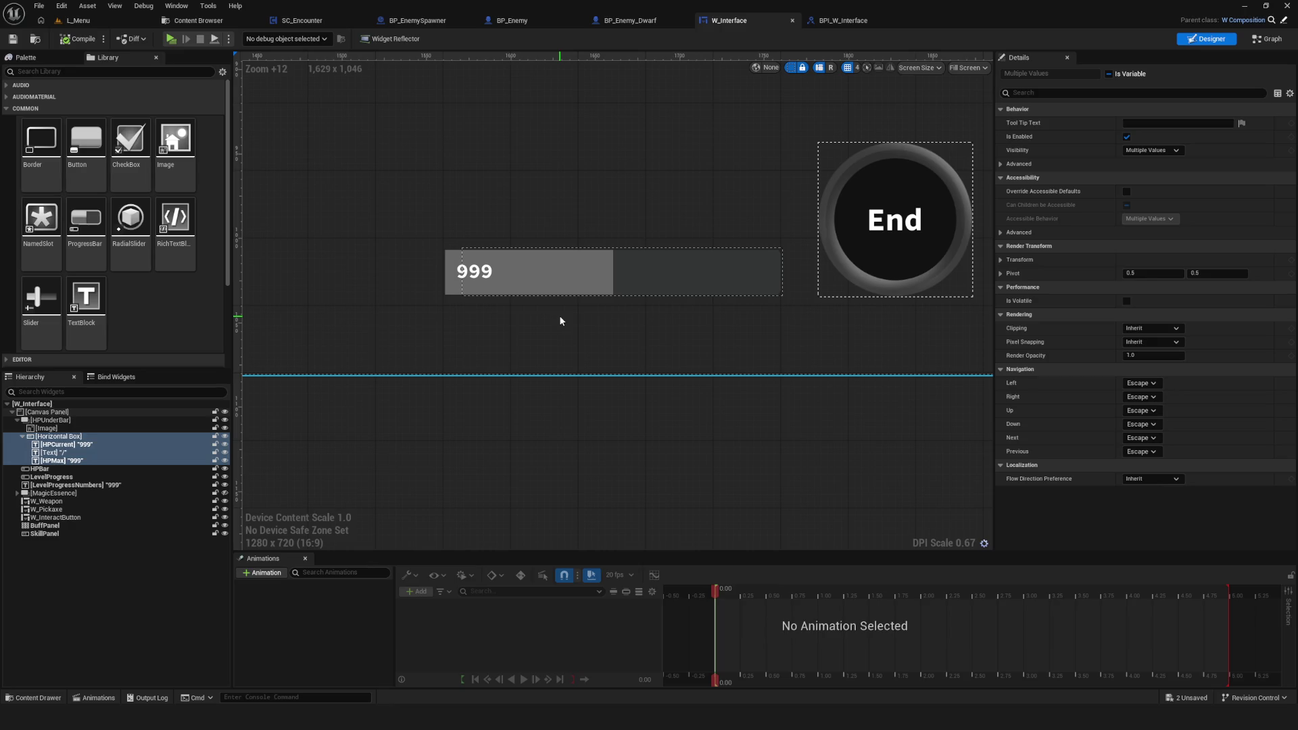
{"action": "mouse_move", "coordinate": [559, 321]}
{"action": "left_mouse_down"}
{"action": "mouse_move", "coordinate": [756, 282]}
{"action": "mouse_move", "coordinate": [583, 293]}
{"action": "mouse_move", "coordinate": [536, 326]}
{"action": "mouse_move", "coordinate": [510, 302]}
{"action": "mouse_move", "coordinate": [558, 322]}
{"action": "left_mouse_up"}
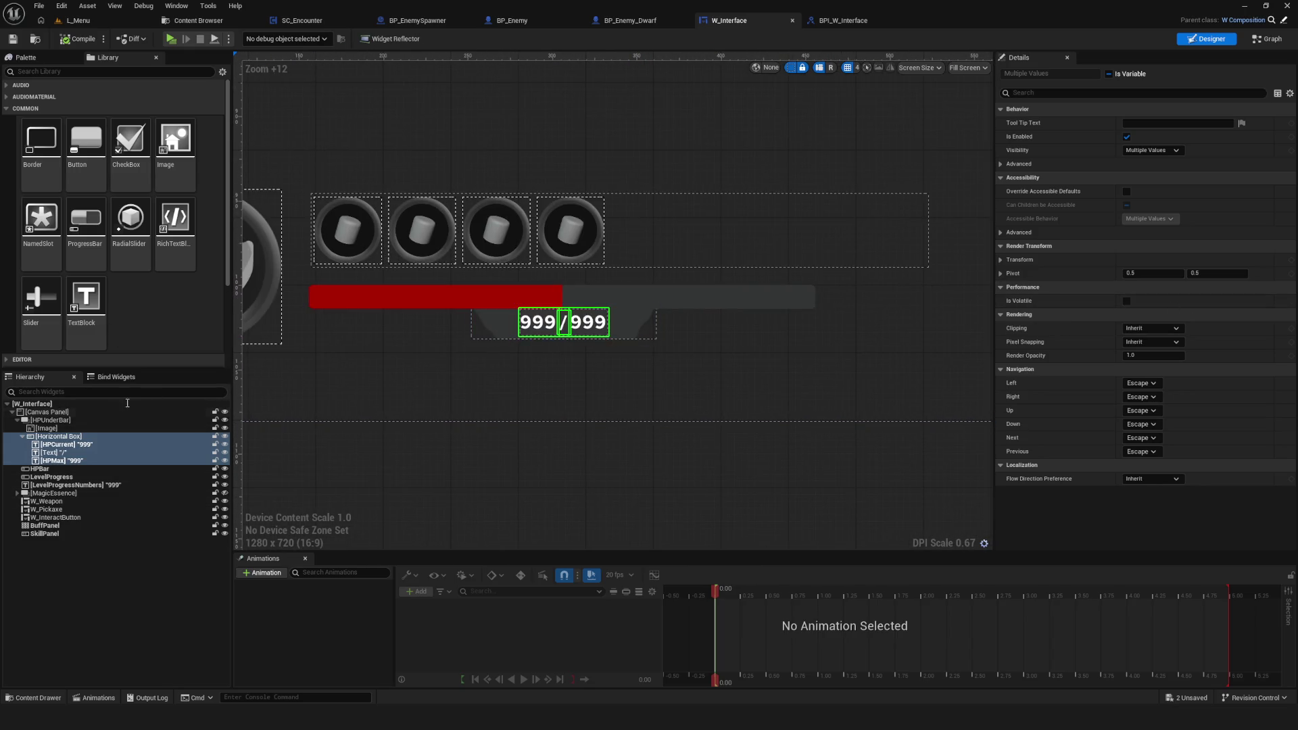
Step: Delete the LevelProgressNumbers text widget and confirm the deletion
{"action": "left_click", "coordinate": [650, 422]}
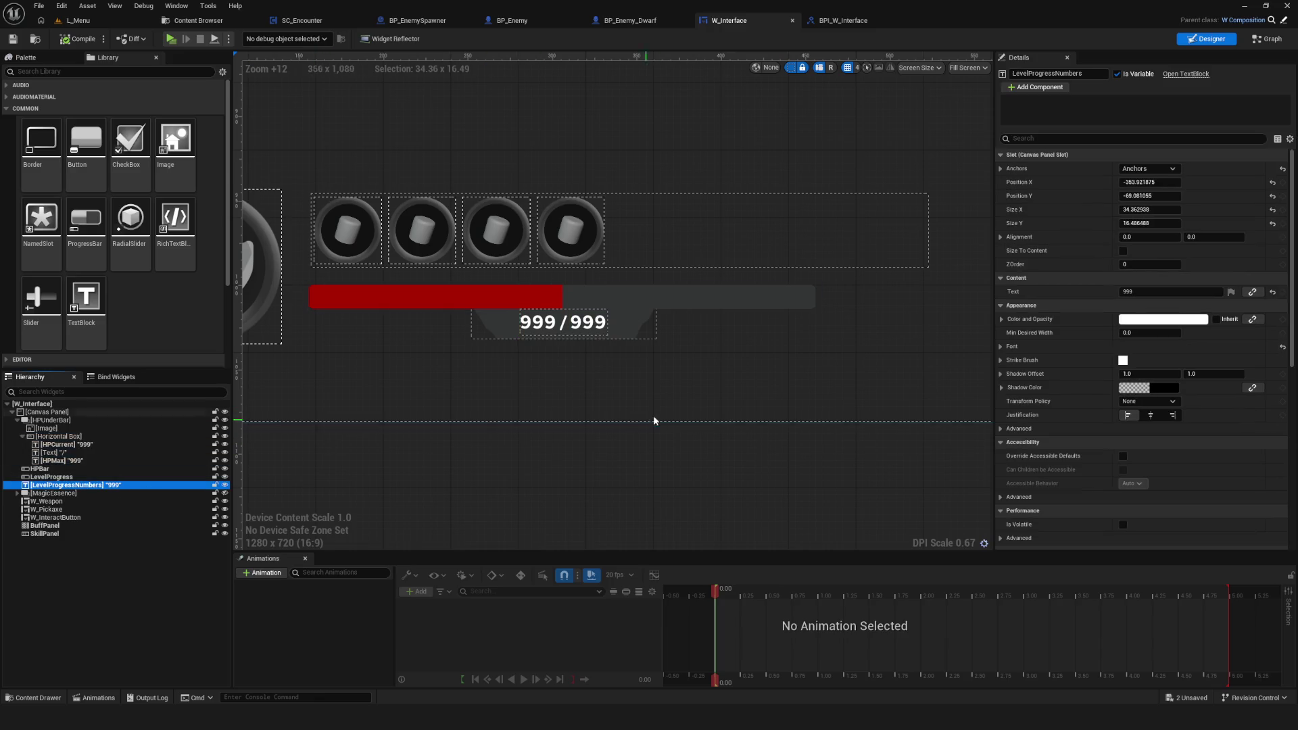
{"action": "key", "text": "Delete"}
{"action": "left_click", "coordinate": [739, 380]}
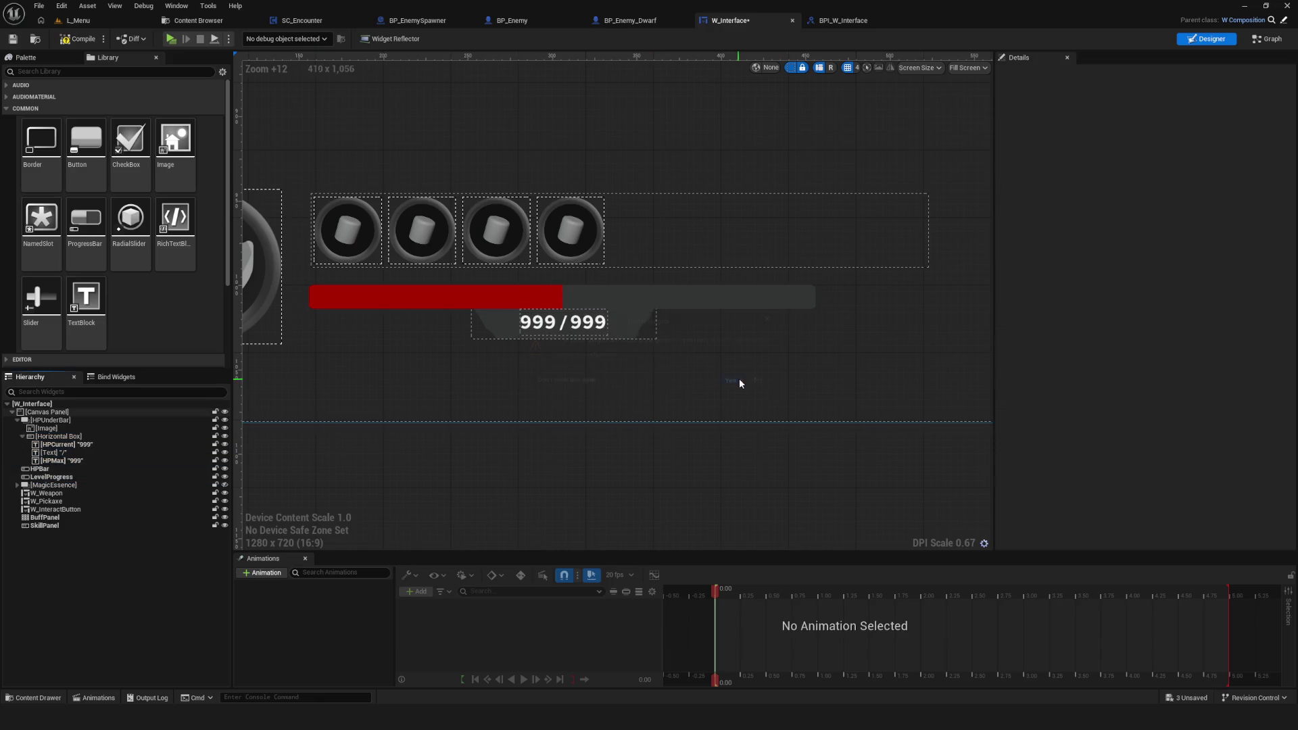
Step: Duplicate the HP number Horizontal Box with Ctrl+D
{"action": "left_click", "coordinate": [60, 437]}
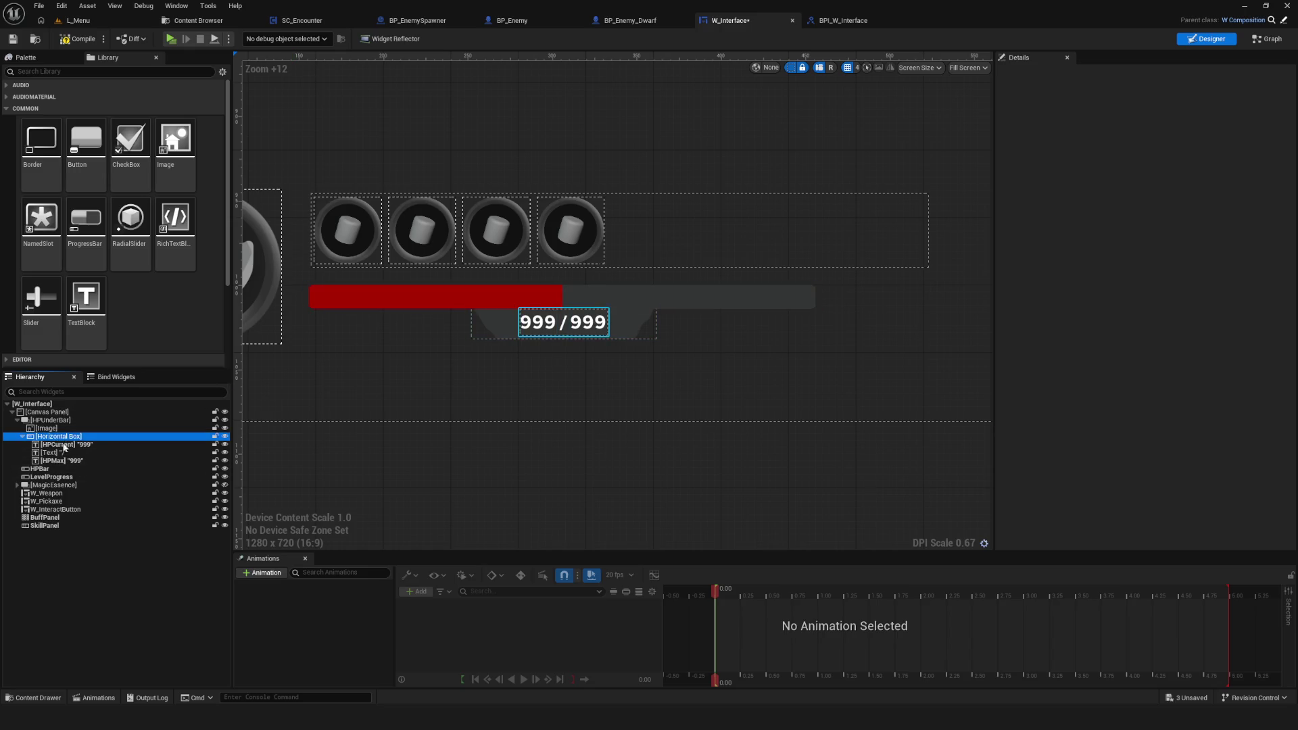
{"action": "left_click", "coordinate": [165, 461], "text": "shift"}
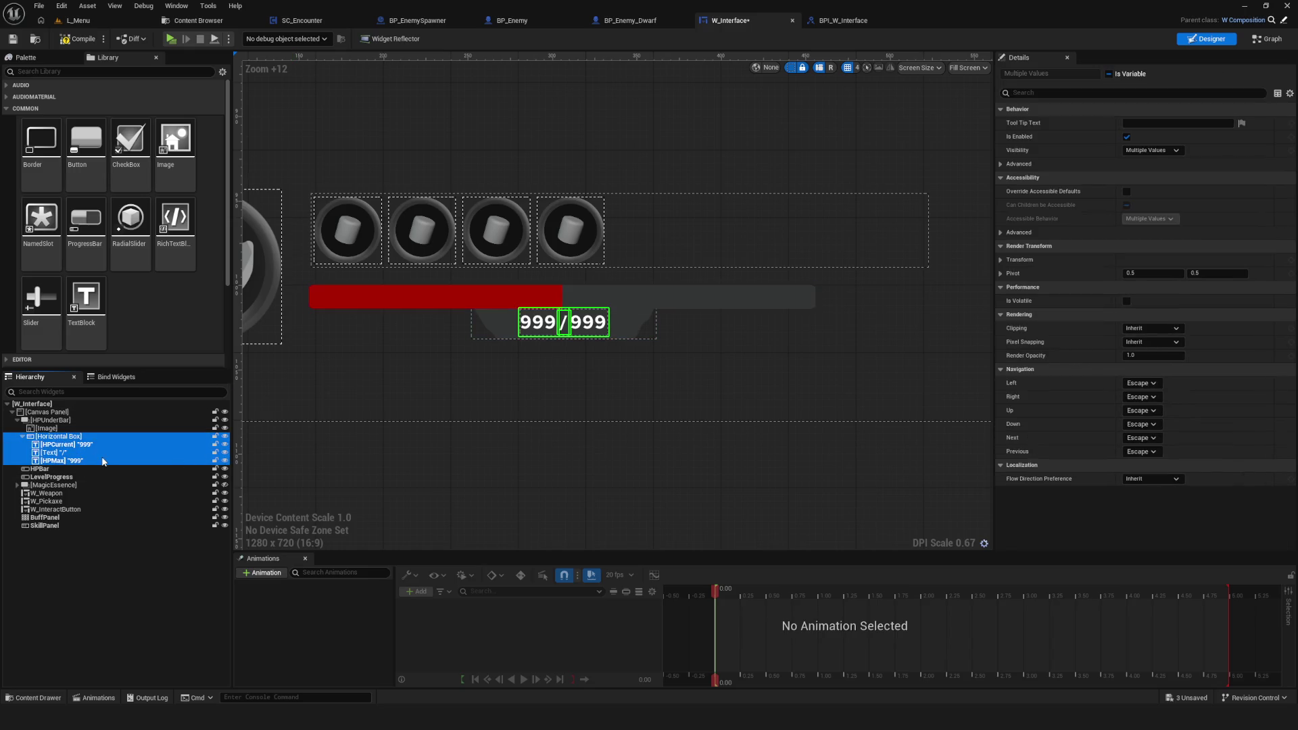
{"action": "left_click", "coordinate": [54, 437]}
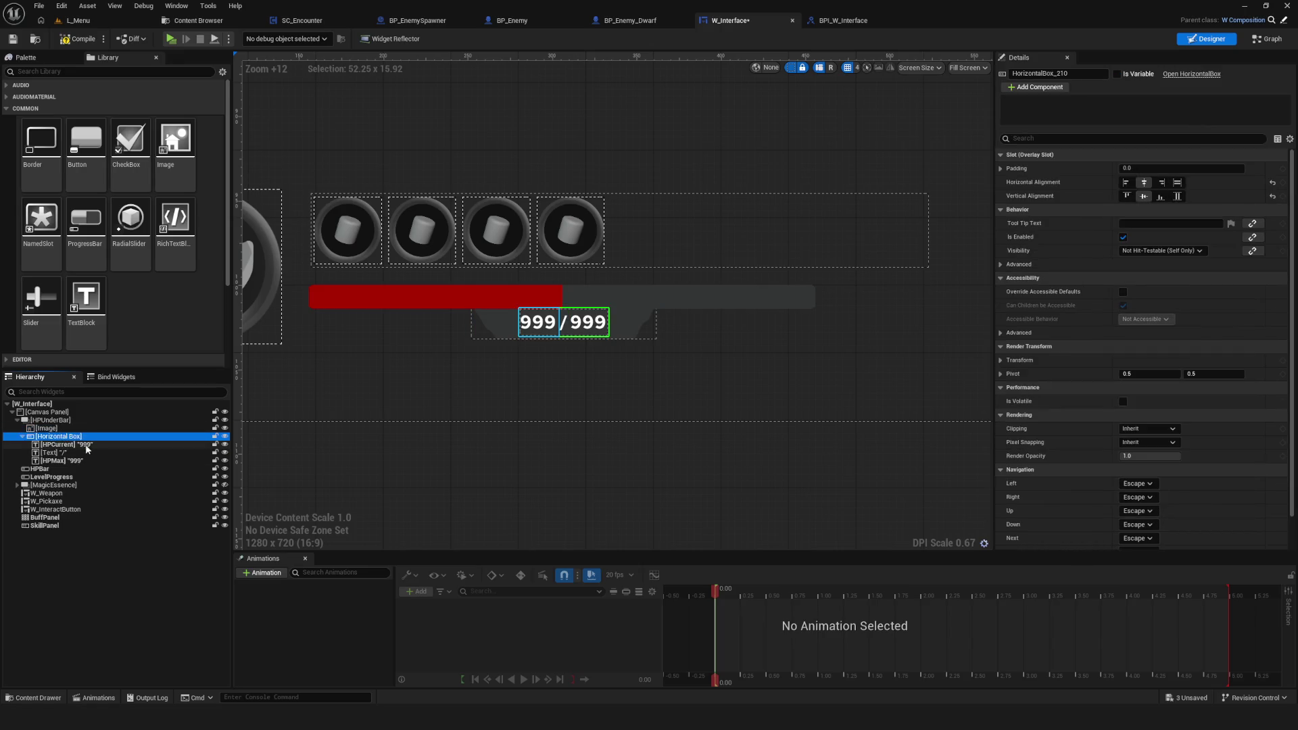
{"action": "key", "text": "ctrl+d"}
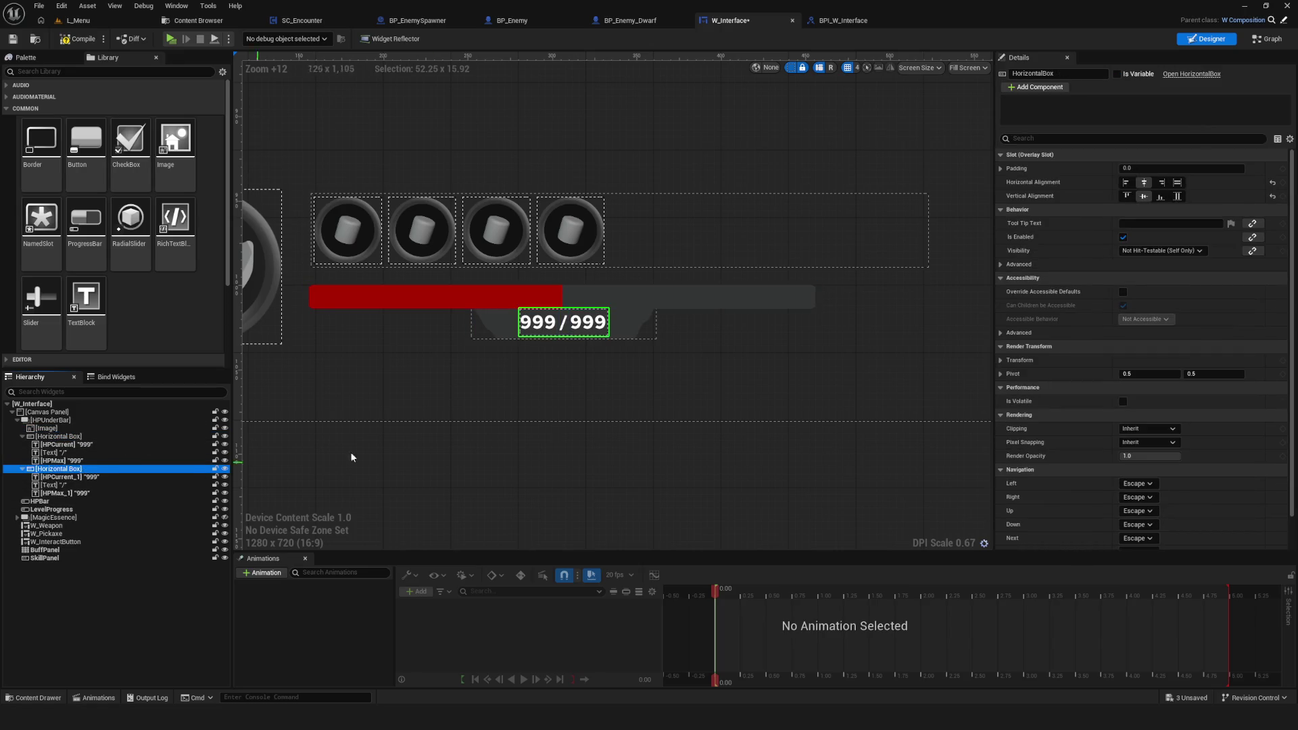
Step: Try dragging the duplicated number box onto the canvas twice, undoing both attempts
{"action": "mouse_move", "coordinate": [61, 461]}
{"action": "left_mouse_down"}
{"action": "mouse_move", "coordinate": [112, 471]}
{"action": "mouse_move", "coordinate": [84, 468]}
{"action": "left_mouse_up"}
{"action": "left_click", "coordinate": [76, 470]}
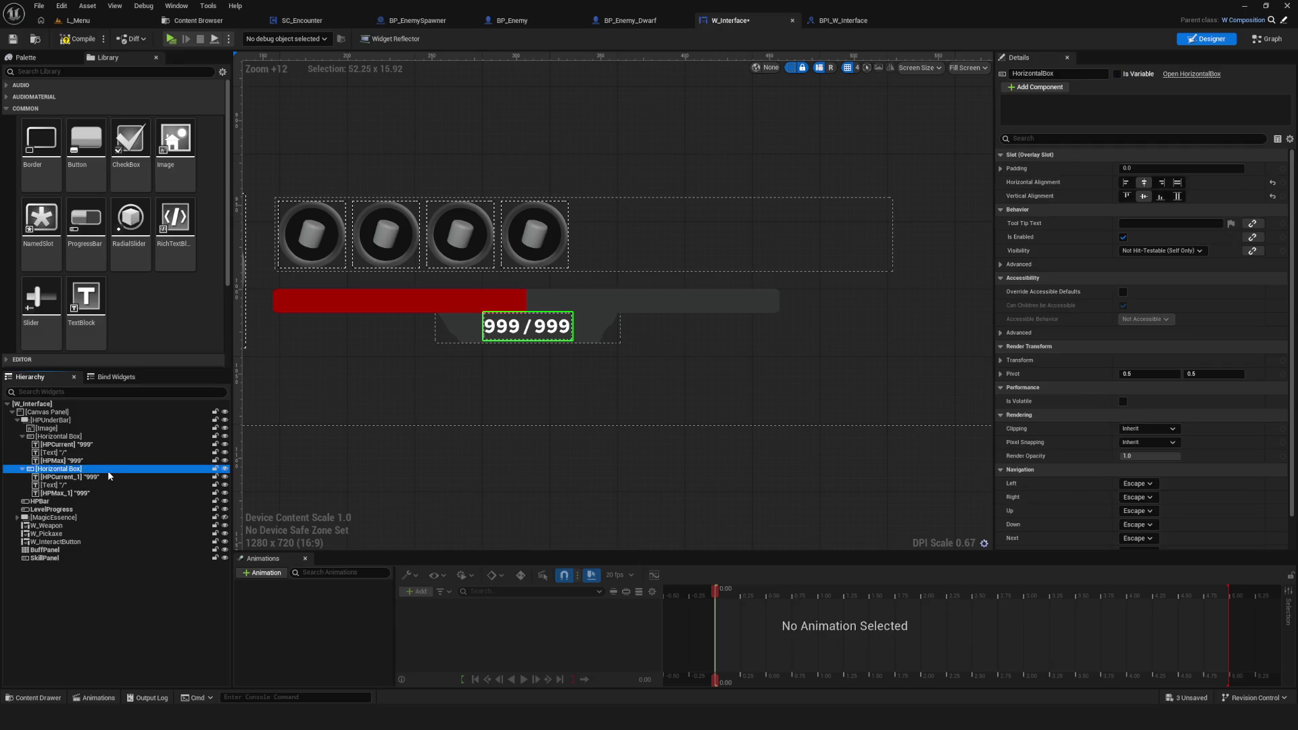
{"action": "scroll", "coordinate": [516, 368], "scroll_direction": "down", "scroll_amount": 15}
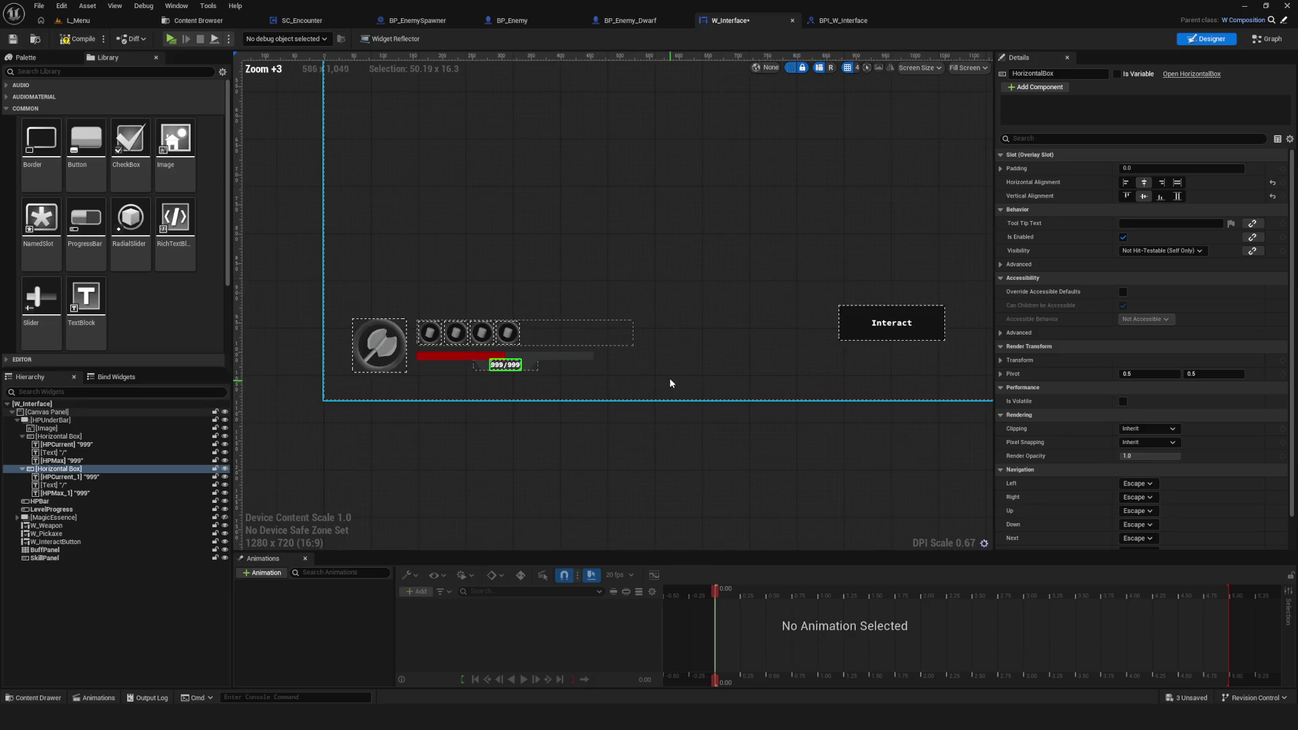
{"action": "scroll", "coordinate": [765, 293], "scroll_direction": "up", "scroll_amount": 4}
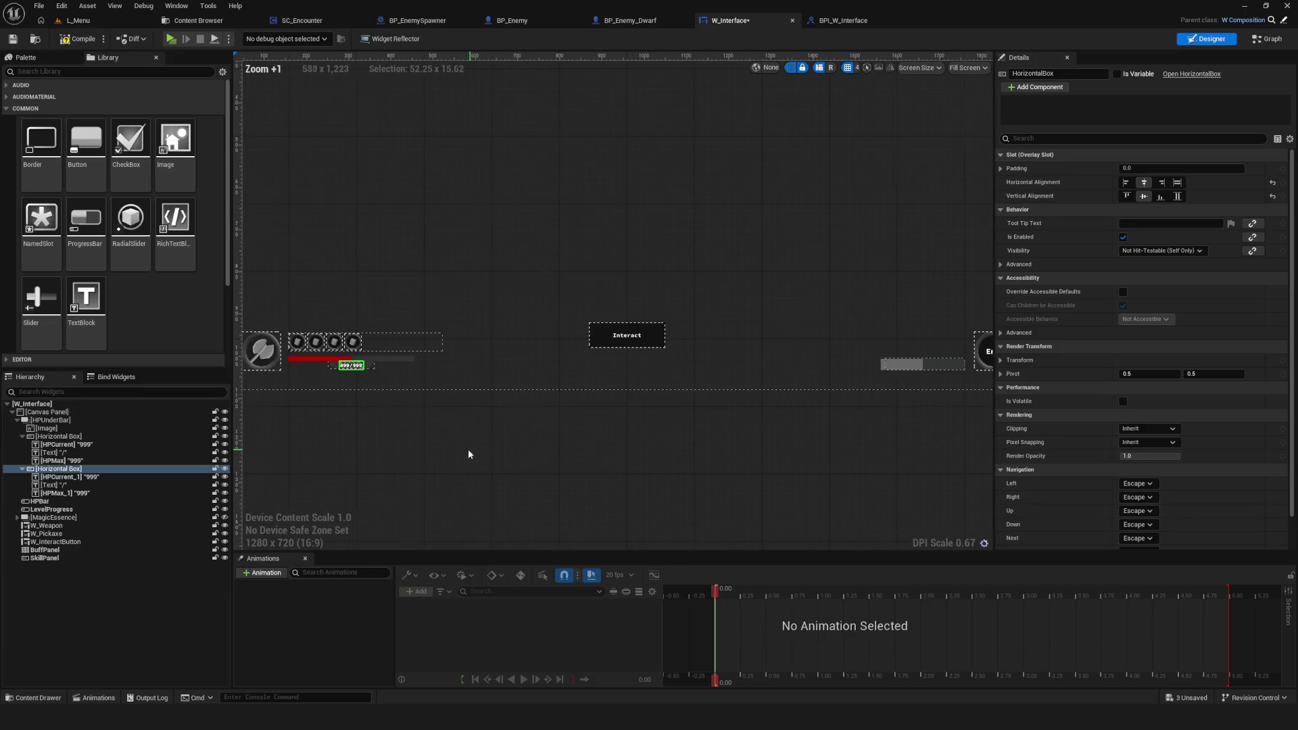
{"action": "left_click", "coordinate": [72, 494], "text": "shift"}
{"action": "scroll", "coordinate": [433, 358], "scroll_direction": "up", "scroll_amount": 2}
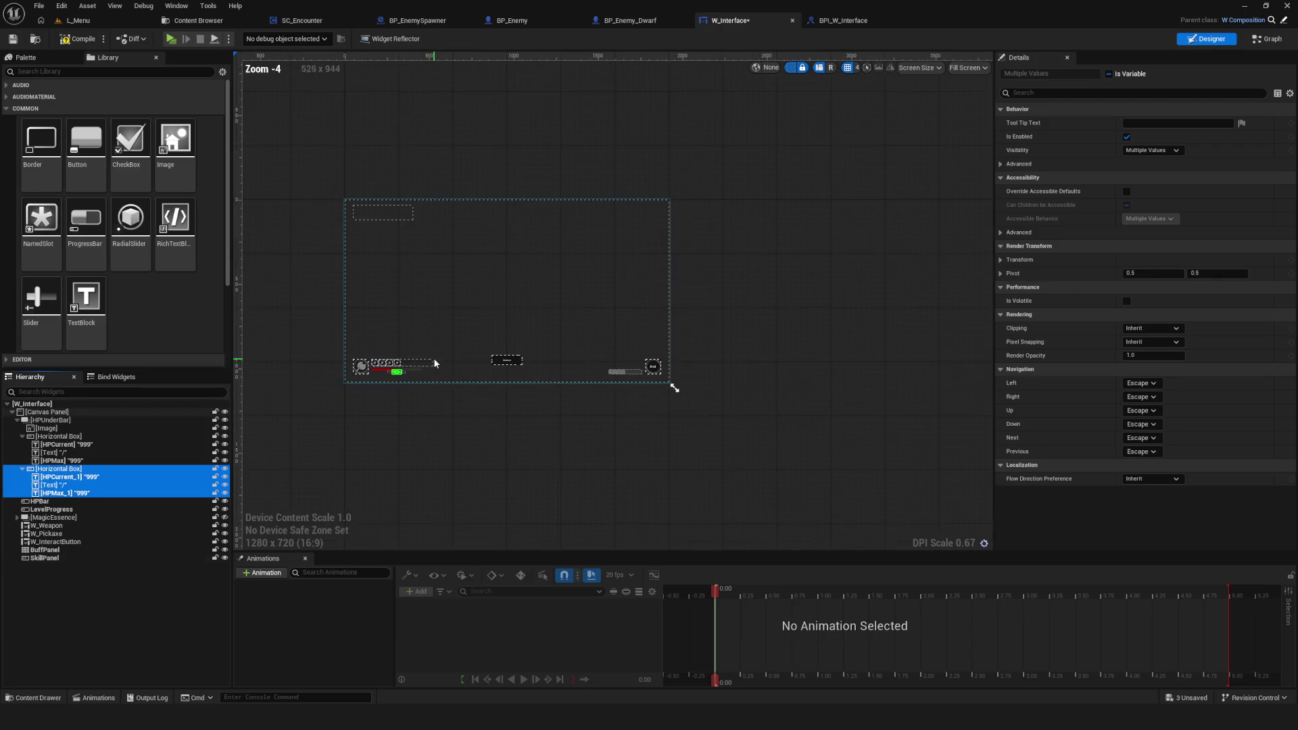
{"action": "scroll", "coordinate": [369, 376], "scroll_direction": "up", "scroll_amount": 15}
{"action": "left_click_drag", "start_coordinate": [425, 332], "coordinate": [592, 297]}
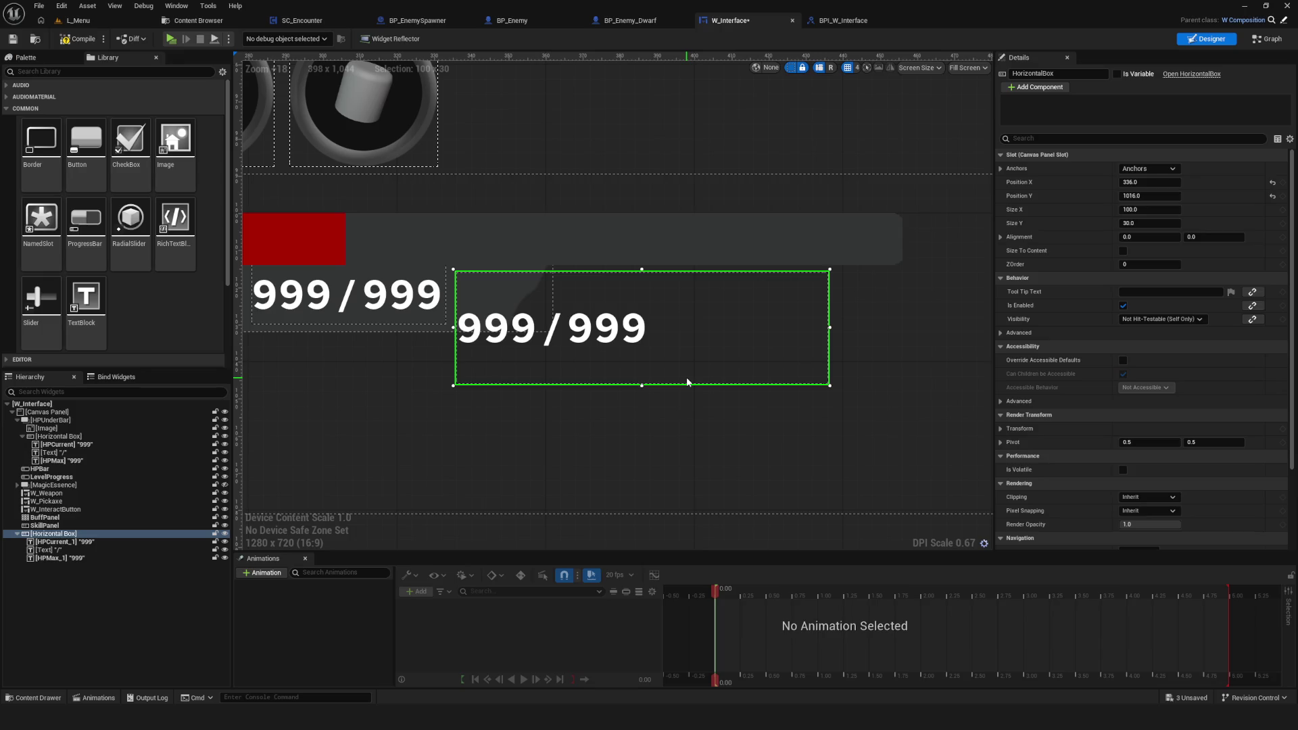
{"action": "key", "text": "ctrl+z"}
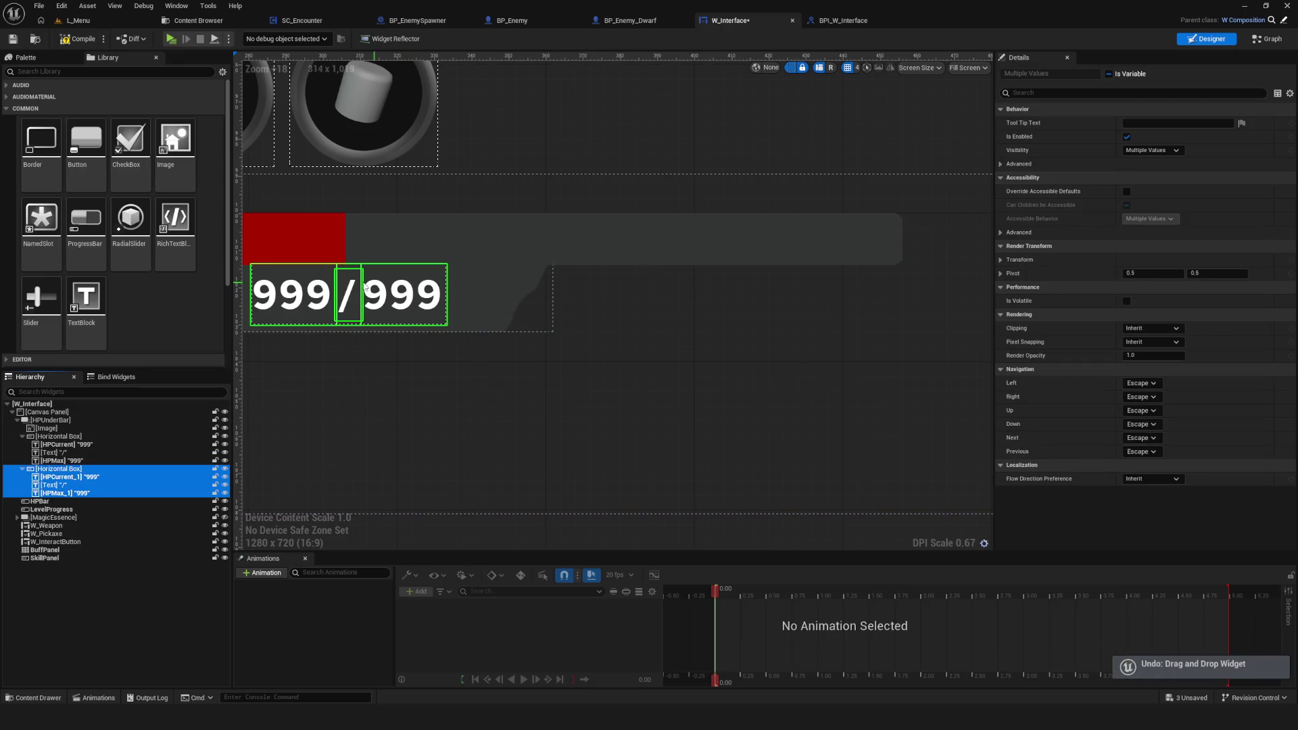
{"action": "scroll", "coordinate": [353, 271], "scroll_direction": "down", "scroll_amount": 15}
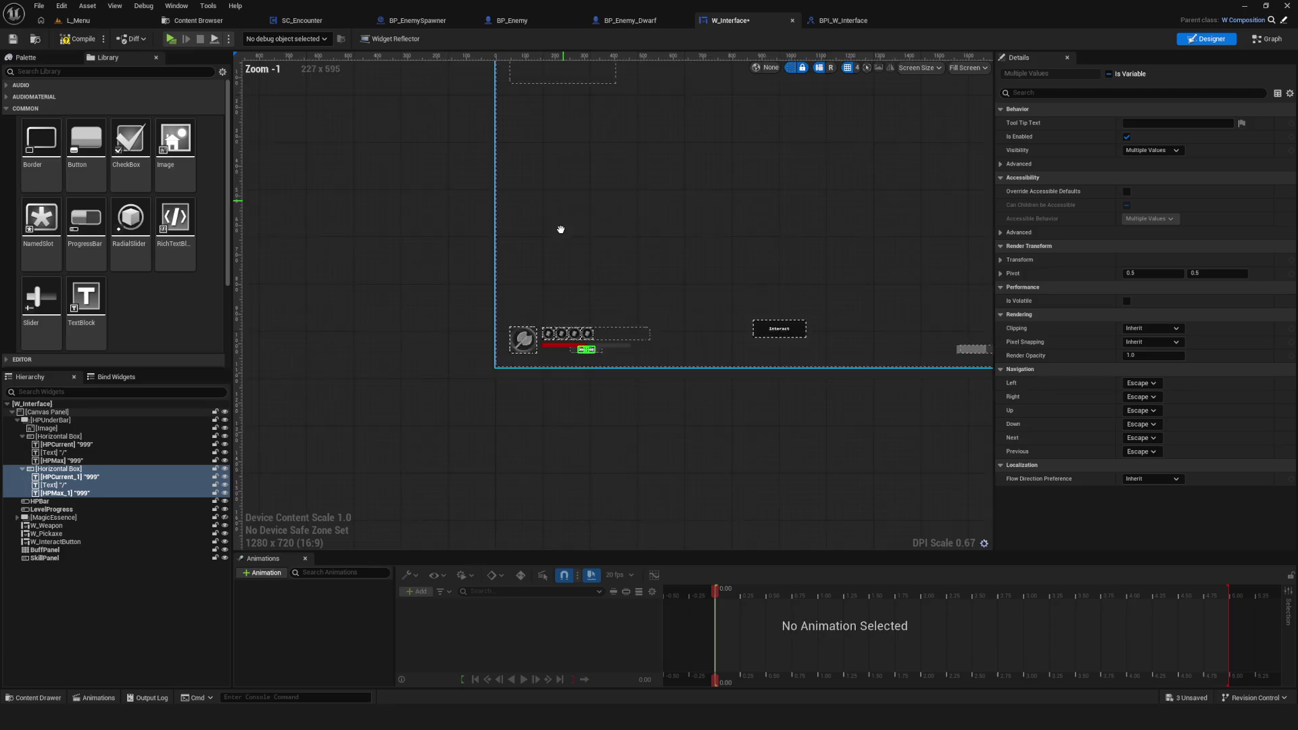
{"action": "scroll", "coordinate": [530, 362], "scroll_direction": "up", "scroll_amount": 18}
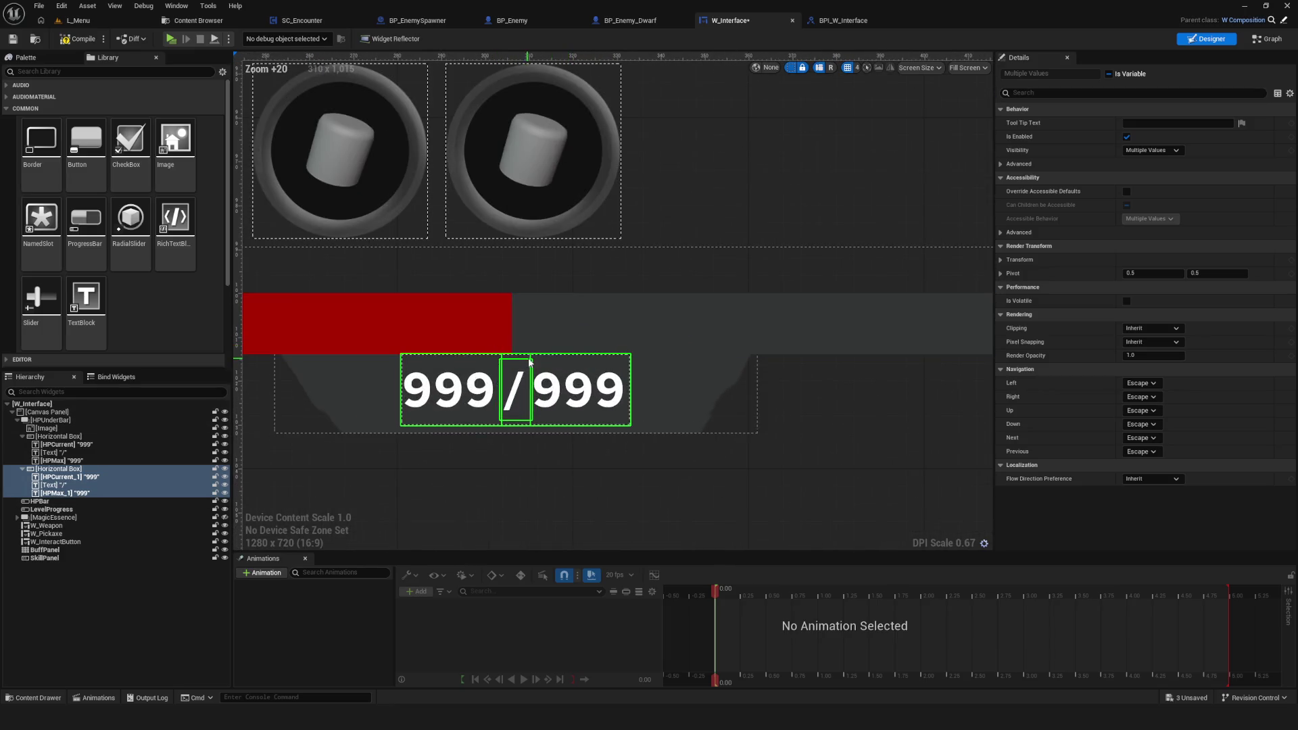
{"action": "mouse_move", "coordinate": [532, 365]}
{"action": "left_mouse_down"}
{"action": "mouse_move", "coordinate": [791, 434]}
{"action": "mouse_move", "coordinate": [841, 476]}
{"action": "left_mouse_up"}
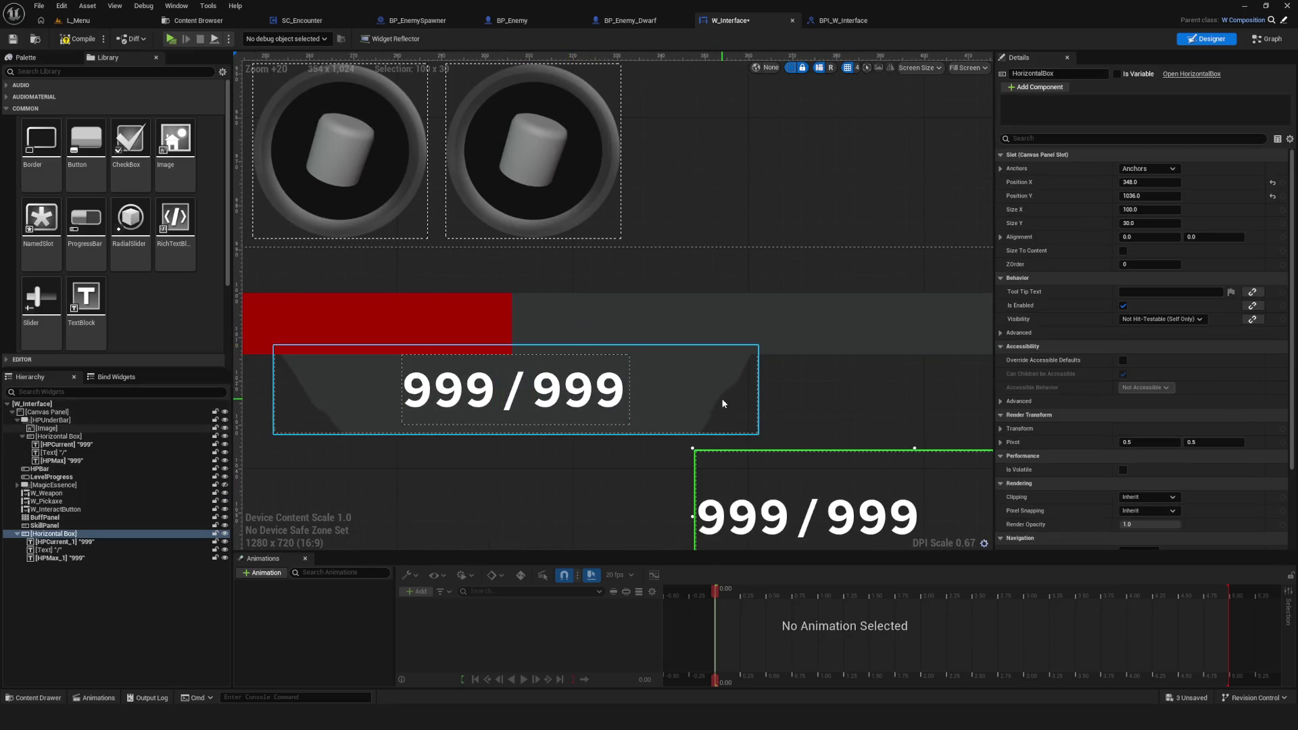
{"action": "key", "text": "ctrl+z"}
{"action": "scroll", "coordinate": [548, 383], "scroll_direction": "down", "scroll_amount": 15}
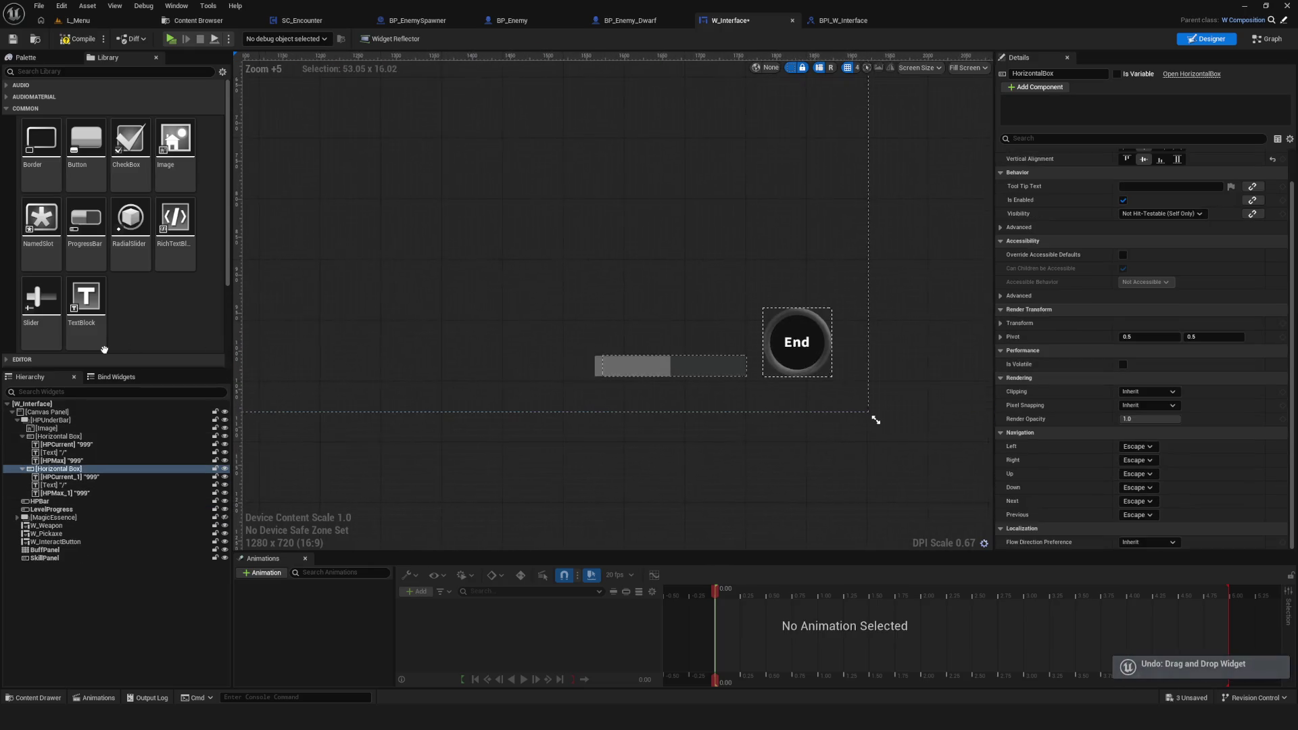
{"action": "scroll", "coordinate": [539, 380], "scroll_direction": "up", "scroll_amount": 4}
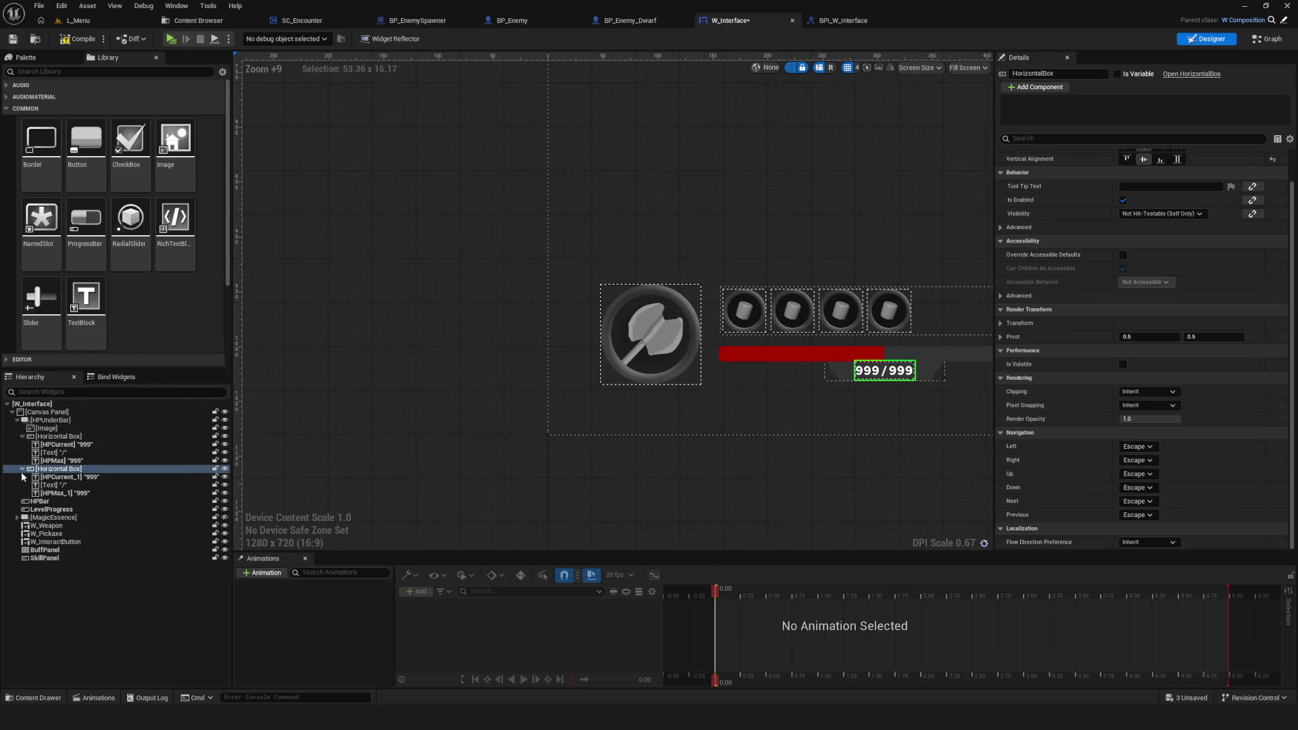
Step: Lock the original HP number box, then drag the copy's HPMax_1 text across the canvas
{"action": "left_click", "coordinate": [214, 436]}
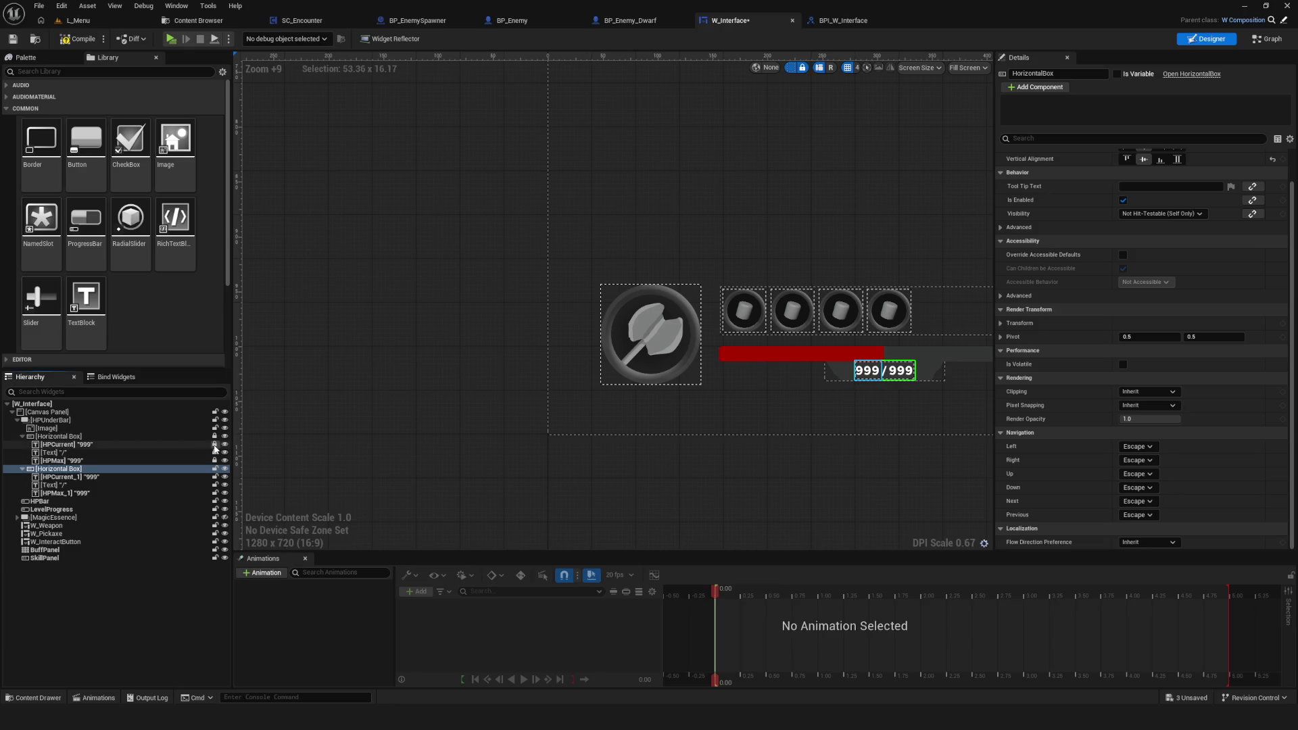
{"action": "left_click", "coordinate": [203, 469]}
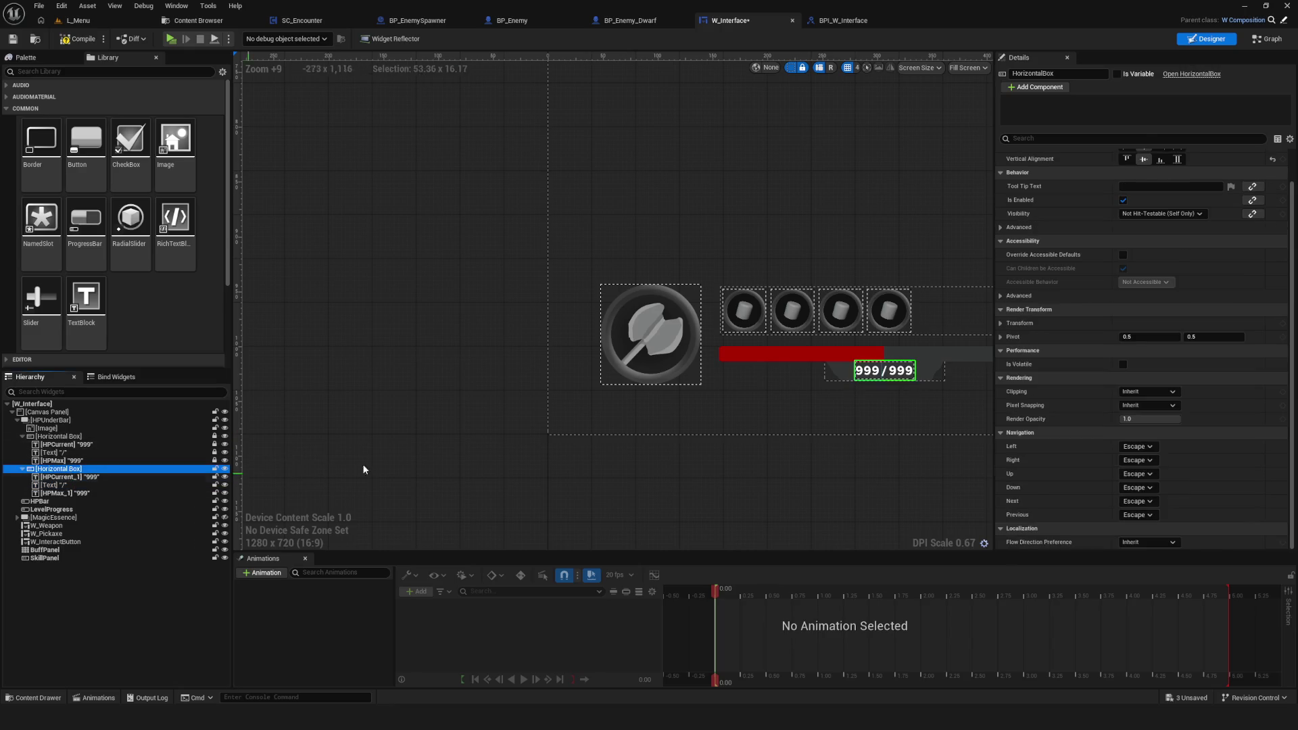
{"action": "scroll", "coordinate": [591, 304], "scroll_direction": "up", "scroll_amount": 11}
{"action": "left_click_drag", "start_coordinate": [538, 327], "coordinate": [576, 328]}
{"action": "key", "text": "ctrl+z"}
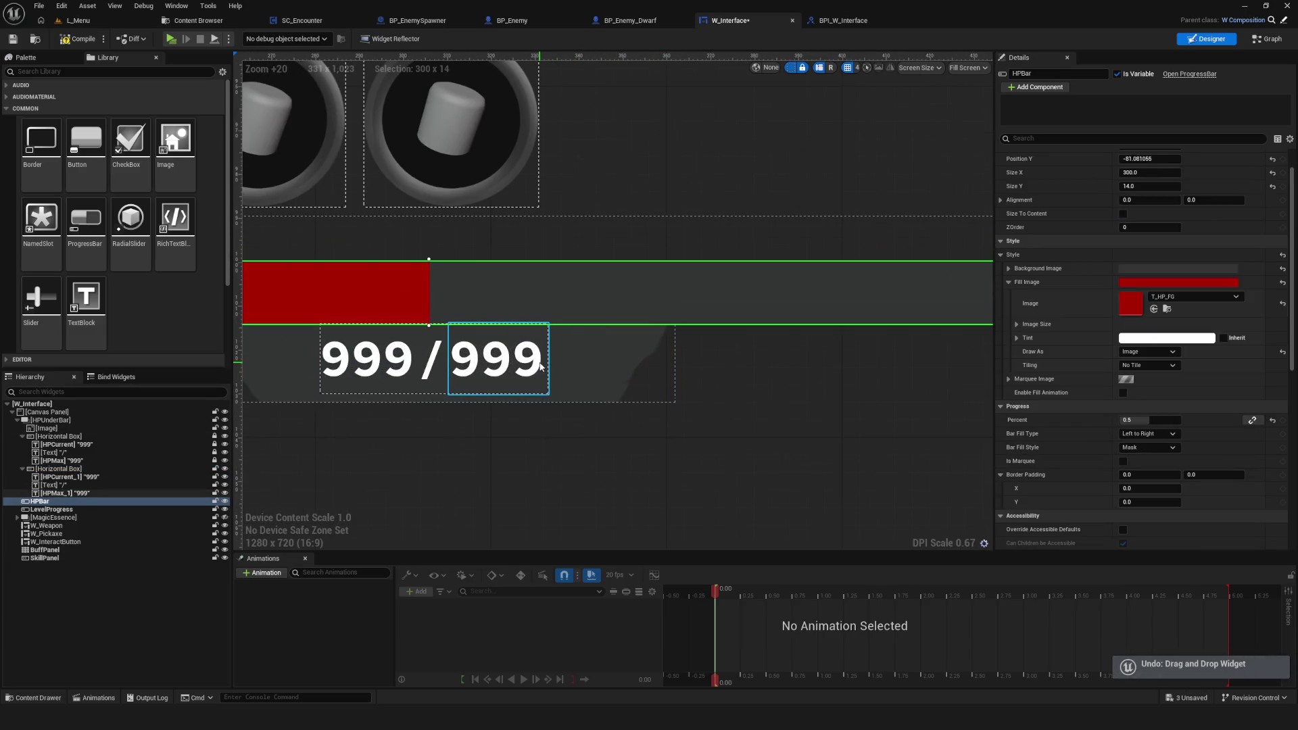
{"action": "left_click", "coordinate": [541, 367]}
{"action": "mouse_move", "coordinate": [515, 376]}
{"action": "left_mouse_down"}
{"action": "mouse_move", "coordinate": [642, 409]}
{"action": "mouse_move", "coordinate": [68, 504]}
{"action": "mouse_move", "coordinate": [66, 472]}
{"action": "left_mouse_up"}
Step: Move the copied 999/999 box onto the canvas right of the HP bar, at X 488, Y 1028
{"action": "left_click", "coordinate": [67, 493], "text": "shift"}
{"action": "scroll", "coordinate": [675, 401], "scroll_direction": "down", "scroll_amount": 8}
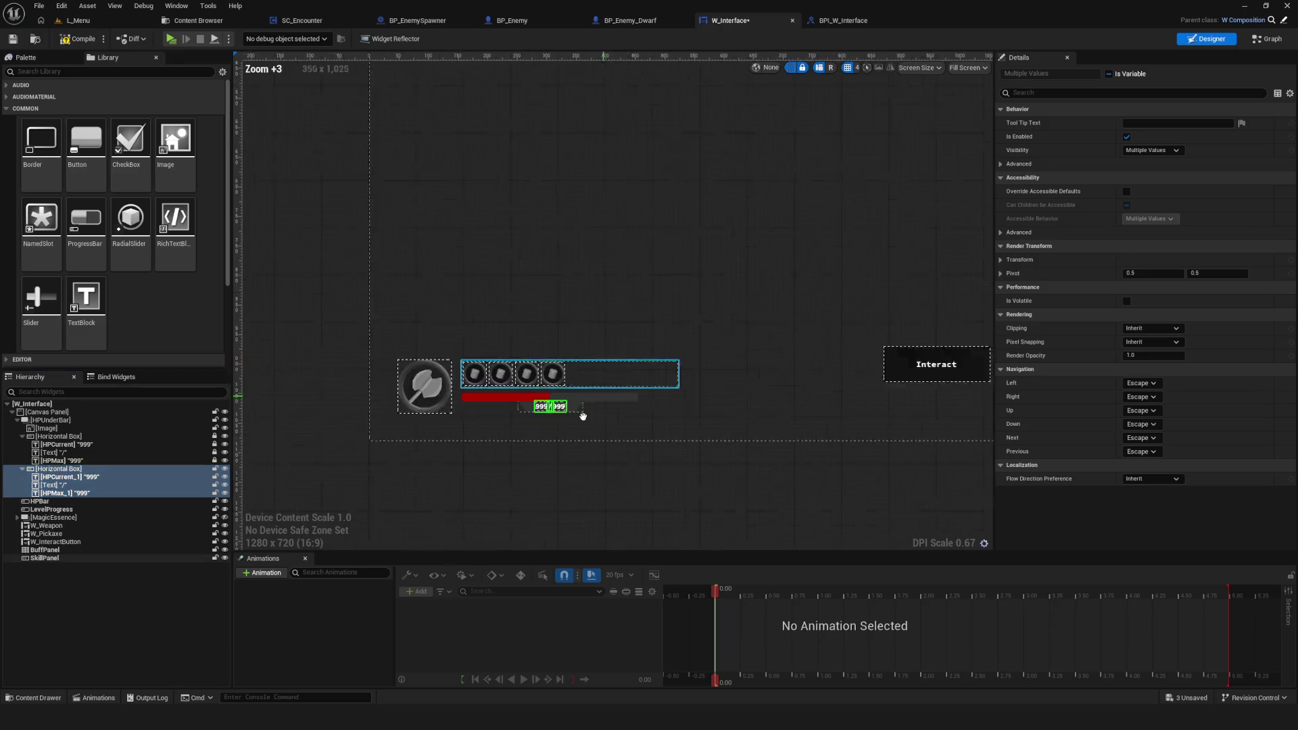
{"action": "scroll", "coordinate": [651, 360], "scroll_direction": "up", "scroll_amount": 6}
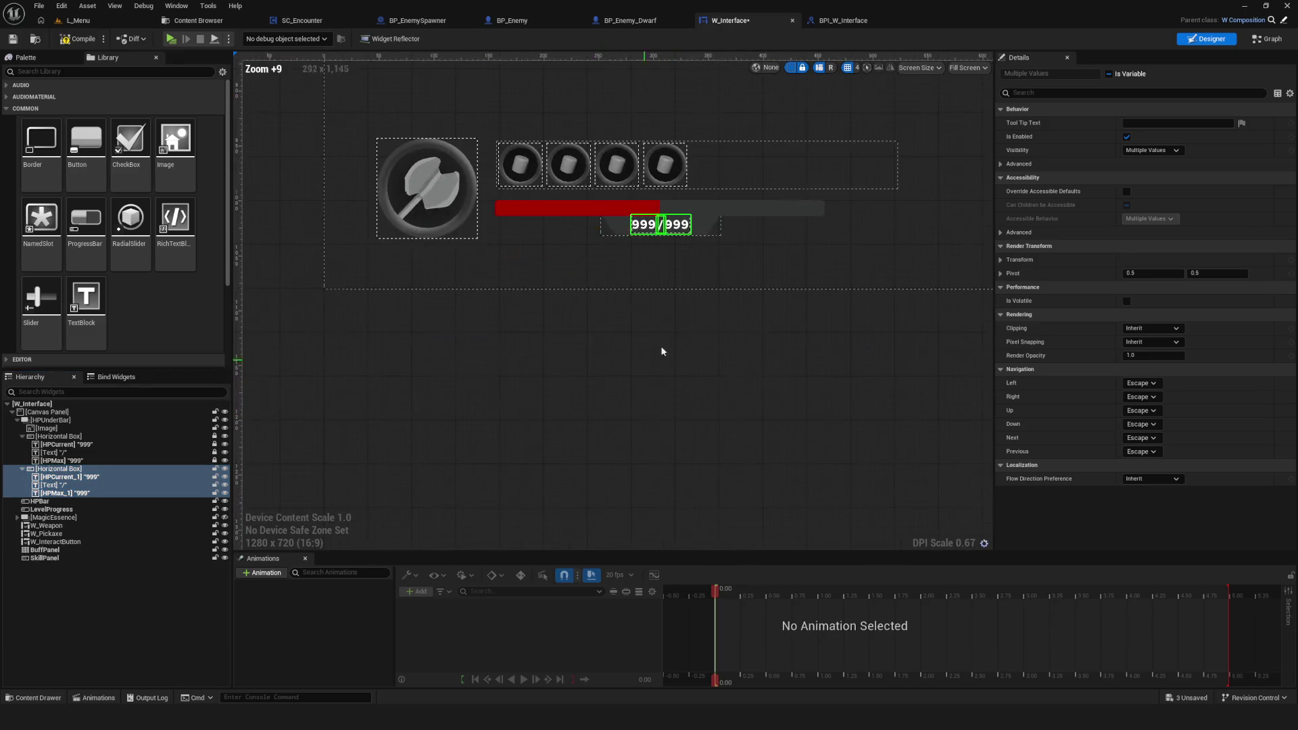
{"action": "scroll", "coordinate": [650, 360], "scroll_direction": "up", "scroll_amount": 5}
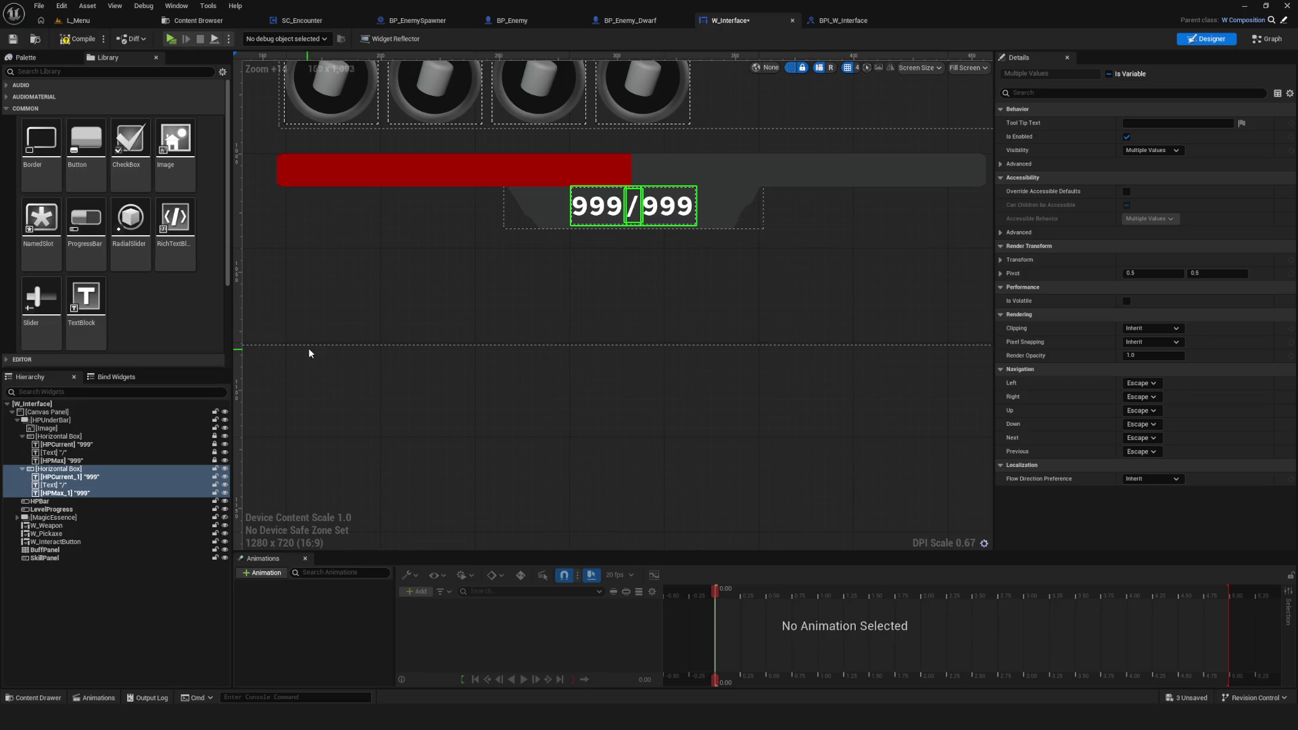
{"action": "scroll", "coordinate": [308, 352], "scroll_direction": "up", "scroll_amount": 5}
{"action": "scroll", "coordinate": [685, 215], "scroll_direction": "up", "scroll_amount": 1}
{"action": "mouse_move", "coordinate": [732, 207]}
{"action": "left_mouse_down"}
{"action": "mouse_move", "coordinate": [736, 327]}
{"action": "mouse_move", "coordinate": [788, 349]}
{"action": "left_mouse_up"}
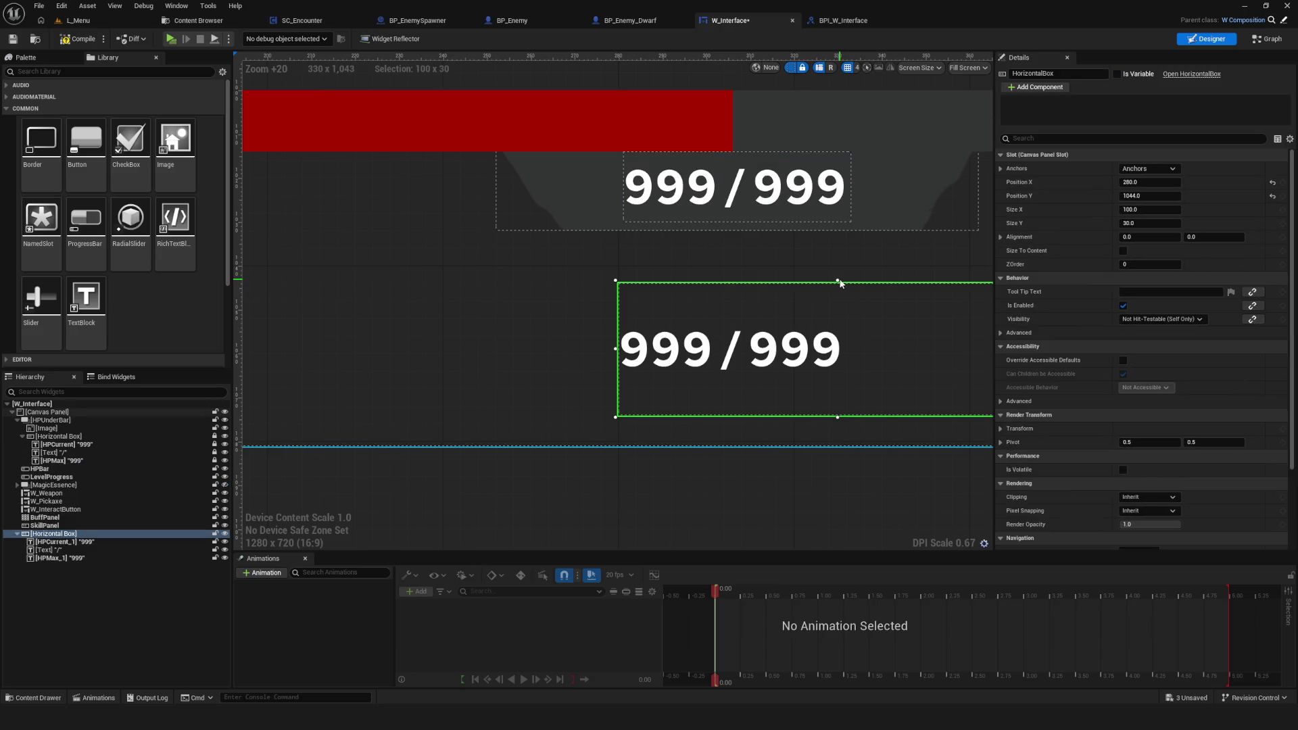
{"action": "scroll", "coordinate": [569, 368], "scroll_direction": "down", "scroll_amount": 7}
{"action": "left_click_drag", "start_coordinate": [569, 368], "coordinate": [989, 331]}
{"action": "mouse_move", "coordinate": [788, 236]}
{"action": "left_mouse_down"}
{"action": "mouse_move", "coordinate": [698, 287]}
{"action": "mouse_move", "coordinate": [748, 285]}
{"action": "left_mouse_up"}
{"action": "scroll", "coordinate": [748, 286], "scroll_direction": "down", "scroll_amount": 10}
{"action": "scroll", "coordinate": [676, 338], "scroll_direction": "up", "scroll_amount": 4}
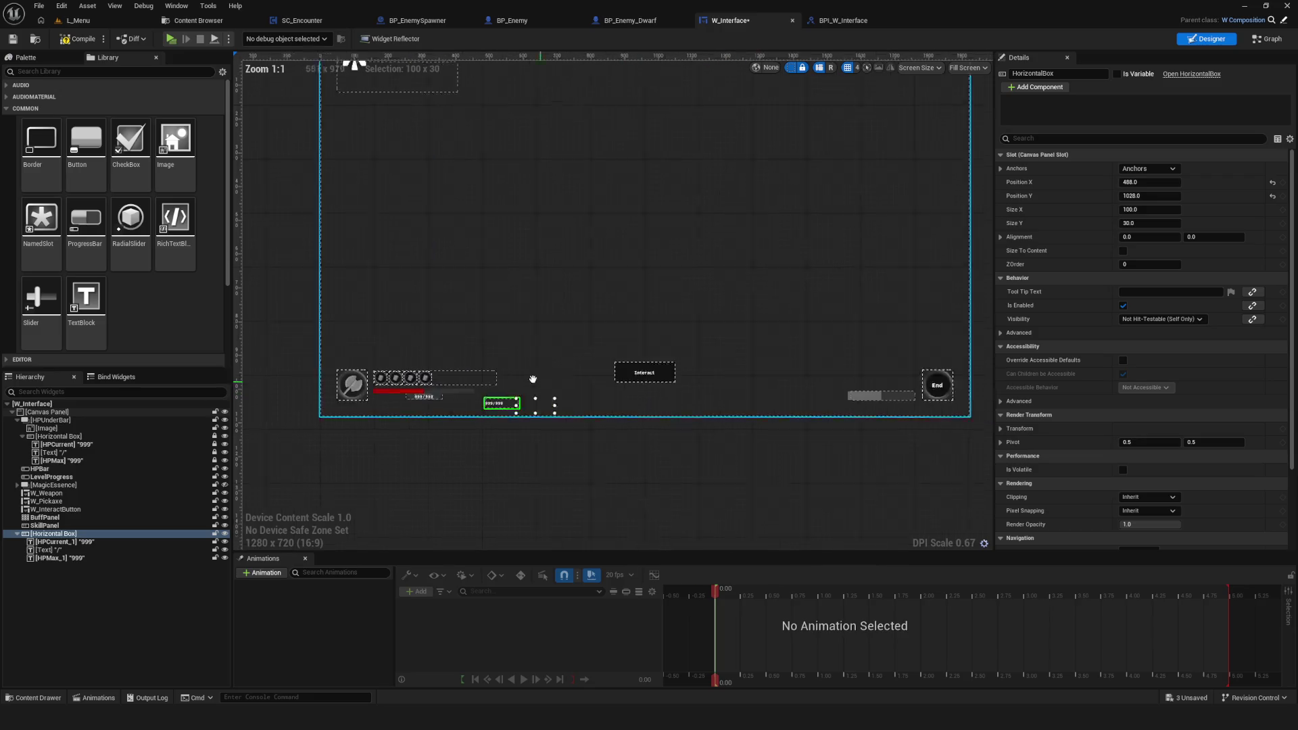
Step: Move the 999/999 box to the bottom right and give it the bottom-right anchor preset
{"action": "left_click_drag", "start_coordinate": [462, 384], "coordinate": [981, 376]}
{"action": "scroll", "coordinate": [359, 345], "scroll_direction": "up", "scroll_amount": 6}
{"action": "mouse_move", "coordinate": [359, 345]}
{"action": "left_mouse_down"}
{"action": "mouse_move", "coordinate": [942, 369]}
{"action": "mouse_move", "coordinate": [874, 364]}
{"action": "left_mouse_up"}
{"action": "scroll", "coordinate": [873, 364], "scroll_direction": "up", "scroll_amount": 6}
{"action": "left_click_drag", "start_coordinate": [670, 354], "coordinate": [658, 354]}
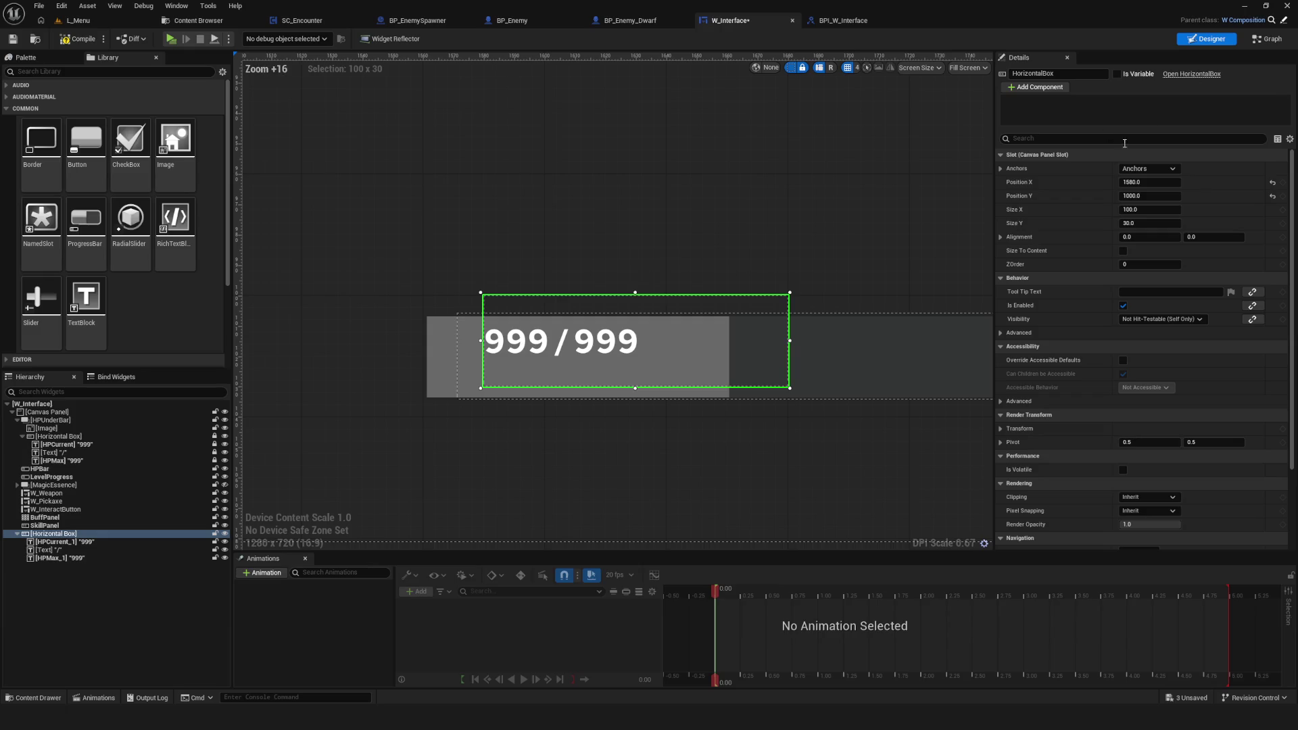
{"action": "left_click", "coordinate": [1148, 169]}
{"action": "left_click", "coordinate": [1209, 264]}
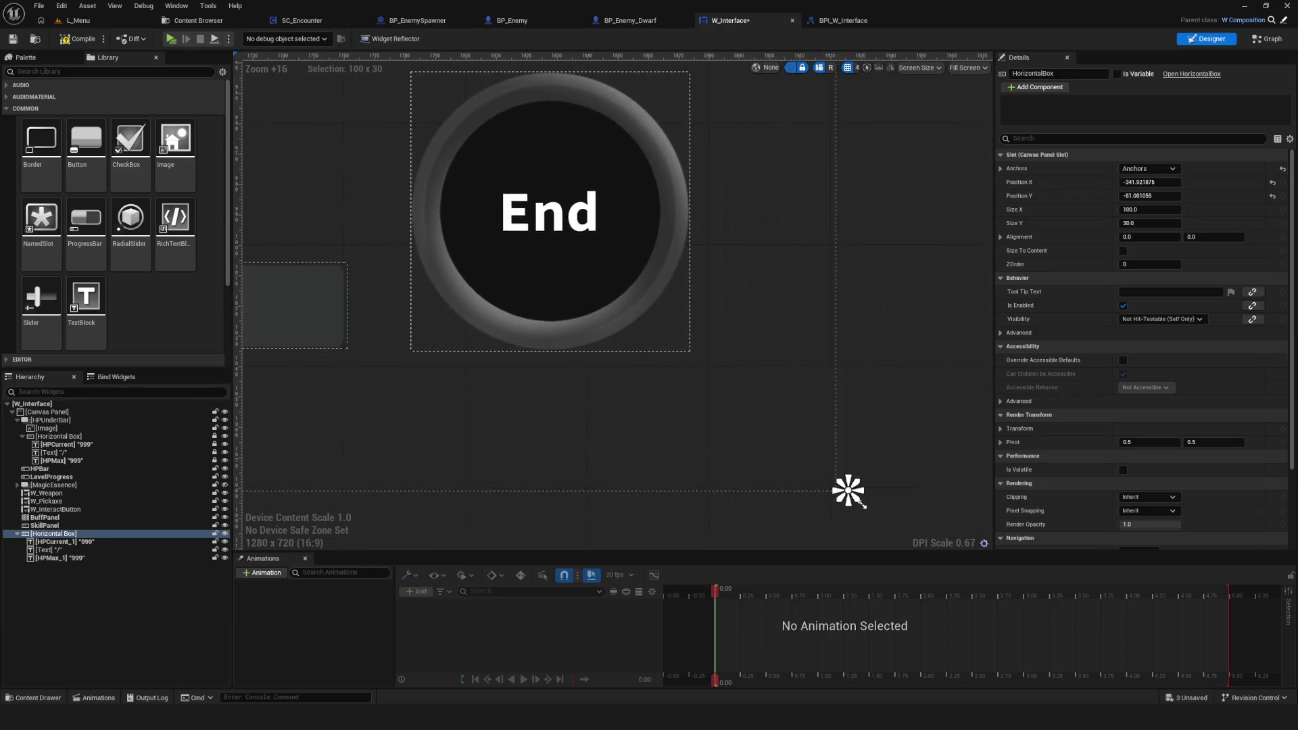
Step: Place the box over the grey level bar and shrink it to about 75×21
{"action": "scroll", "coordinate": [760, 245], "scroll_direction": "up", "scroll_amount": 4}
{"action": "mouse_move", "coordinate": [760, 246]}
{"action": "left_mouse_down"}
{"action": "mouse_move", "coordinate": [655, 278]}
{"action": "mouse_move", "coordinate": [709, 277]}
{"action": "left_mouse_up"}
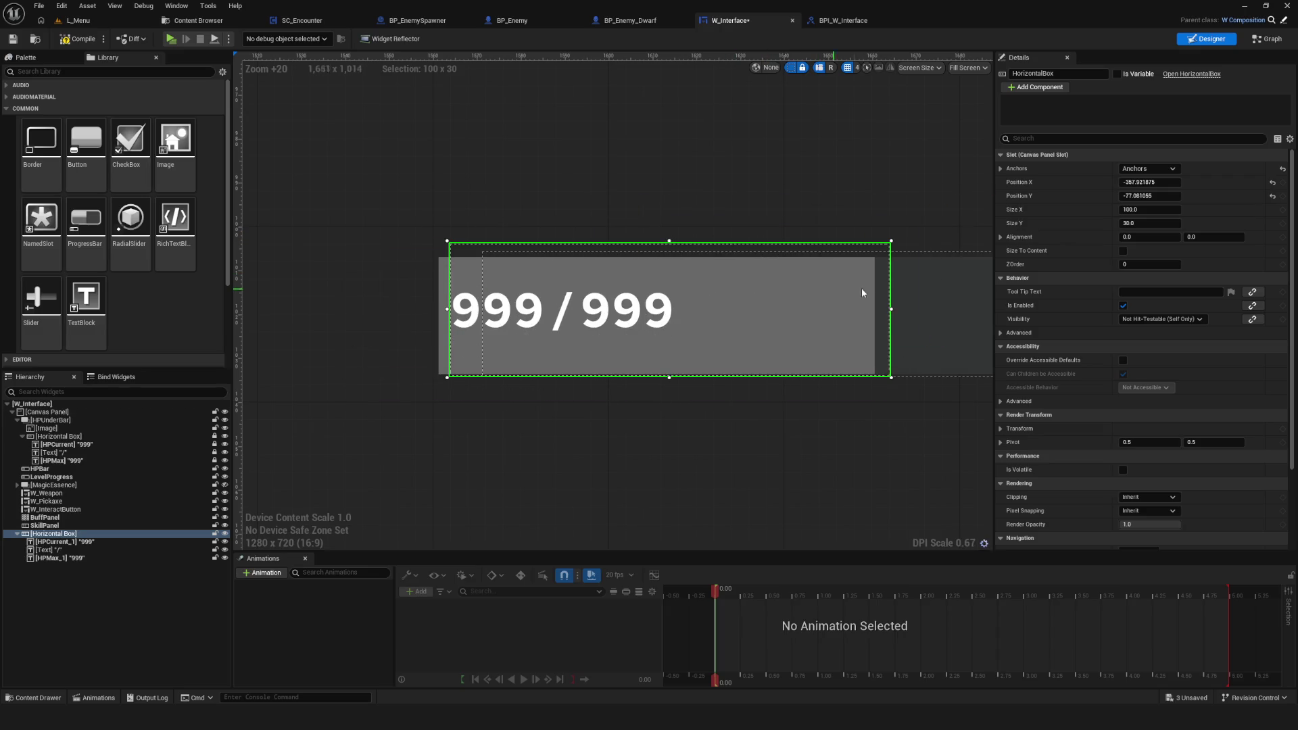
{"action": "mouse_move", "coordinate": [892, 239]}
{"action": "left_mouse_down"}
{"action": "mouse_move", "coordinate": [841, 267]}
{"action": "mouse_move", "coordinate": [707, 284]}
{"action": "mouse_move", "coordinate": [715, 301]}
{"action": "mouse_move", "coordinate": [783, 302]}
{"action": "left_mouse_up"}
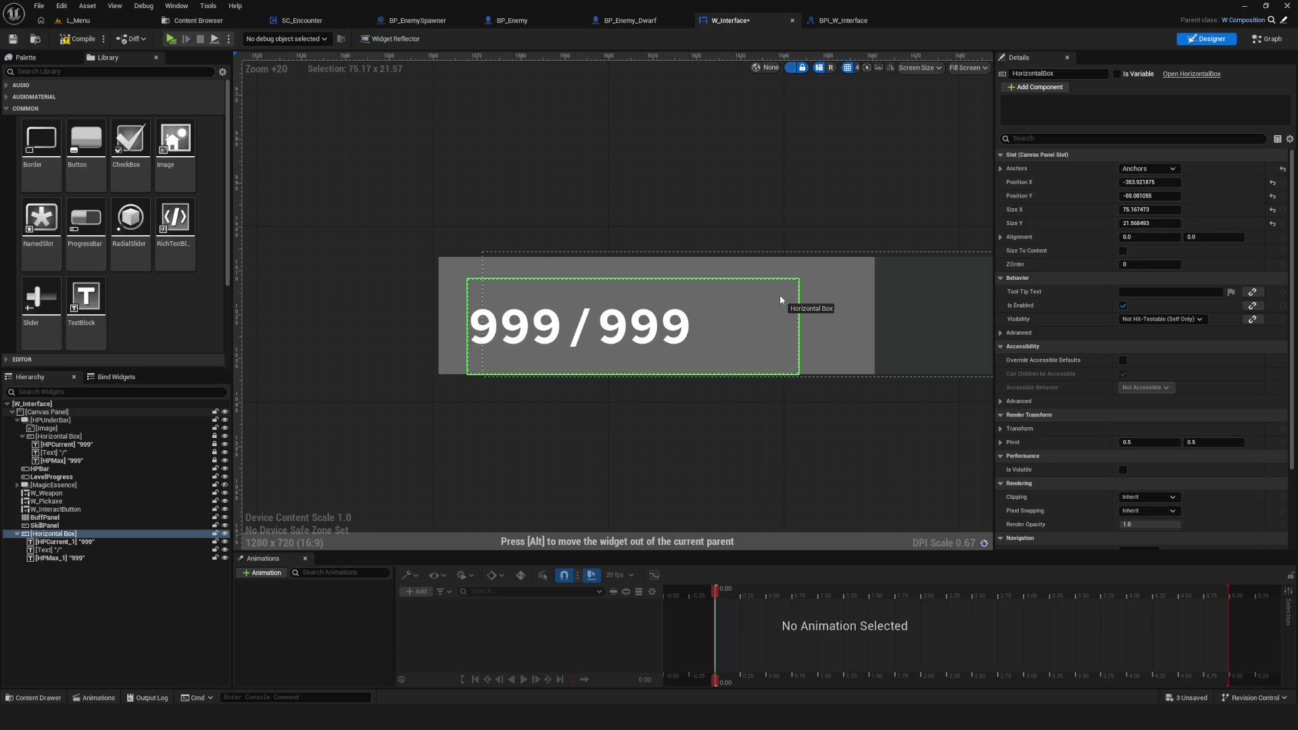
{"action": "scroll", "coordinate": [781, 299], "scroll_direction": "down", "scroll_amount": 4}
{"action": "scroll", "coordinate": [681, 338], "scroll_direction": "up", "scroll_amount": 3}
{"action": "left_click", "coordinate": [478, 261]}
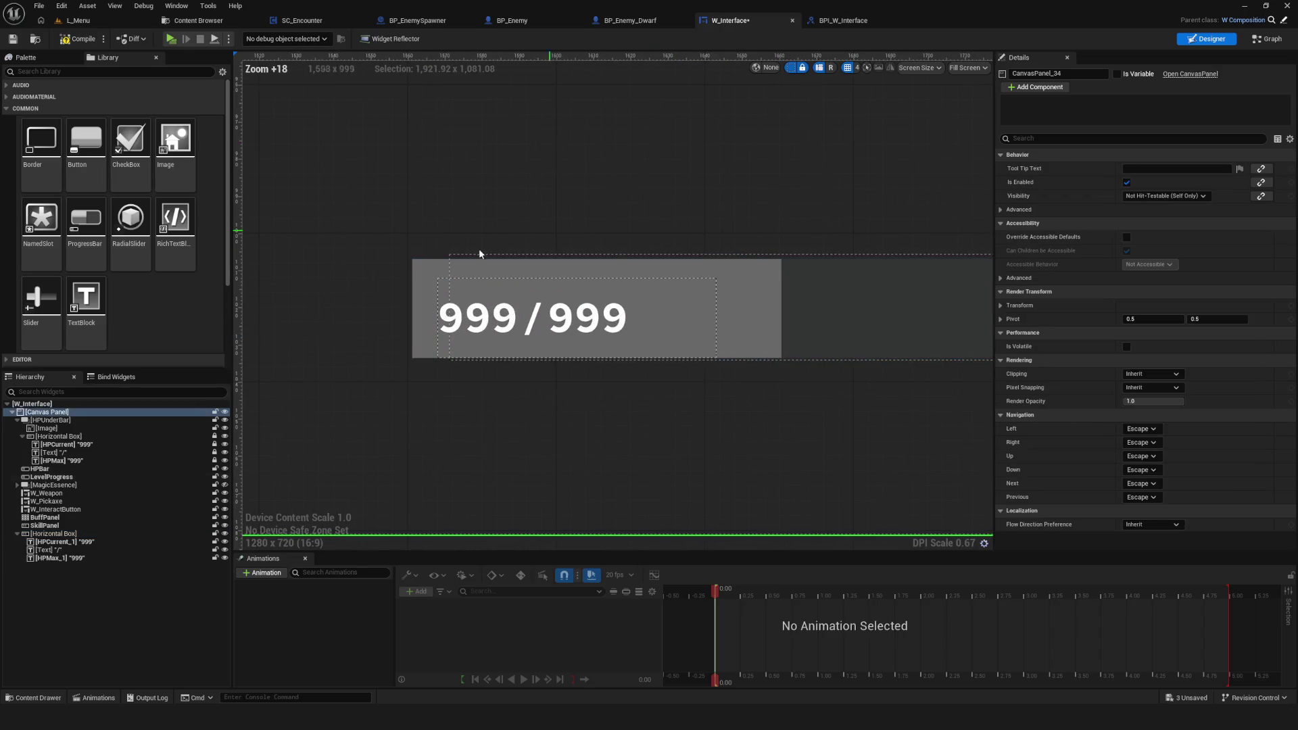
Step: Lower the LevelProgress bar's top edge to thin it and collapse the HP Horizontal Box
{"action": "left_click", "coordinate": [441, 271]}
{"action": "left_click_drag", "start_coordinate": [783, 260], "coordinate": [782, 276]}
{"action": "scroll", "coordinate": [661, 305], "scroll_direction": "down", "scroll_amount": 4}
{"action": "scroll", "coordinate": [629, 388], "scroll_direction": "up", "scroll_amount": 2}
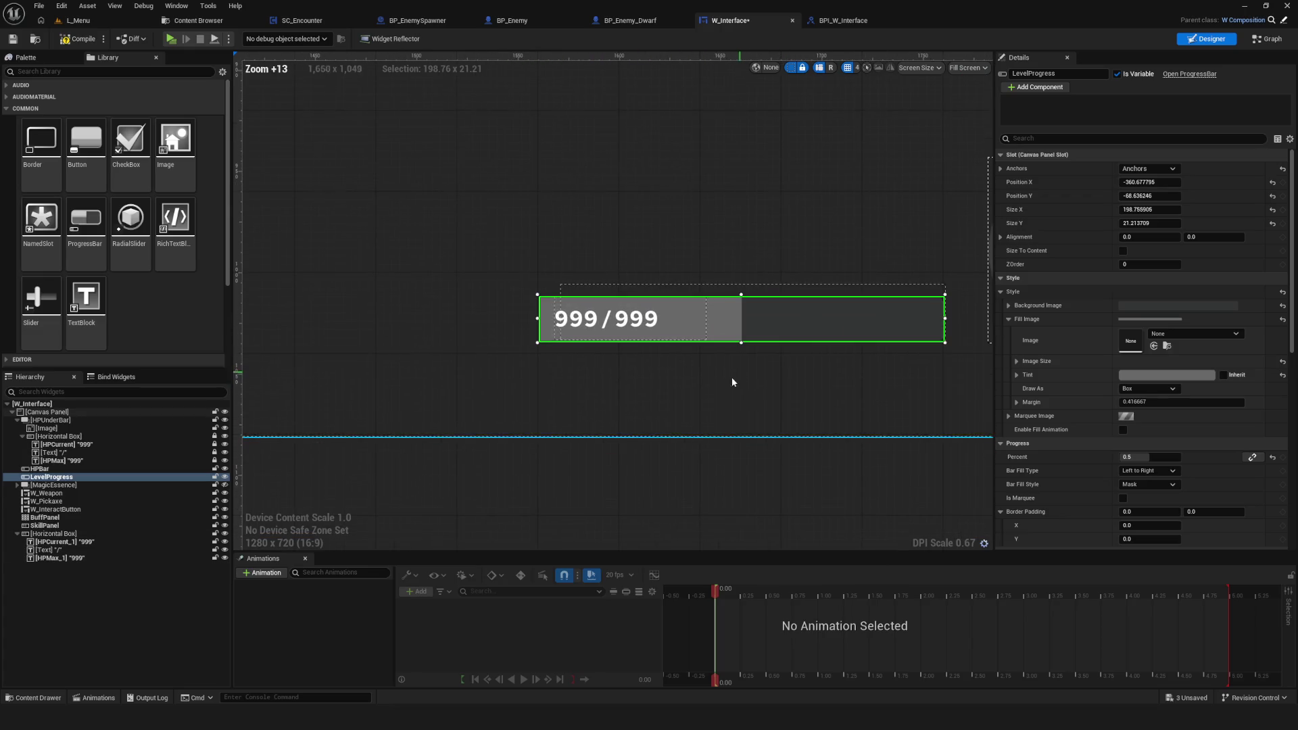
{"action": "left_click", "coordinate": [53, 533]}
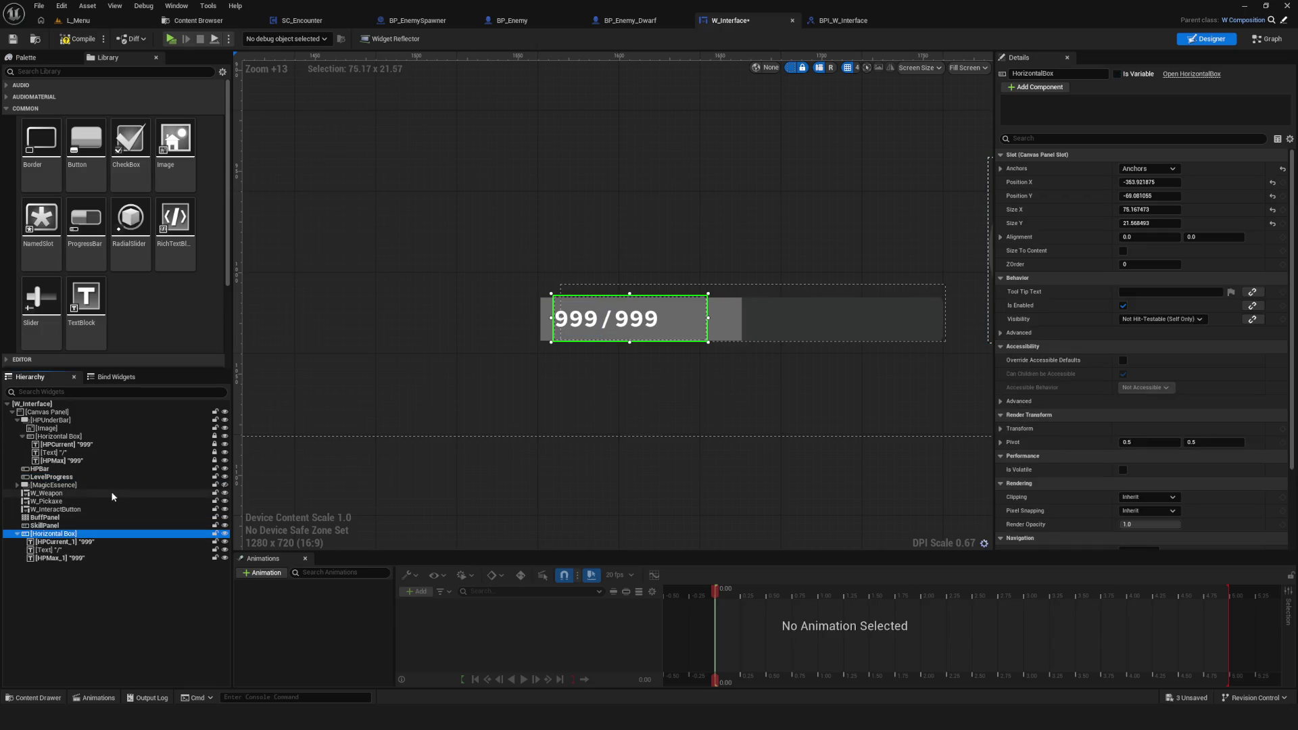
{"action": "left_click", "coordinate": [22, 437]}
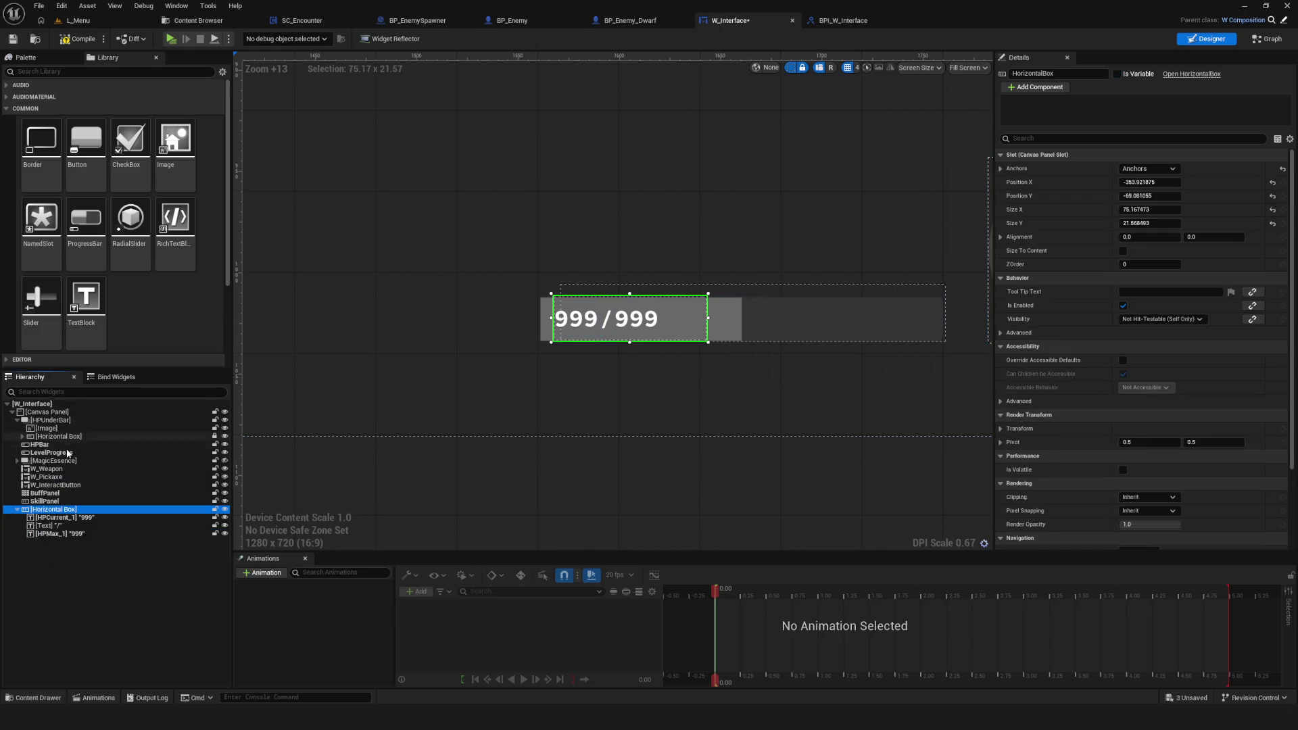
{"action": "scroll", "coordinate": [846, 344], "scroll_direction": "down", "scroll_amount": 5}
{"action": "scroll", "coordinate": [744, 352], "scroll_direction": "up", "scroll_amount": 6}
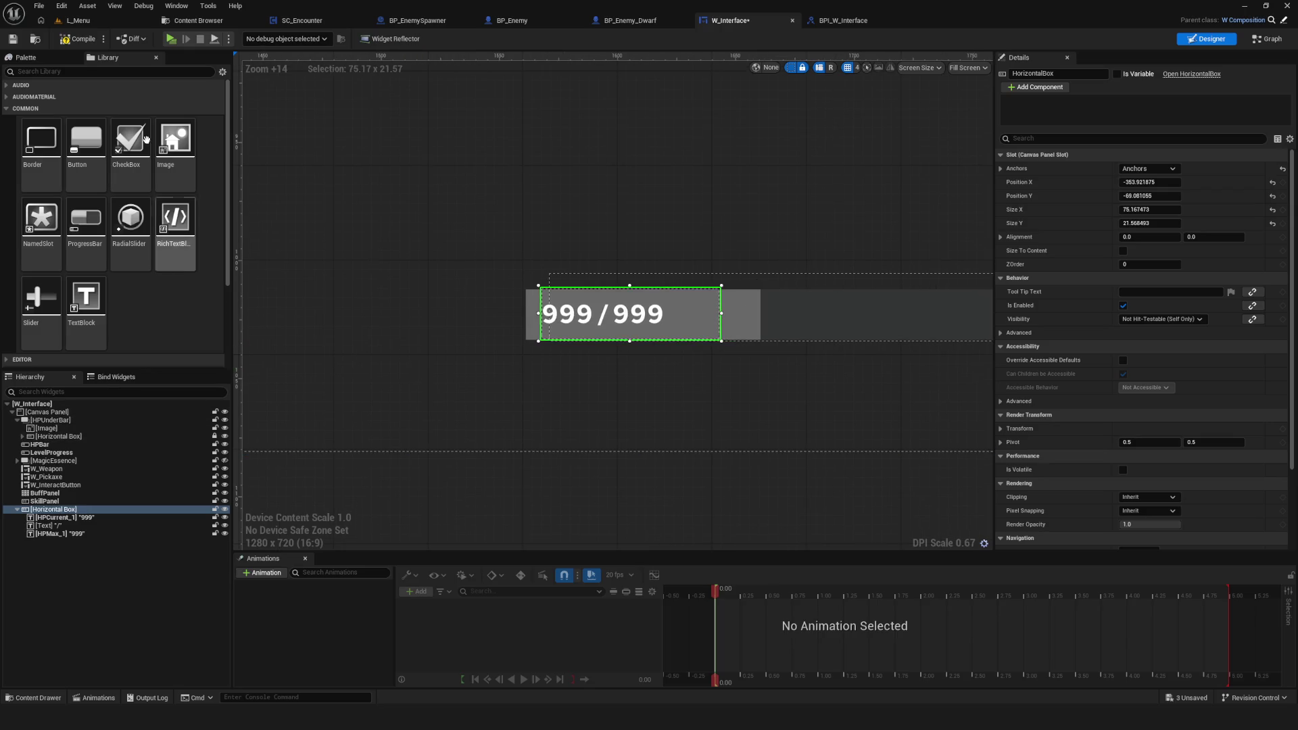
Step: Compile W_Interface and view the event graph with the missing Target error
{"action": "left_click", "coordinate": [79, 38]}
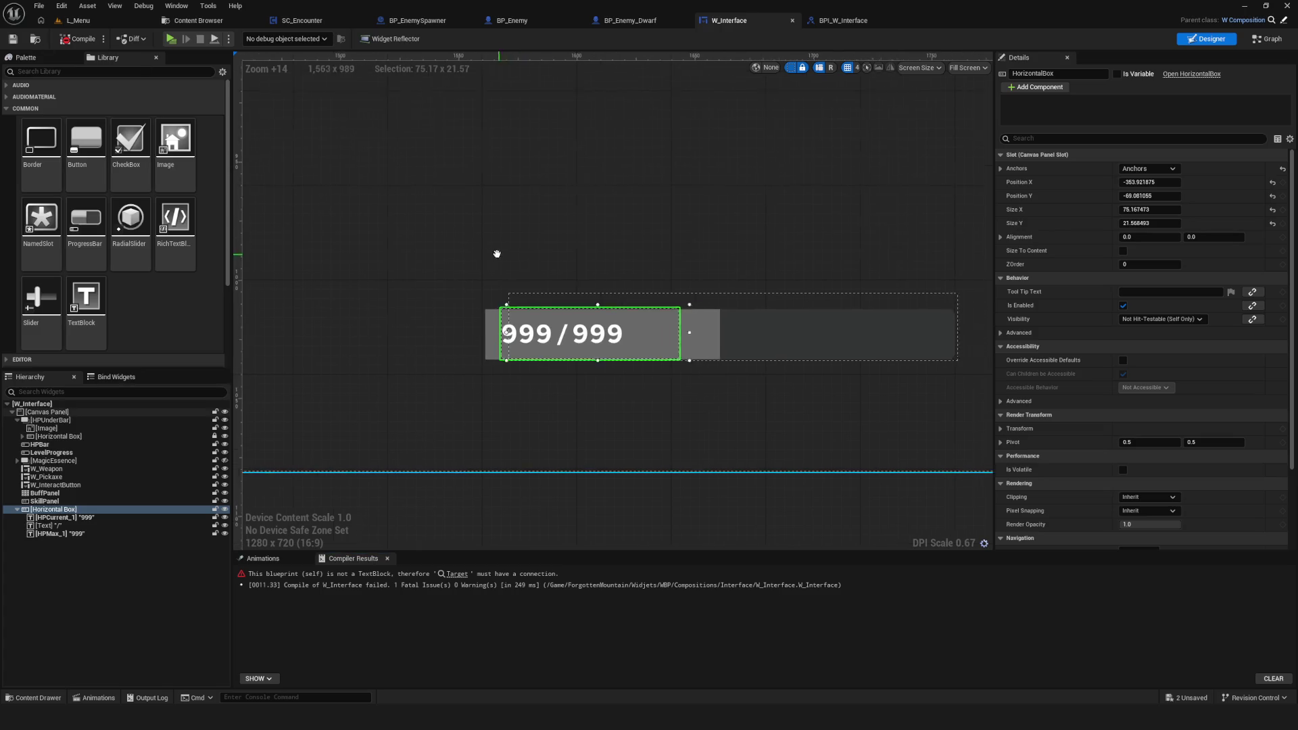
{"action": "scroll", "coordinate": [498, 255], "scroll_direction": "up", "scroll_amount": 5}
{"action": "left_click_drag", "start_coordinate": [565, 231], "coordinate": [456, 195]}
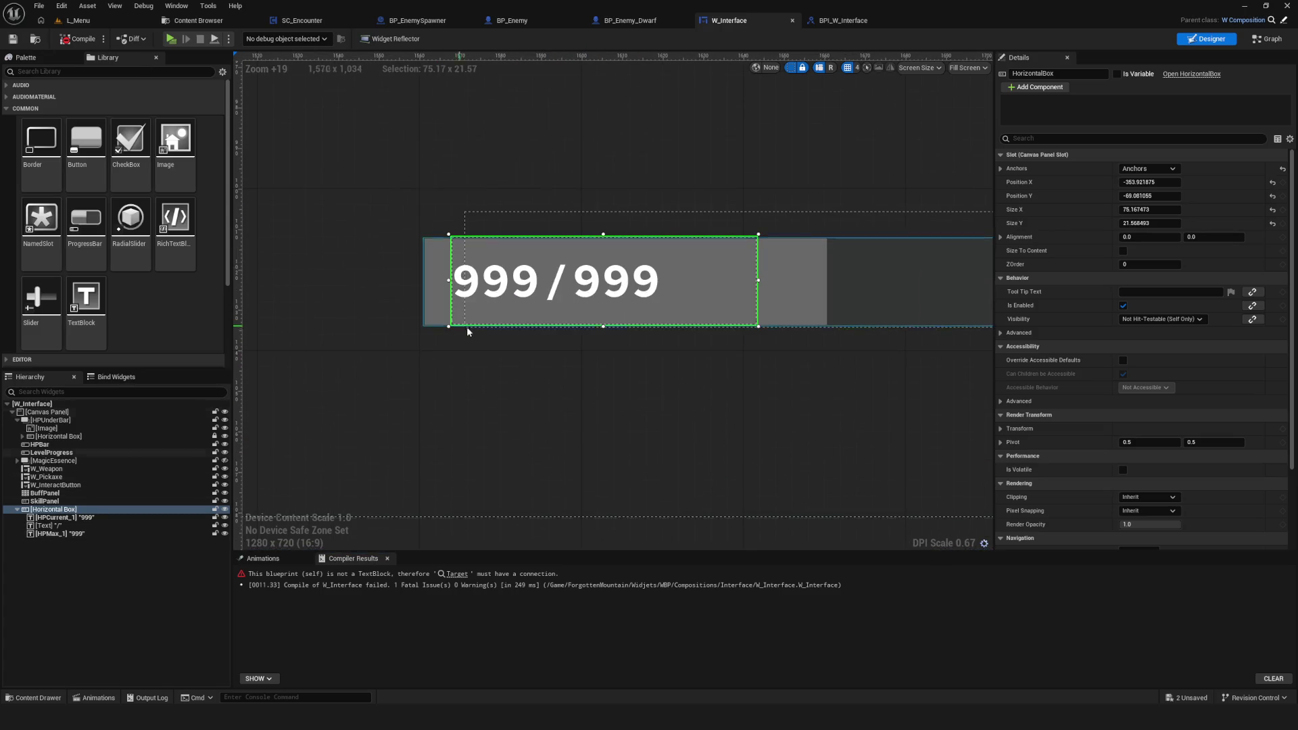
{"action": "left_click_drag", "start_coordinate": [717, 295], "coordinate": [542, 314]}
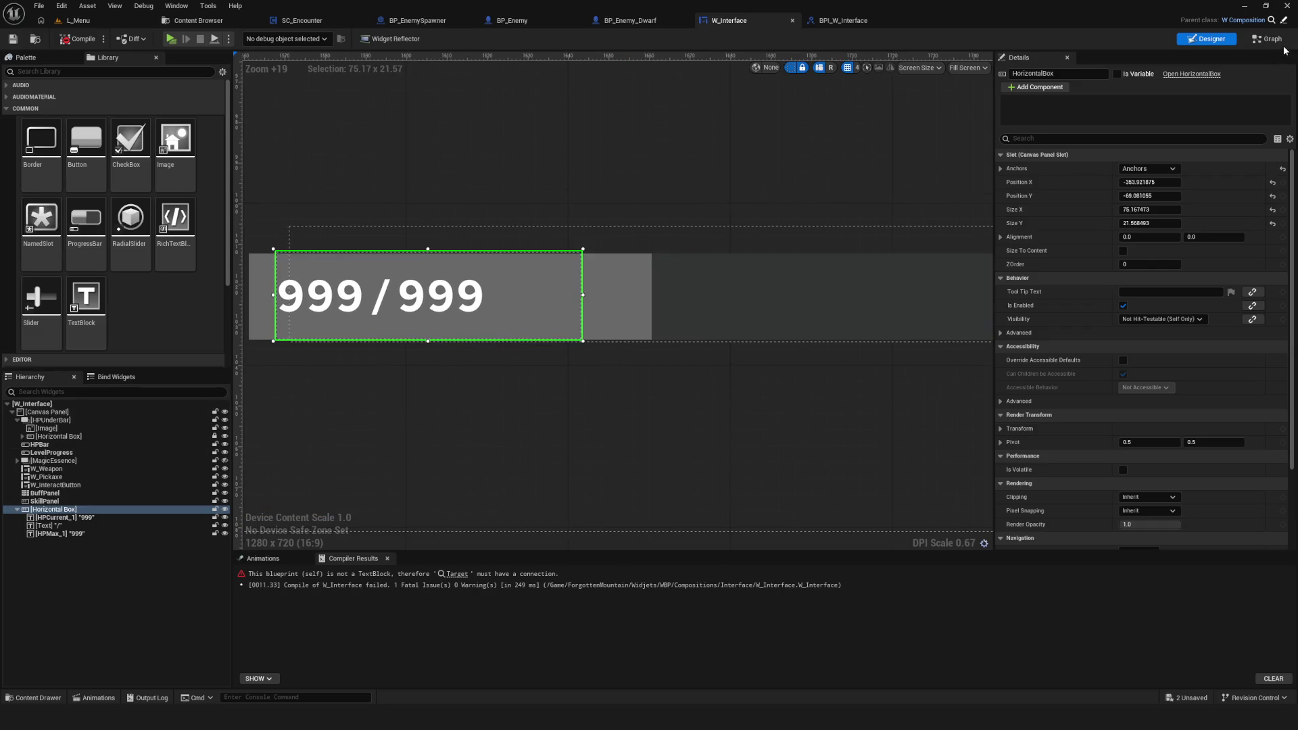
{"action": "left_click", "coordinate": [457, 574]}
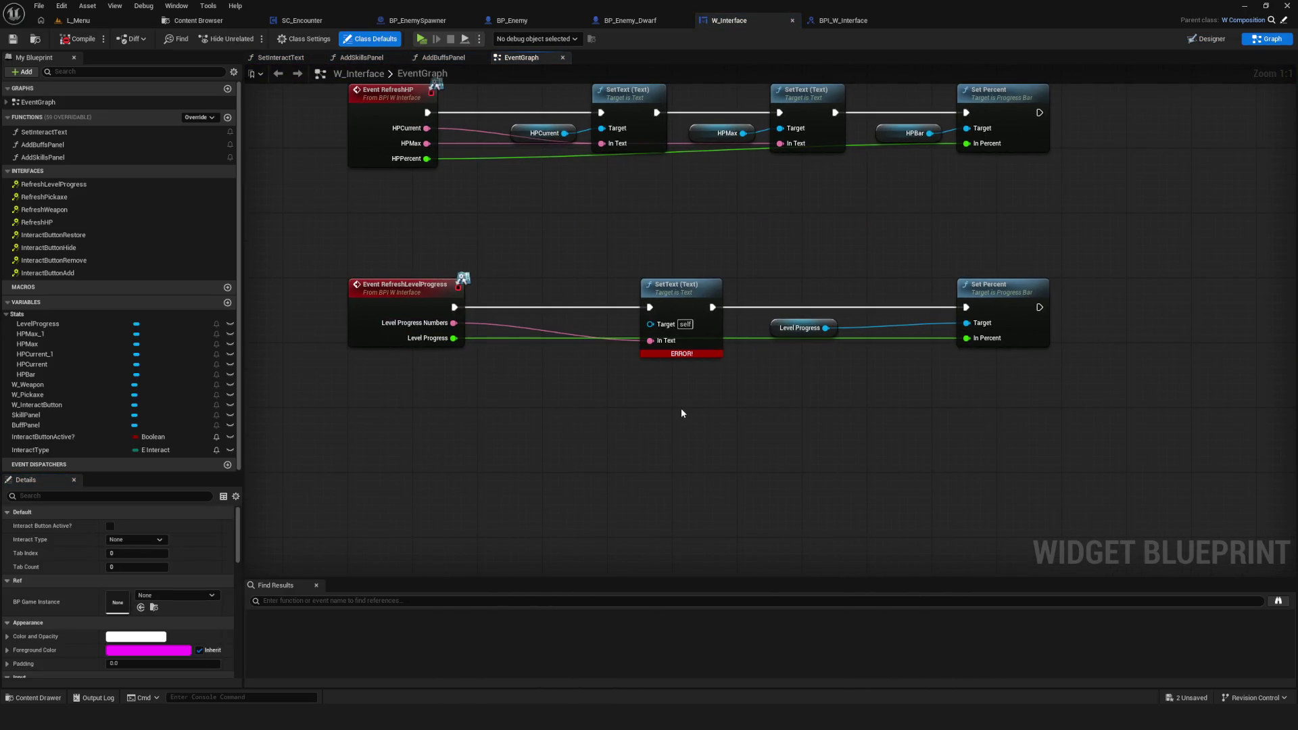
{"action": "left_click_drag", "start_coordinate": [580, 318], "coordinate": [519, 288]}
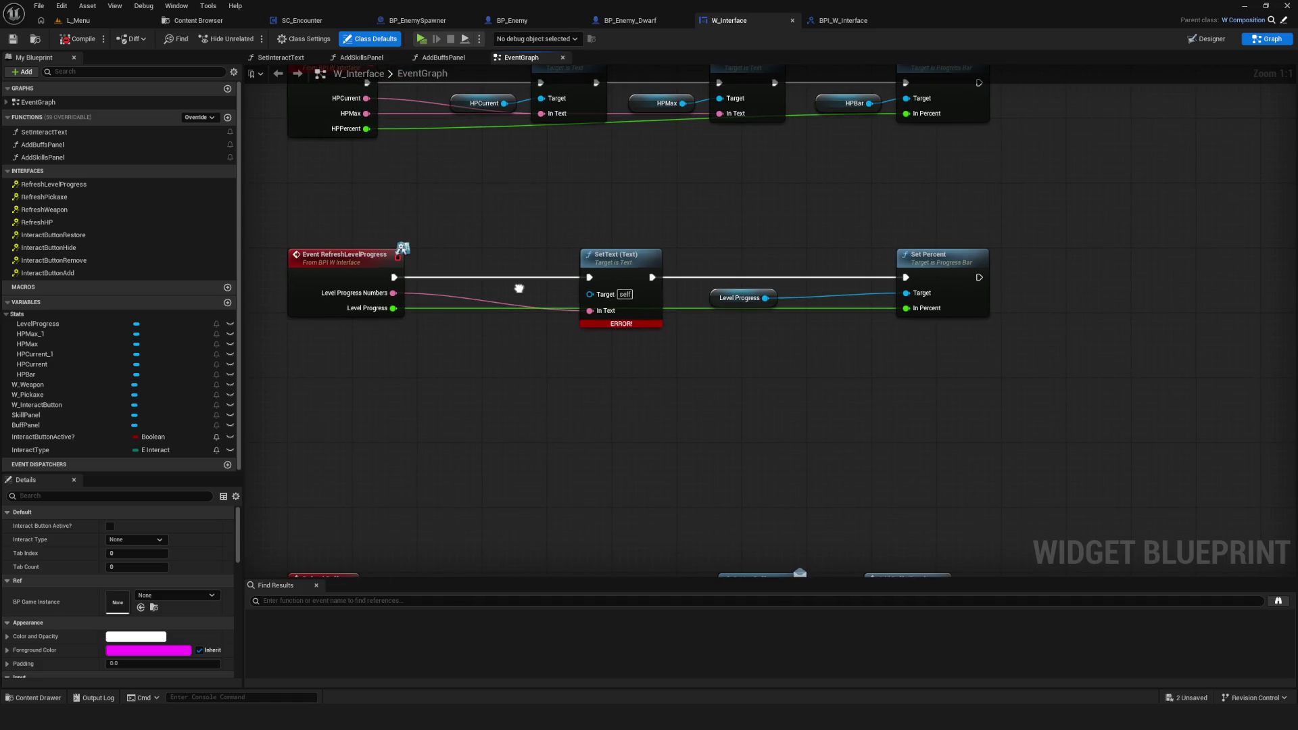
{"action": "left_click_drag", "start_coordinate": [428, 254], "coordinate": [583, 293]}
{"action": "mouse_move", "coordinate": [700, 397]}
{"action": "left_mouse_down"}
{"action": "mouse_move", "coordinate": [449, 252]}
{"action": "mouse_move", "coordinate": [937, 467]}
{"action": "mouse_move", "coordinate": [721, 233]}
{"action": "mouse_move", "coordinate": [922, 473]}
{"action": "left_mouse_up"}
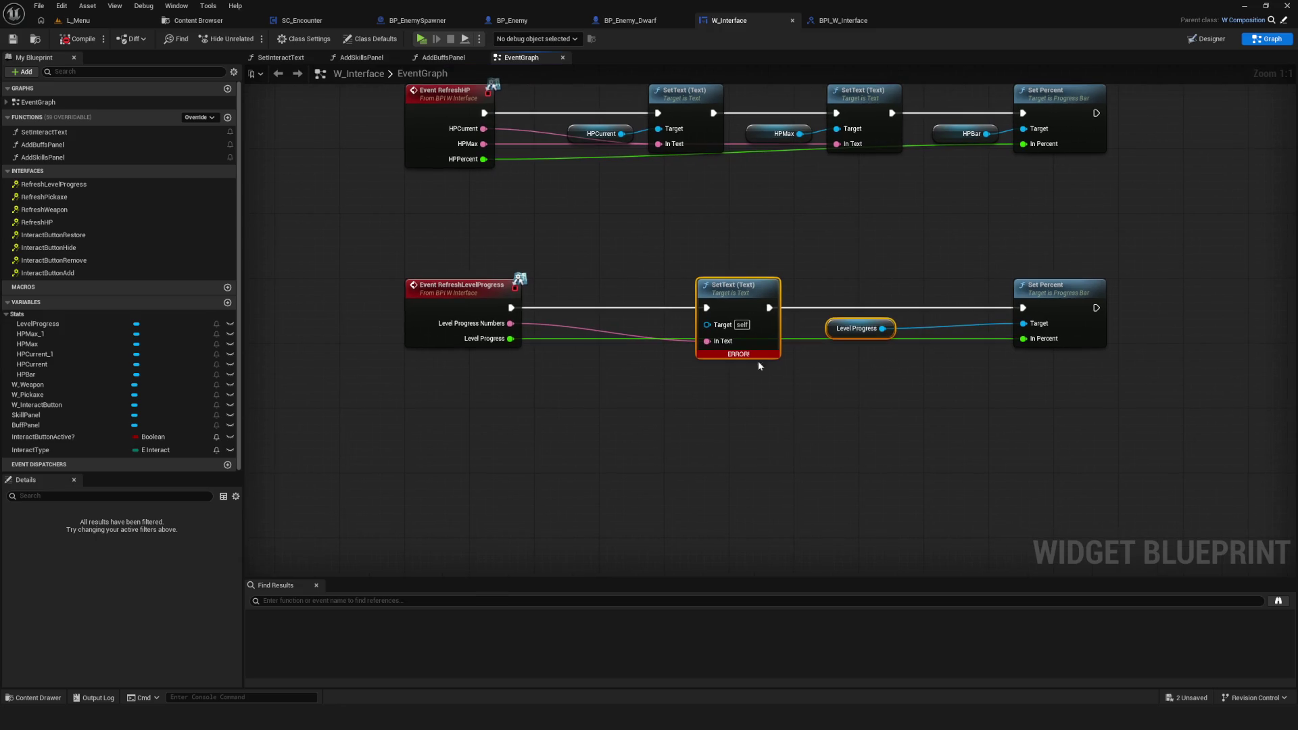
{"action": "left_click_drag", "start_coordinate": [769, 460], "coordinate": [661, 467]}
{"action": "scroll", "coordinate": [541, 324], "scroll_direction": "down", "scroll_amount": 1}
{"action": "scroll", "coordinate": [541, 324], "scroll_direction": "up", "scroll_amount": 1}
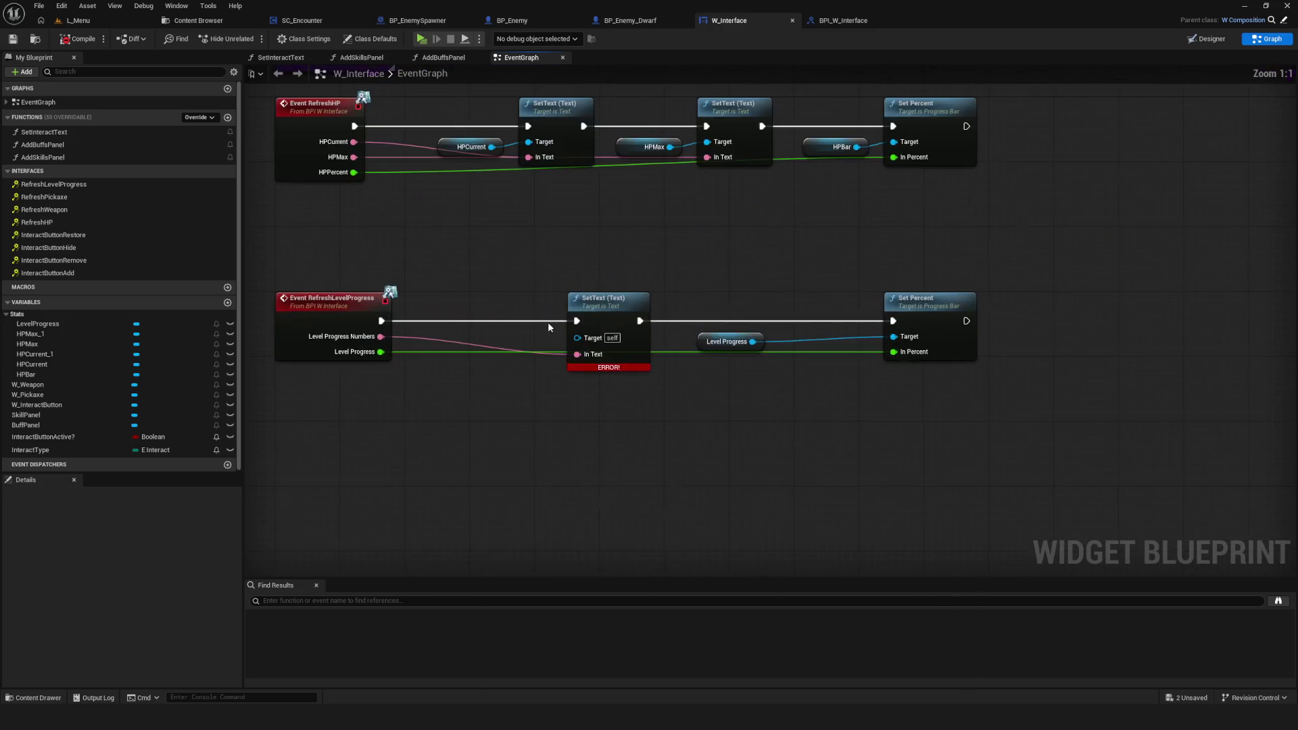
{"action": "left_click_drag", "start_coordinate": [507, 311], "coordinate": [548, 313]}
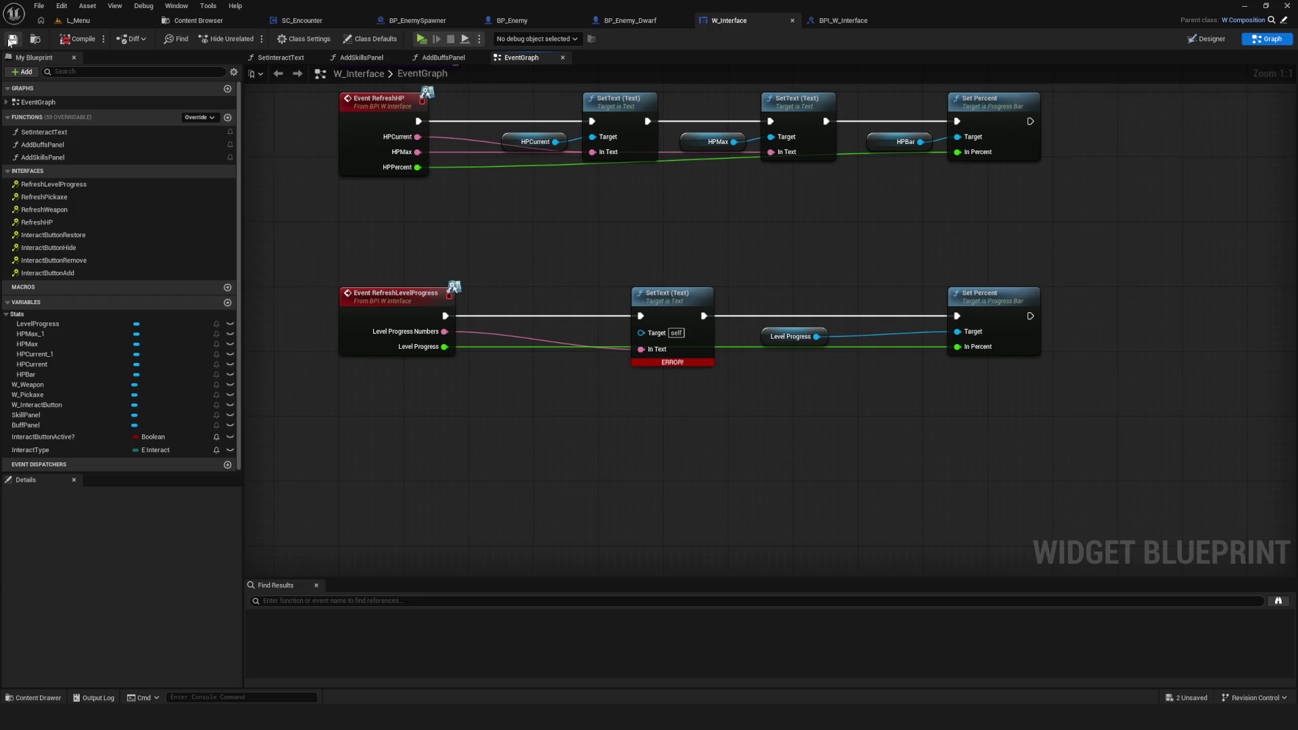
{"action": "left_click_drag", "start_coordinate": [646, 267], "coordinate": [690, 253]}
{"action": "left_click_drag", "start_coordinate": [754, 433], "coordinate": [456, 463]}
{"action": "scroll", "coordinate": [661, 450], "scroll_direction": "down", "scroll_amount": 4}
{"action": "scroll", "coordinate": [458, 456], "scroll_direction": "up", "scroll_amount": 4}
{"action": "left_click_drag", "start_coordinate": [484, 400], "coordinate": [444, 399]}
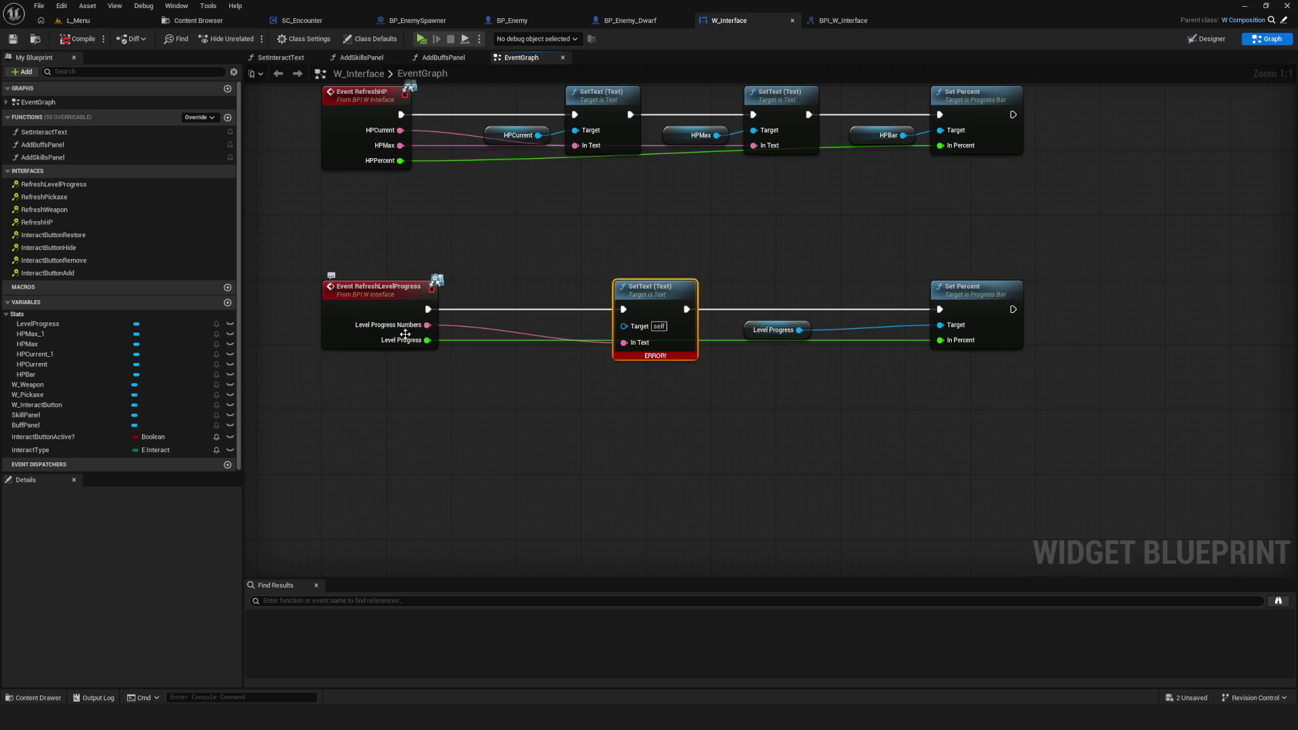
{"action": "left_click_drag", "start_coordinate": [462, 401], "coordinate": [558, 407]}
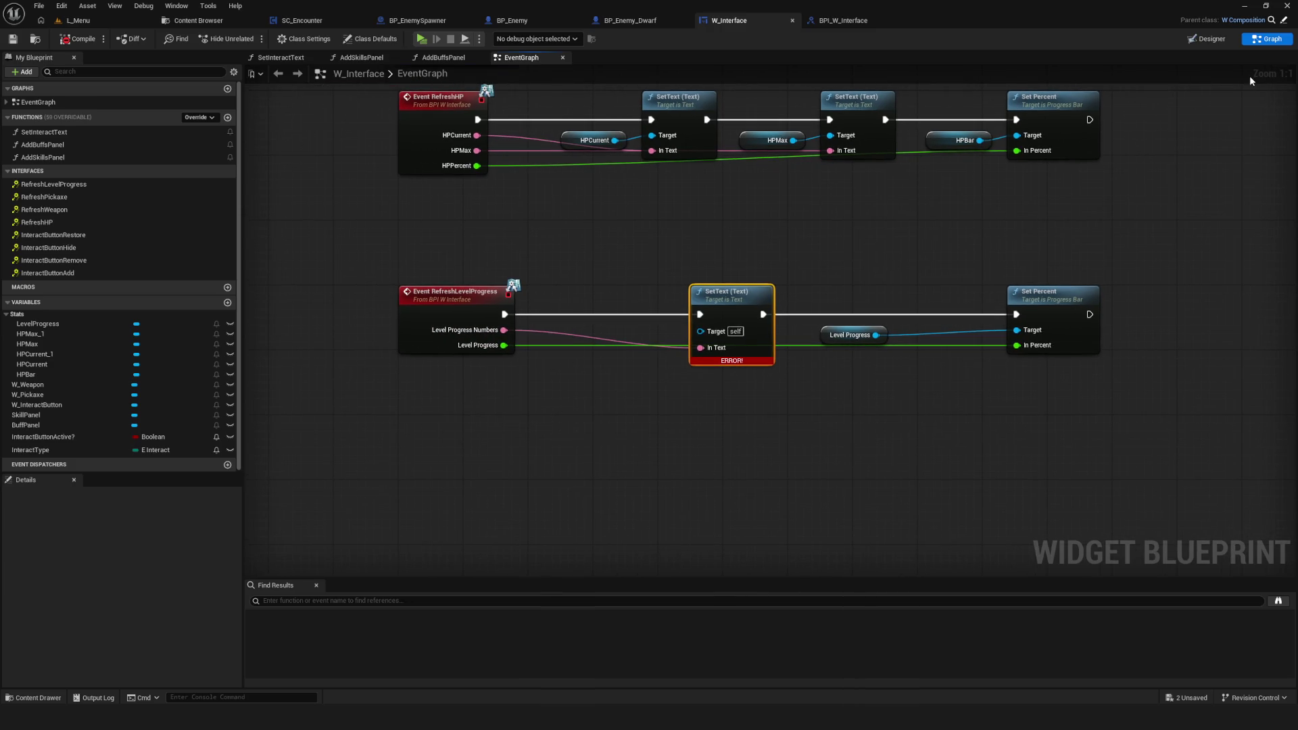
{"action": "left_click", "coordinate": [1207, 38]}
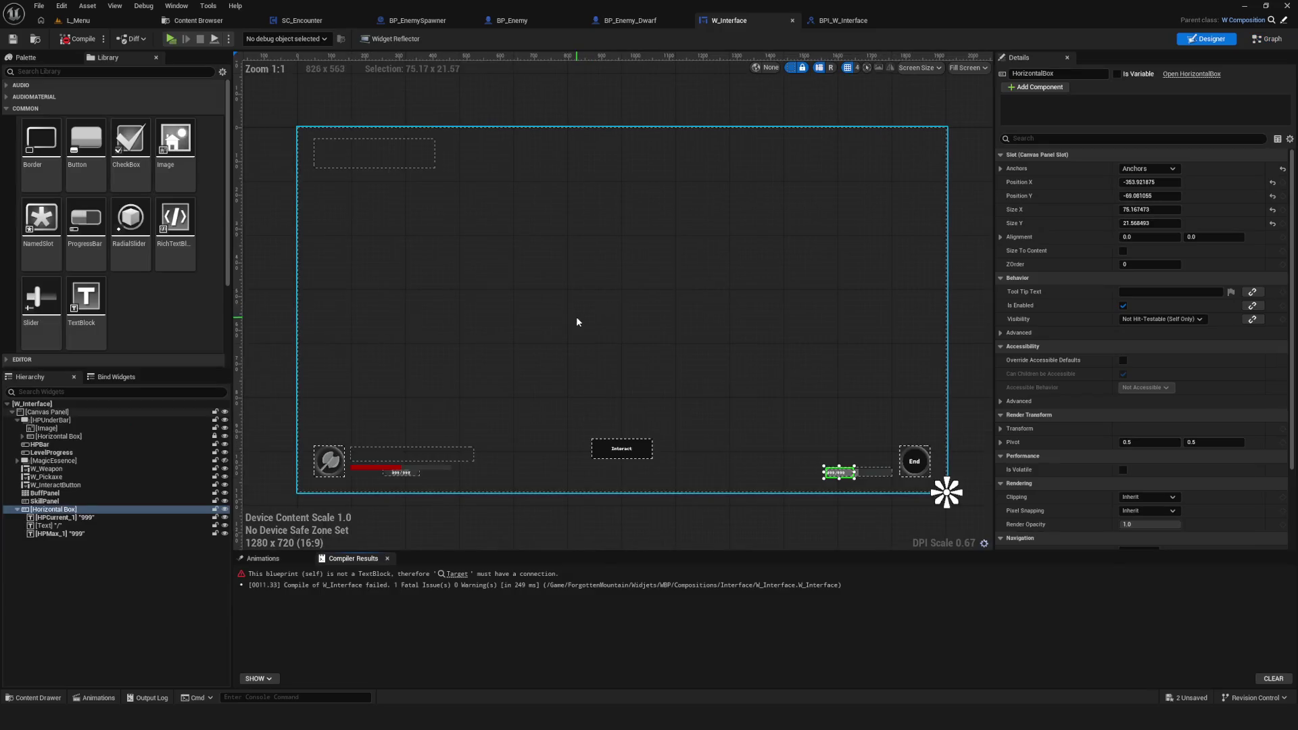
Step: Rename the HPCurrent_1 and HPMax_1 text blocks to LevelProgressCurrent and LevelProgressMax
{"action": "scroll", "coordinate": [717, 358], "scroll_direction": "up", "scroll_amount": 10}
{"action": "scroll", "coordinate": [717, 359], "scroll_direction": "up", "scroll_amount": 9}
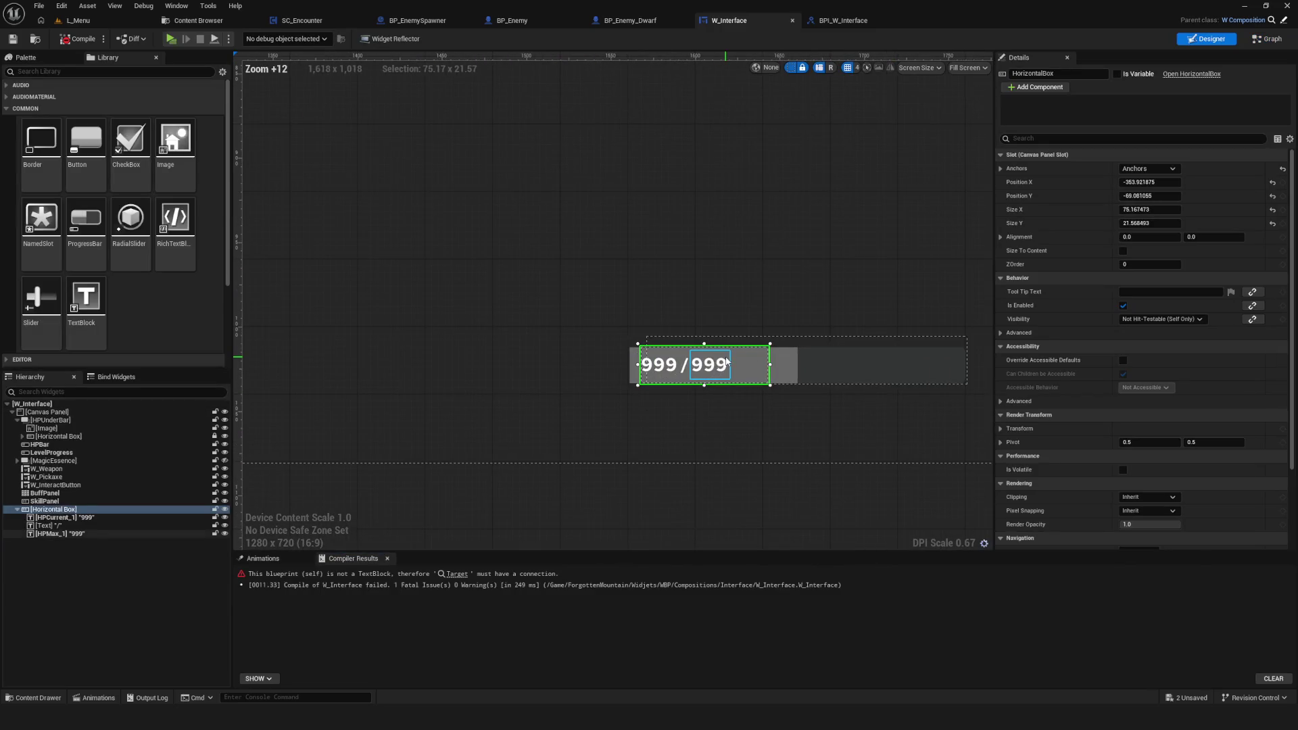
{"action": "left_click", "coordinate": [622, 358]}
{"action": "left_click_drag", "start_coordinate": [875, 409], "coordinate": [652, 402]}
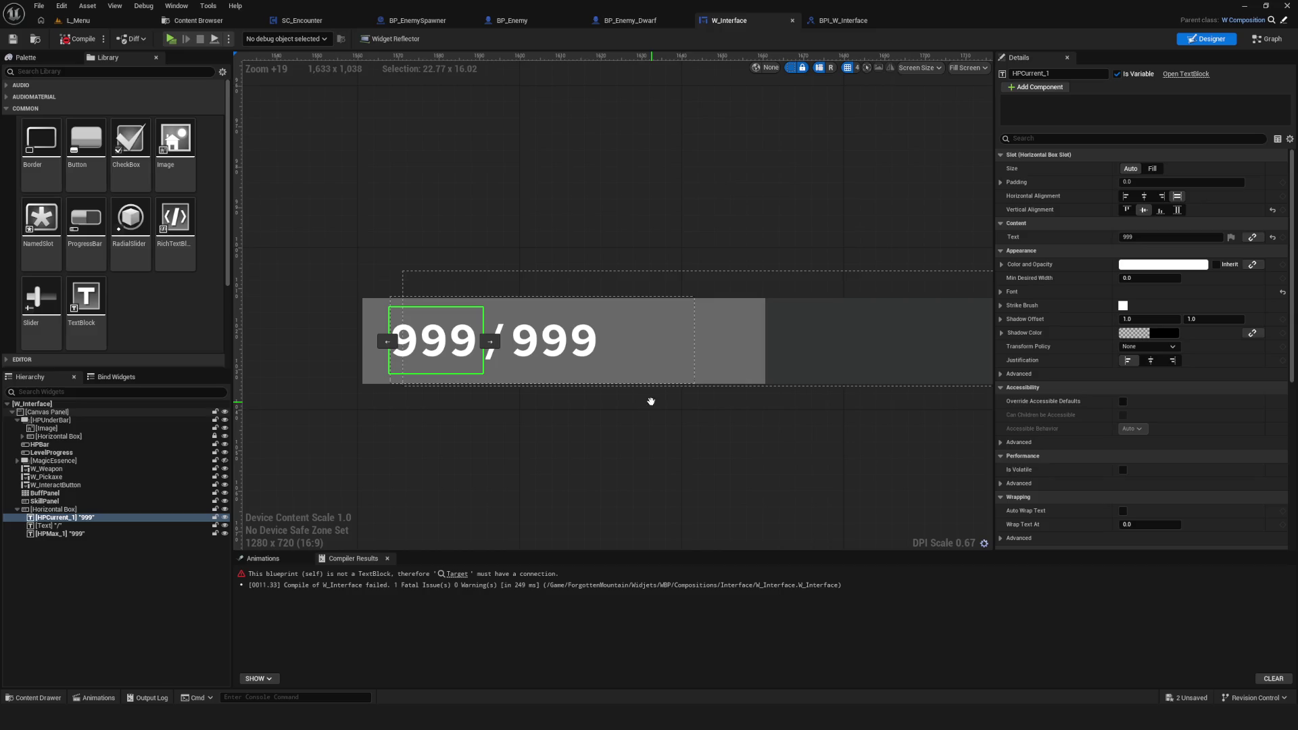
{"action": "double_click", "coordinate": [99, 517]}
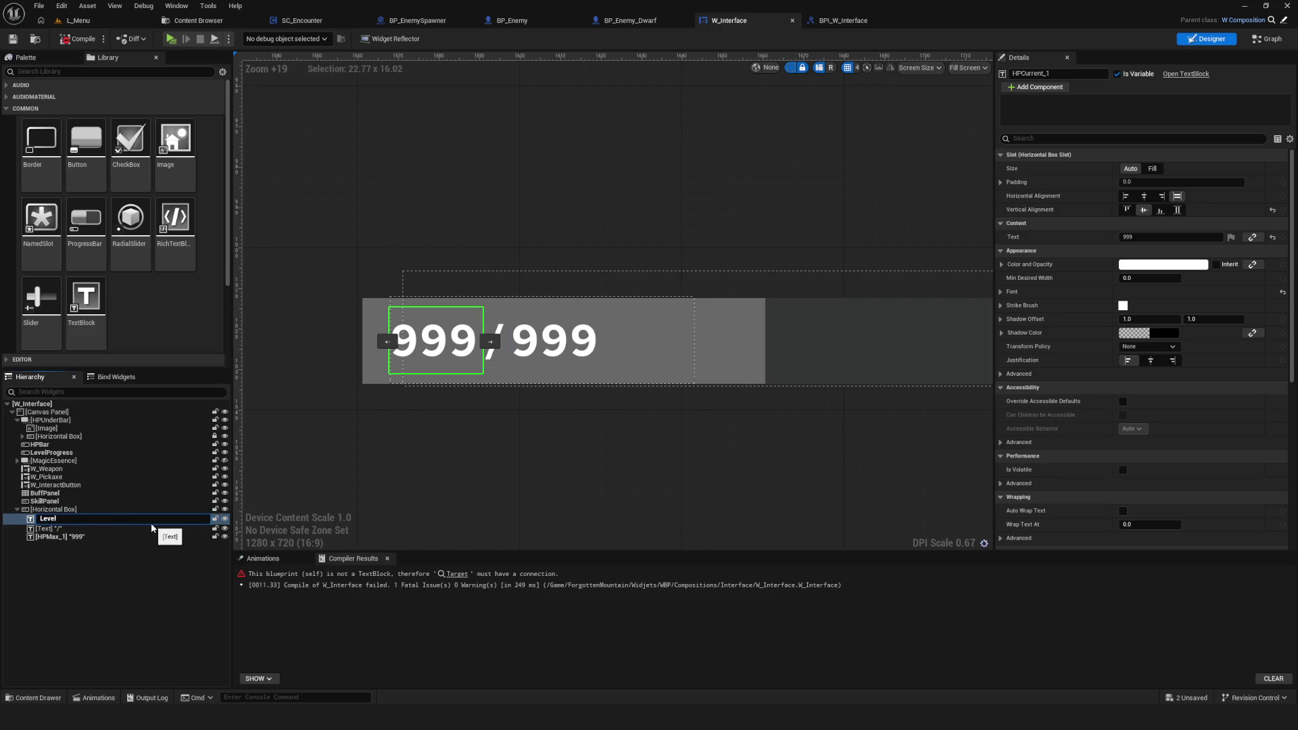
{"action": "key", "text": "Escape"}
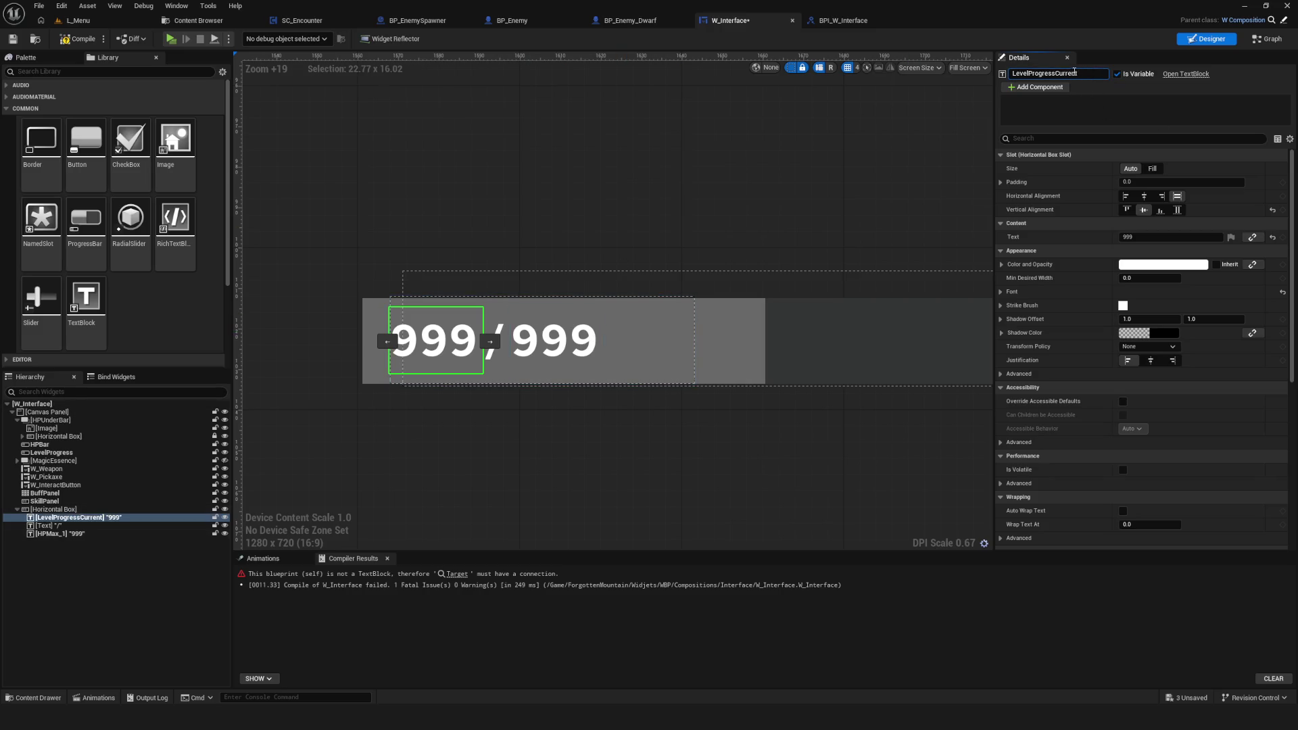
{"action": "left_click", "coordinate": [555, 341]}
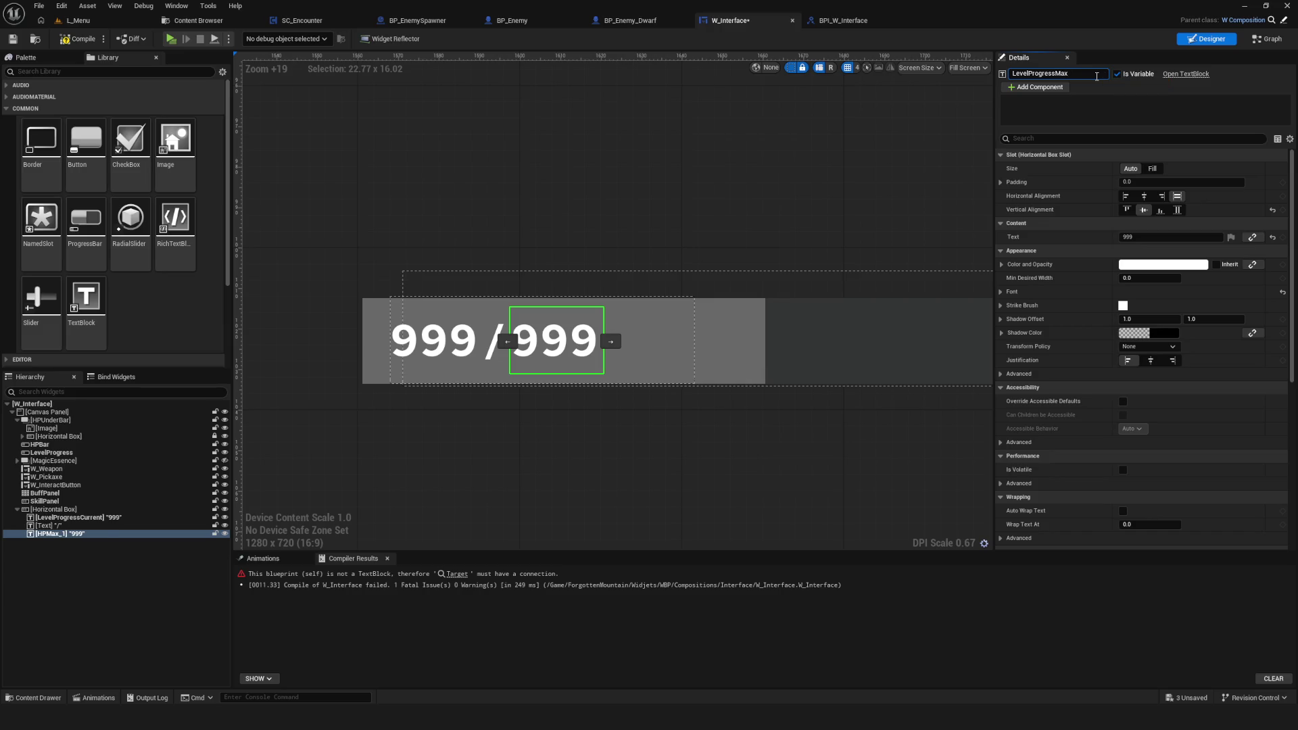
{"action": "mouse_move", "coordinate": [594, 378]}
{"action": "left_mouse_down"}
{"action": "mouse_move", "coordinate": [609, 399]}
{"action": "mouse_move", "coordinate": [597, 417]}
{"action": "left_mouse_up"}
{"action": "left_click_drag", "start_coordinate": [719, 374], "coordinate": [641, 391]}
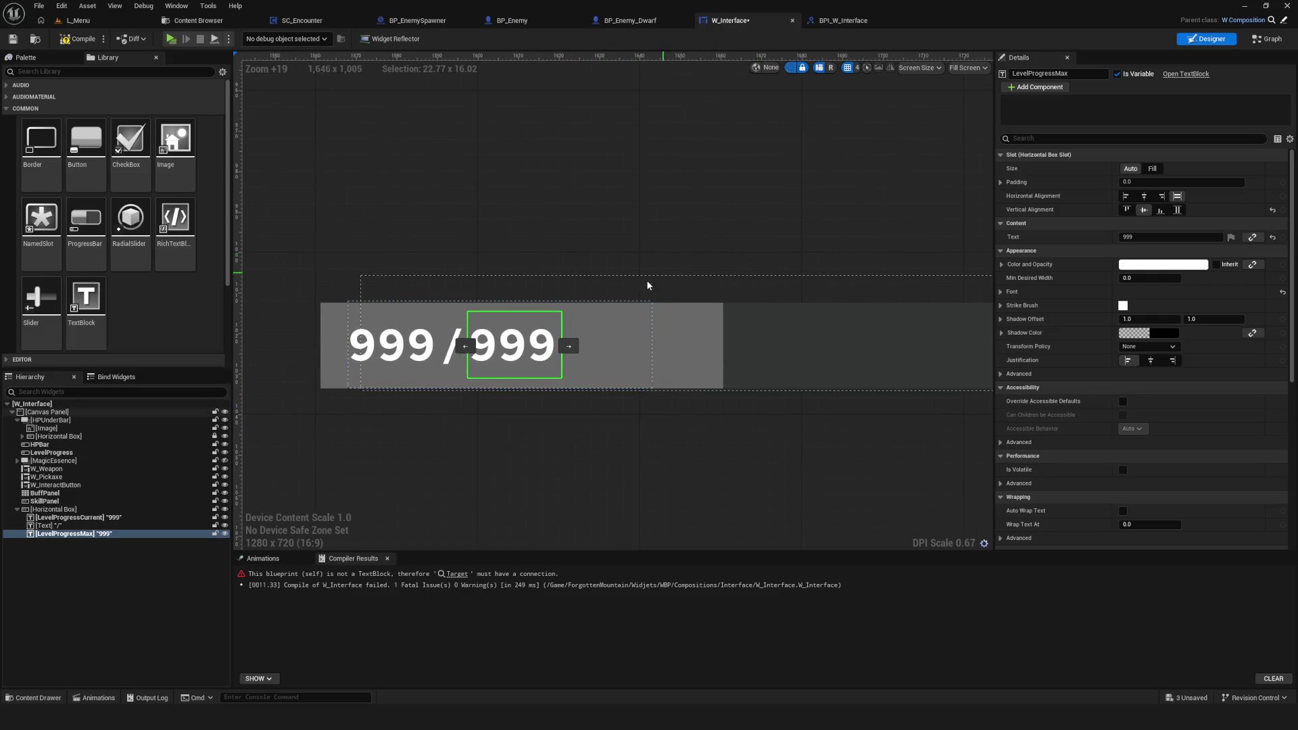
{"action": "left_click_drag", "start_coordinate": [659, 278], "coordinate": [716, 283]}
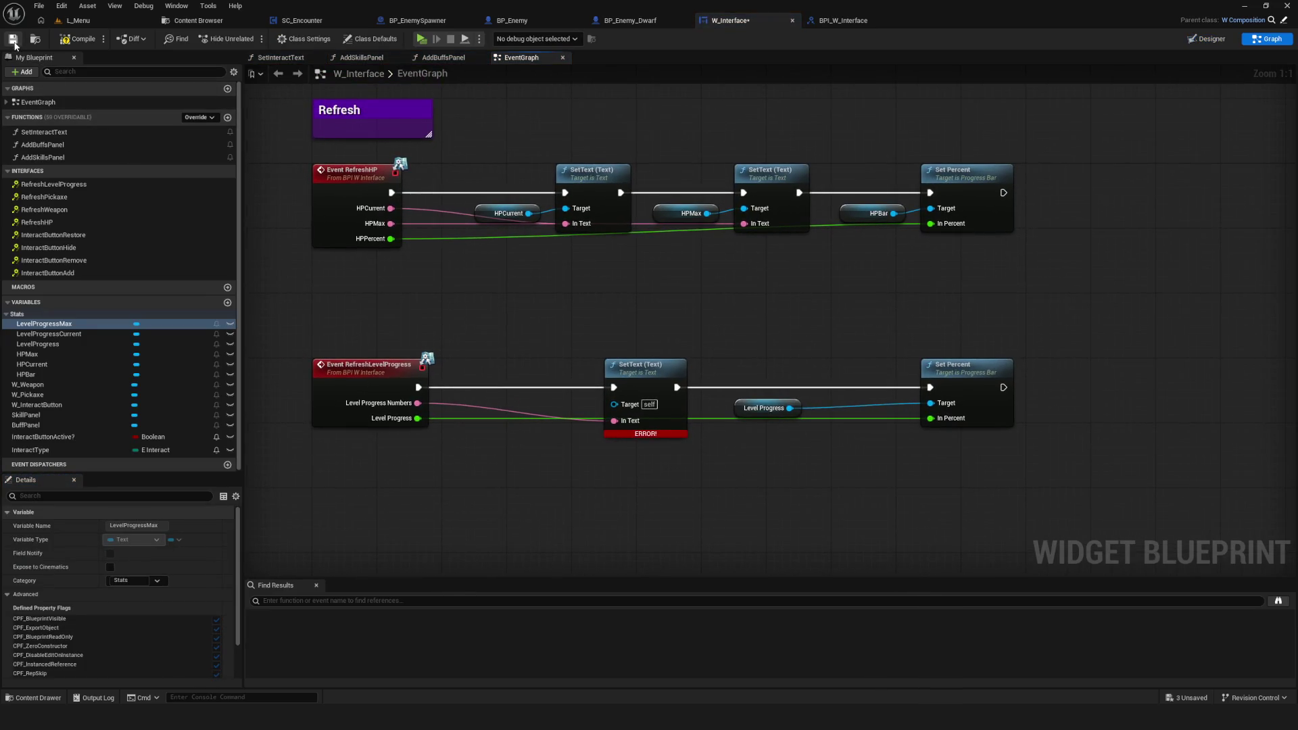
Step: Compile the widget and drop a LevelProgressCurrent variable beside the erroring SetText node
{"action": "left_click", "coordinate": [82, 39]}
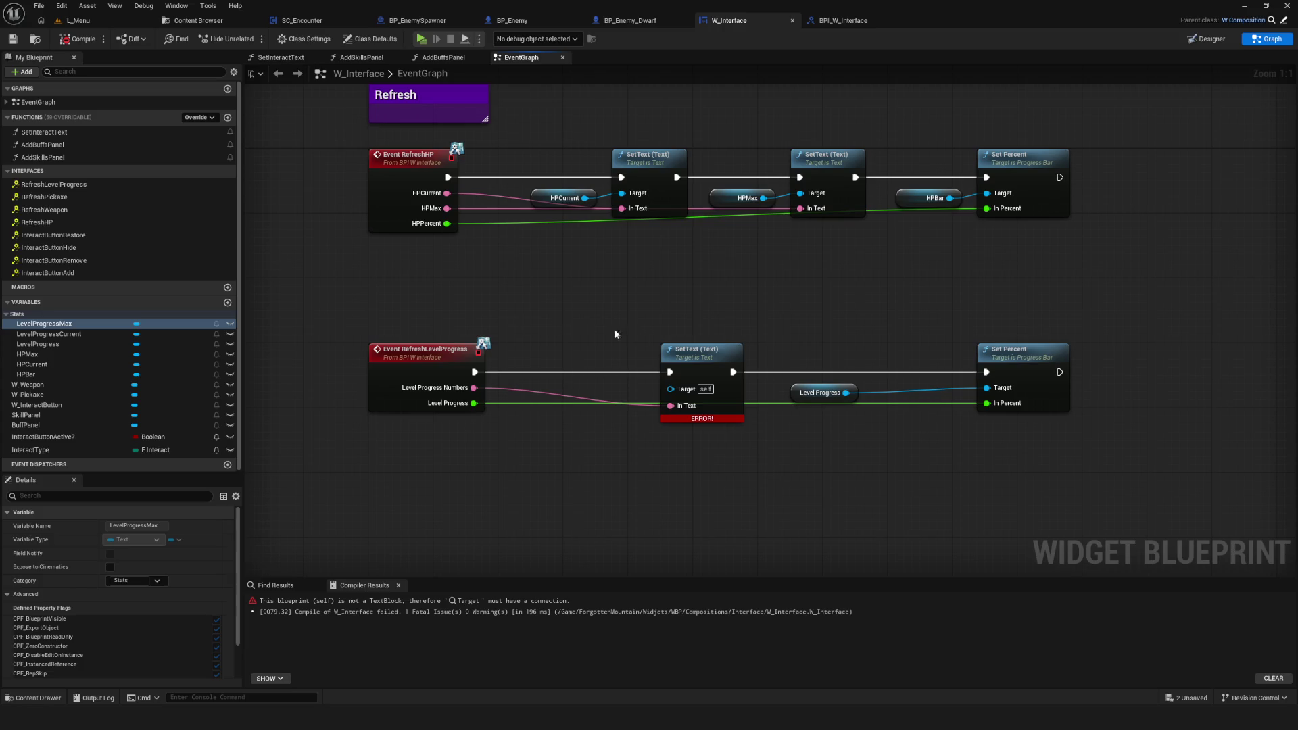
{"action": "left_click_drag", "start_coordinate": [691, 314], "coordinate": [749, 449]}
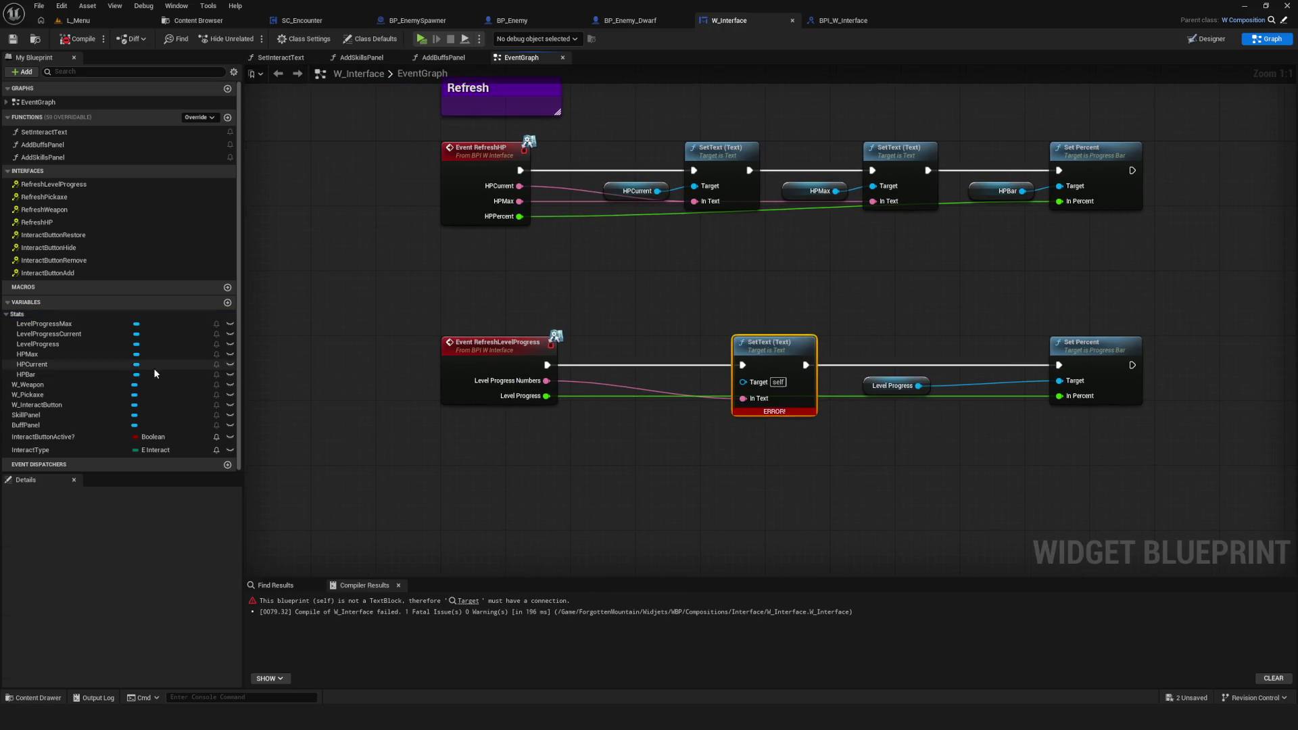
{"action": "left_click_drag", "start_coordinate": [55, 334], "coordinate": [585, 467]}
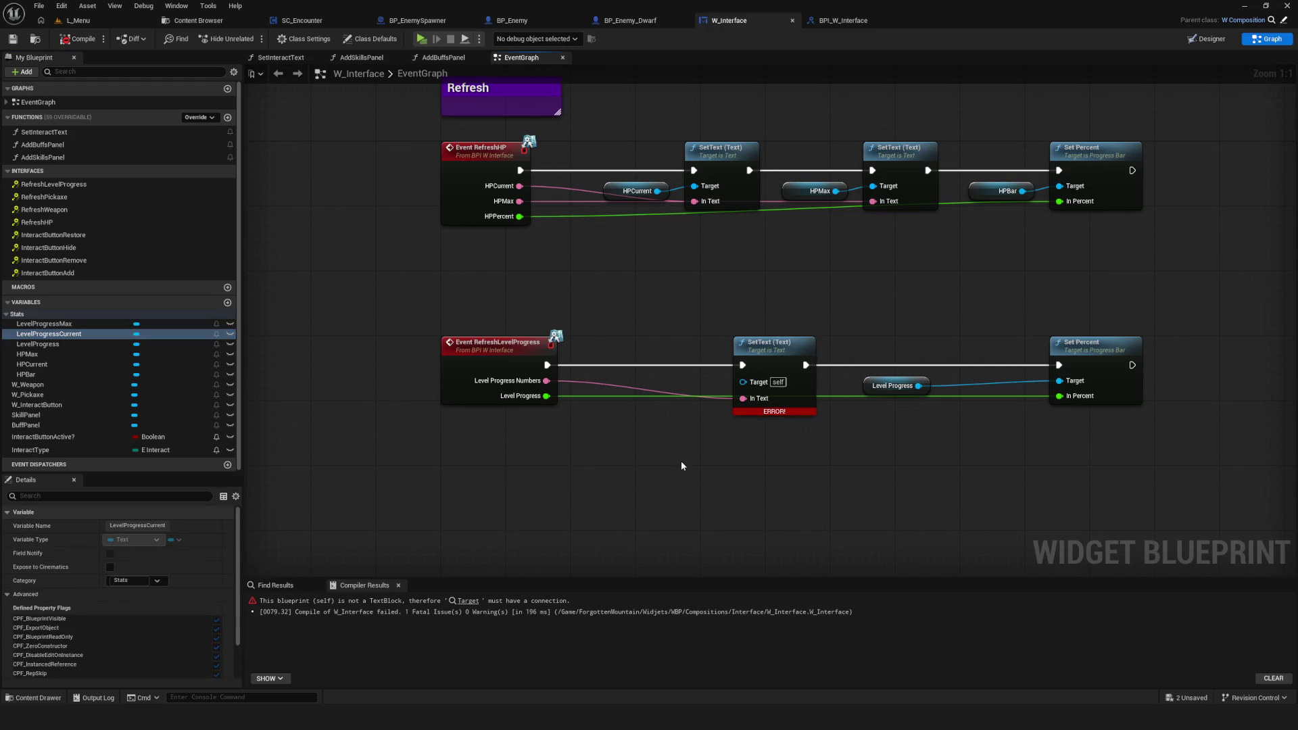
Step: Select the RefreshLevelProgress event node and move to the BPI_W_Interface interface
{"action": "left_click", "coordinate": [514, 378]}
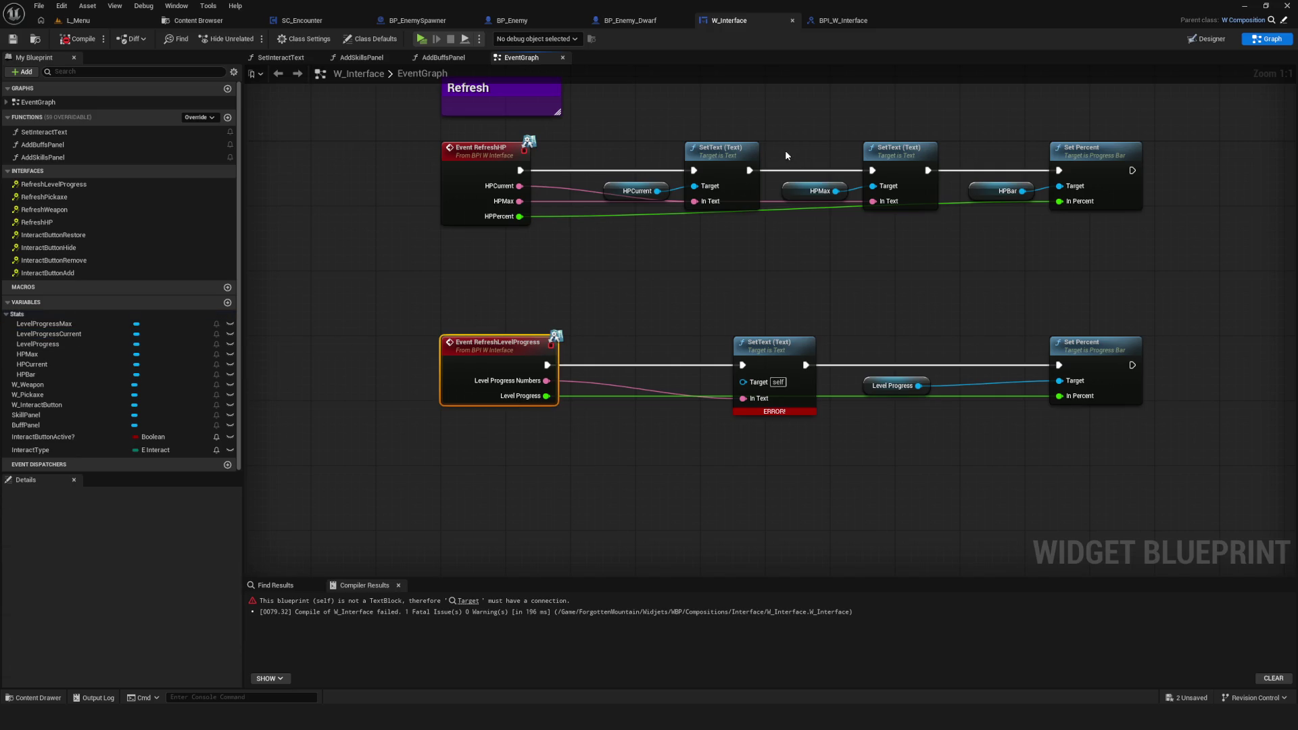
{"action": "scroll", "coordinate": [622, 285], "scroll_direction": "down", "scroll_amount": 4}
{"action": "scroll", "coordinate": [569, 288], "scroll_direction": "up", "scroll_amount": 4}
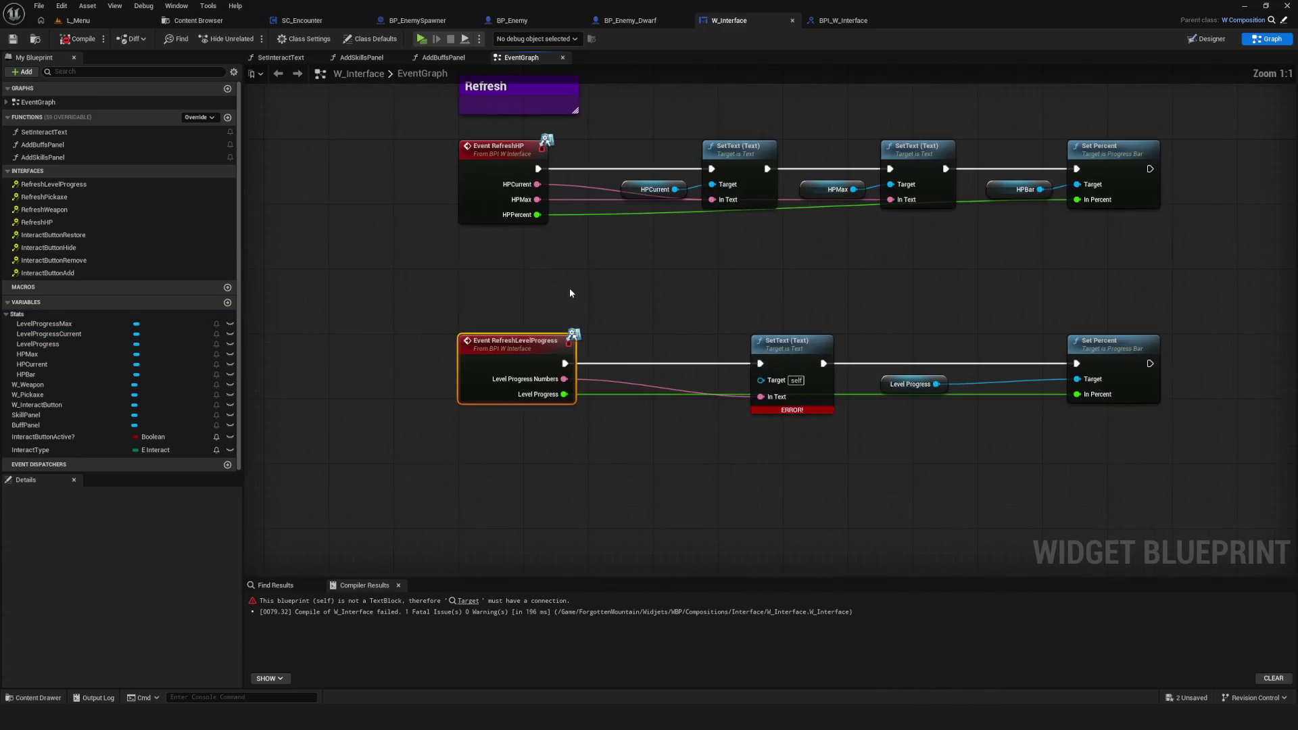
{"action": "left_click_drag", "start_coordinate": [645, 296], "coordinate": [618, 312]}
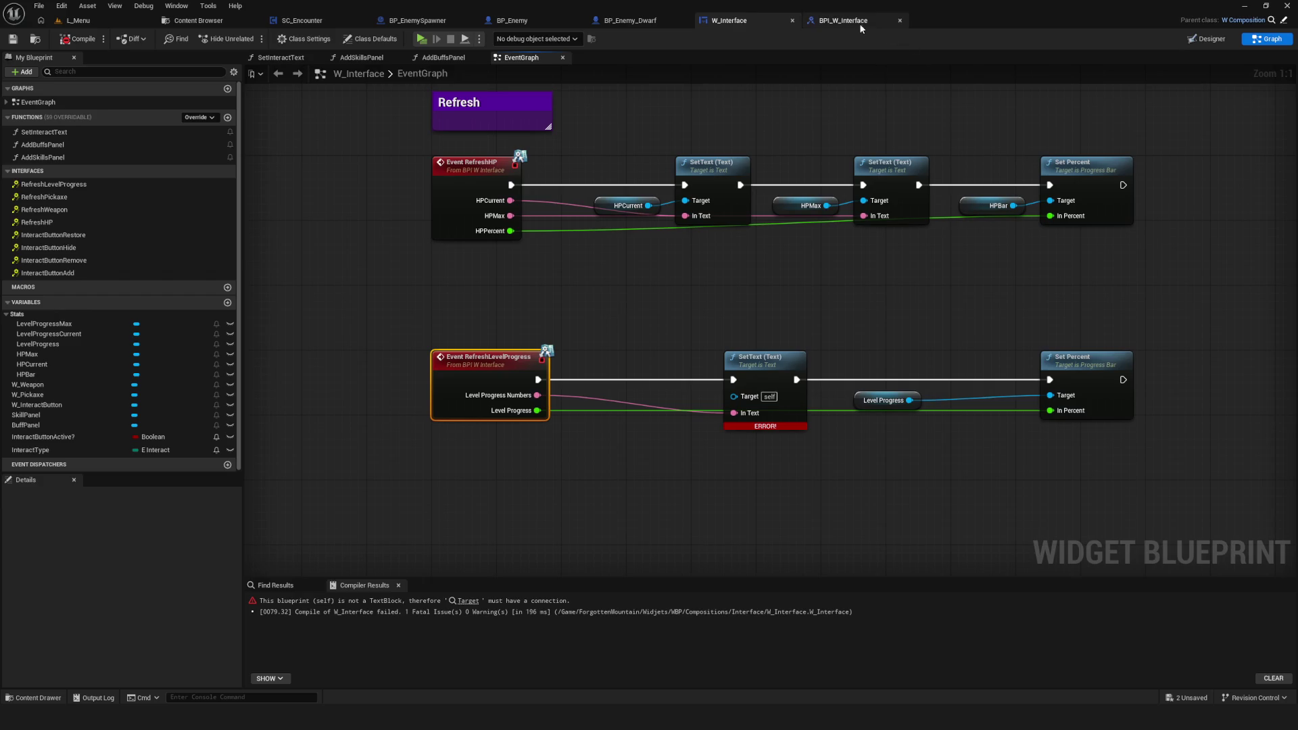
{"action": "left_click", "coordinate": [861, 25]}
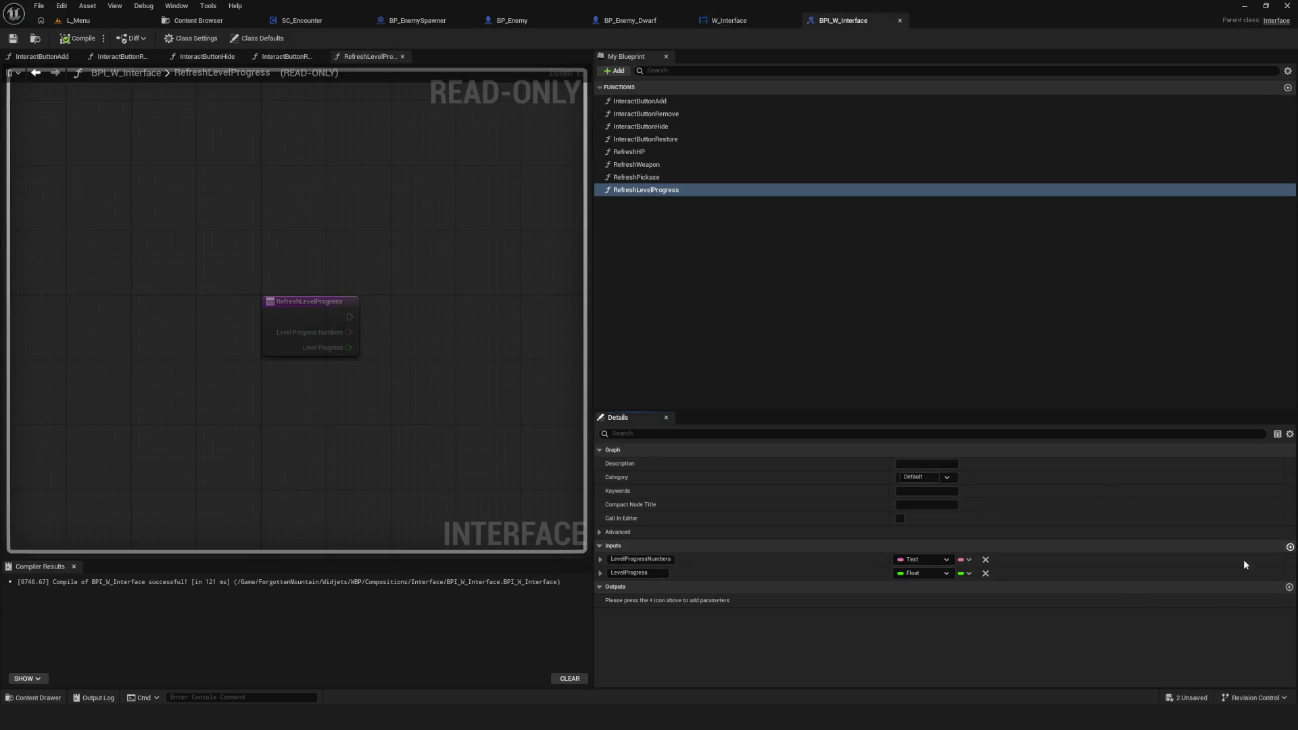
Step: Add a RefreshLevelProgress input above LevelProgress and rename the first input LevelProgressCurrent
{"action": "left_click", "coordinate": [1290, 546]}
{"action": "left_click", "coordinate": [598, 587]}
{"action": "mouse_move", "coordinate": [595, 587]}
{"action": "left_mouse_down"}
{"action": "mouse_move", "coordinate": [699, 563]}
{"action": "mouse_move", "coordinate": [841, 567]}
{"action": "left_mouse_up"}
{"action": "key", "text": "BackSpace"}
{"action": "type", "text": "Current"}
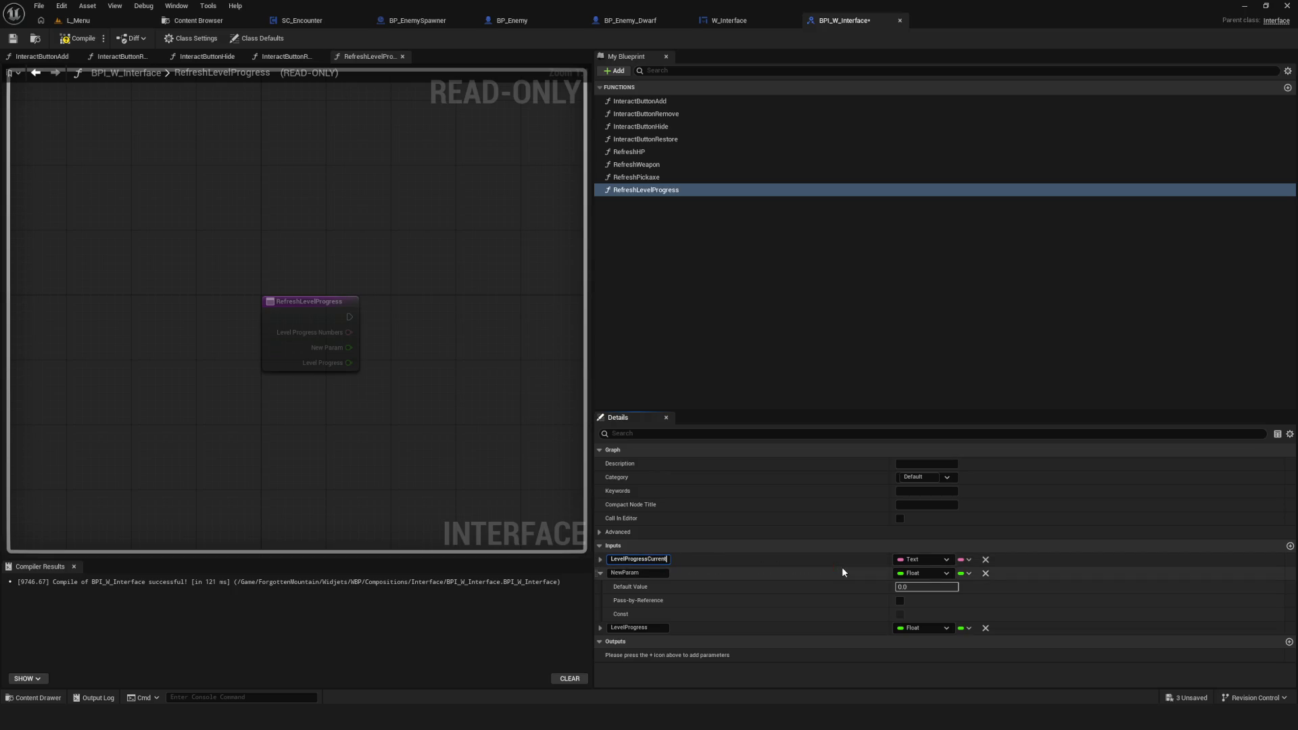
{"action": "key", "text": "Return"}
Step: Name the remaining inputs LevelProgressMax and LevelProgressPercent
{"action": "left_click", "coordinate": [626, 573]}
{"action": "type", "text": "Level"}
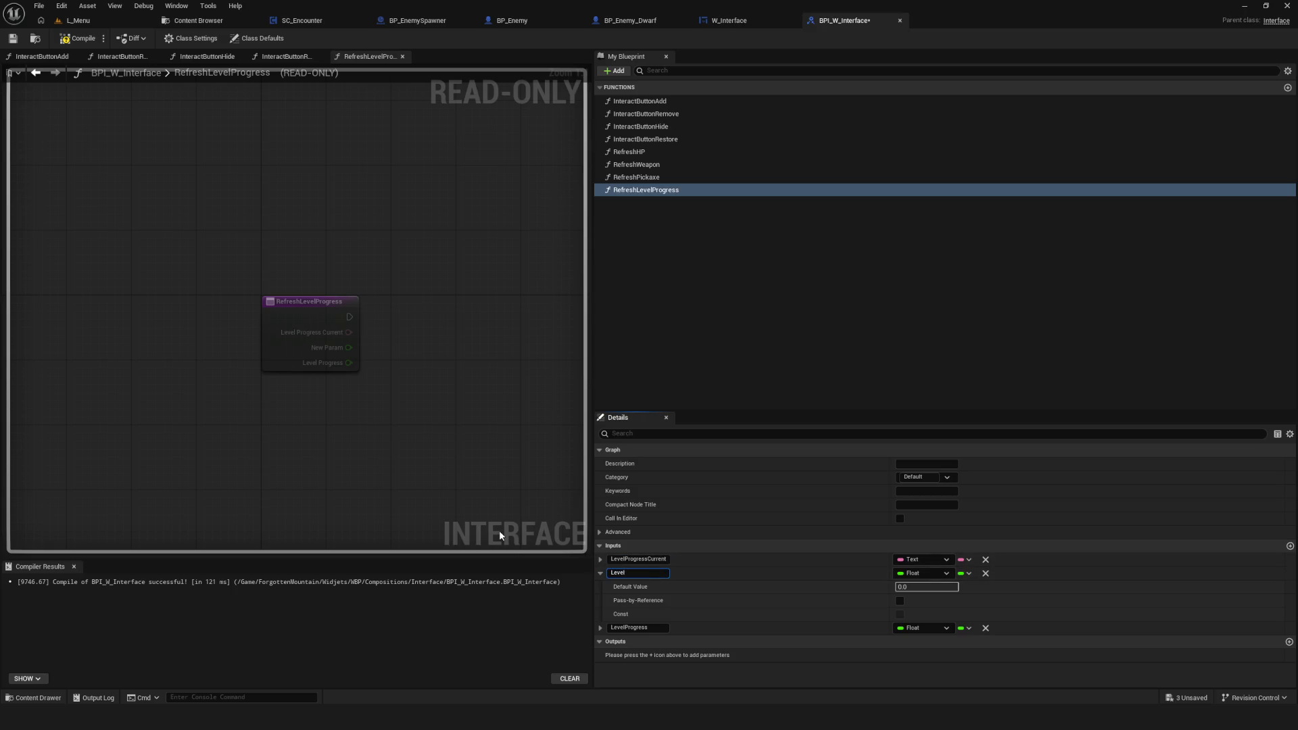
{"action": "type", "text": "ProgressMax"}
{"action": "key", "text": "Return"}
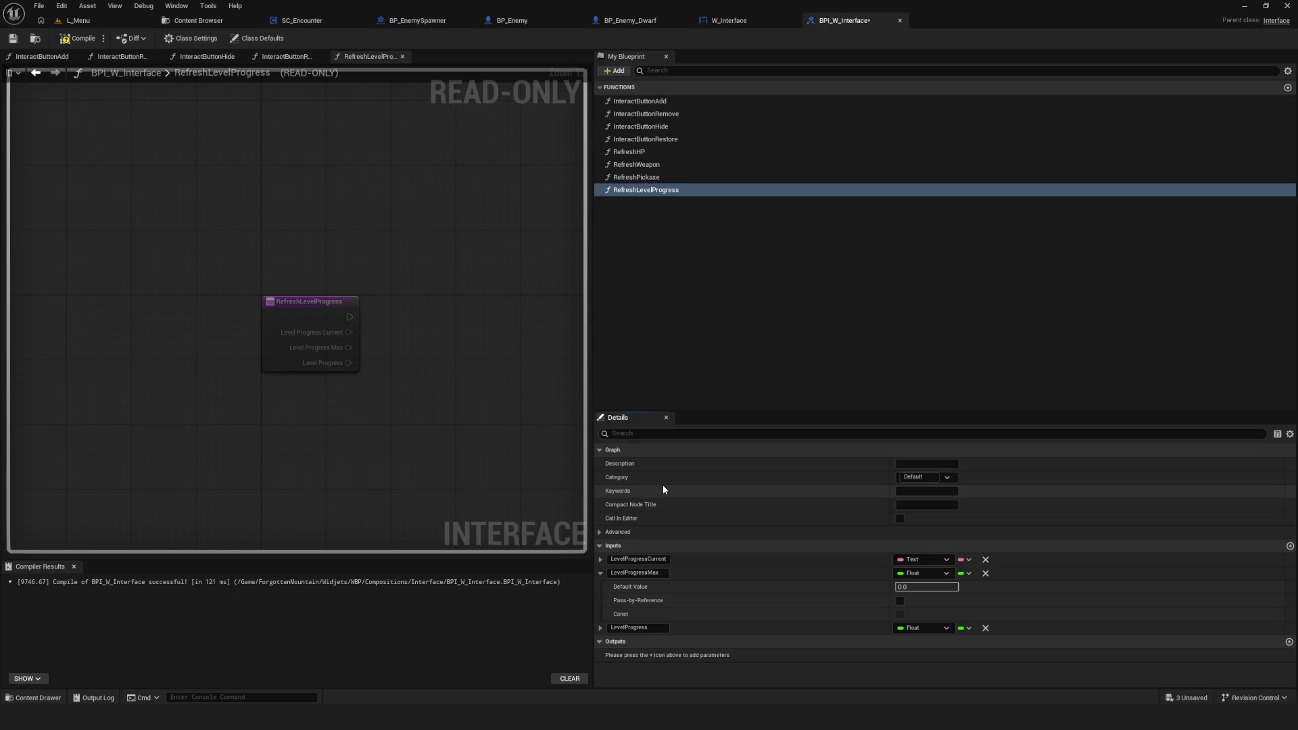
{"action": "left_click", "coordinate": [656, 574]}
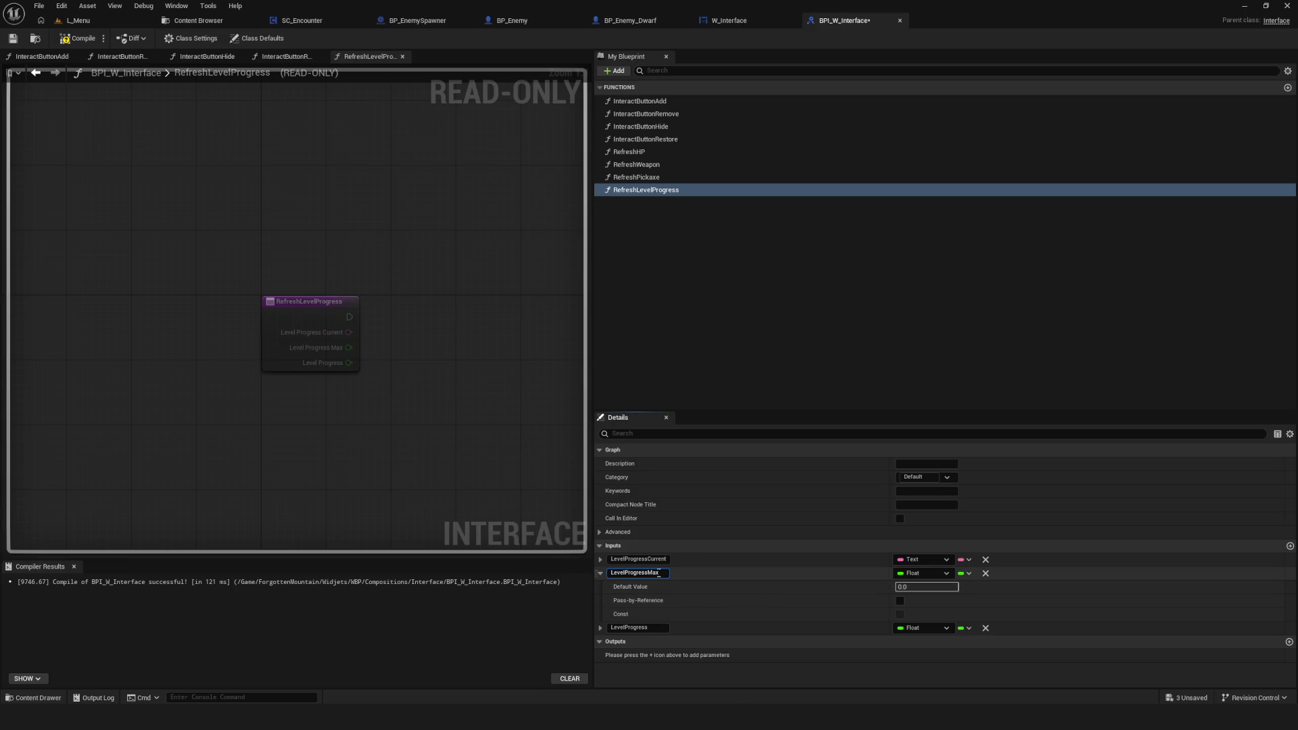
{"action": "key", "text": "Return"}
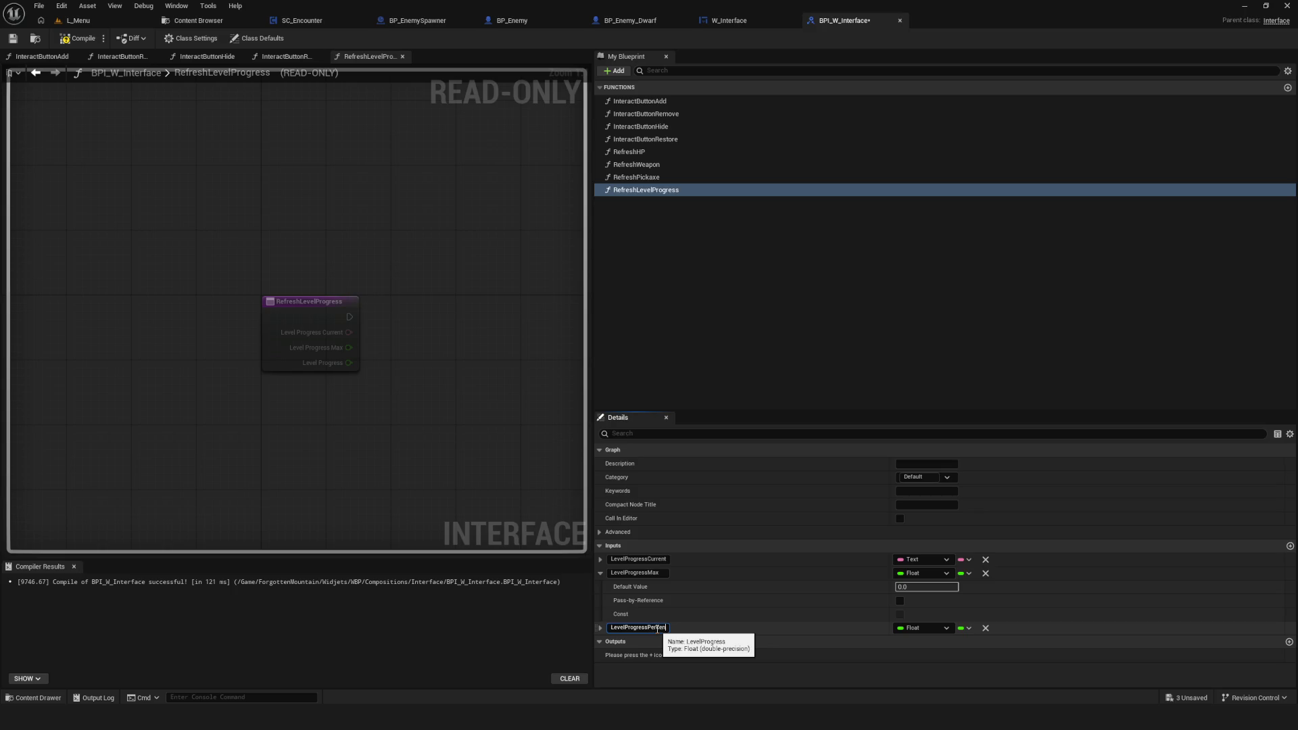
{"action": "type", "text": "nt"}
{"action": "key", "text": "Return"}
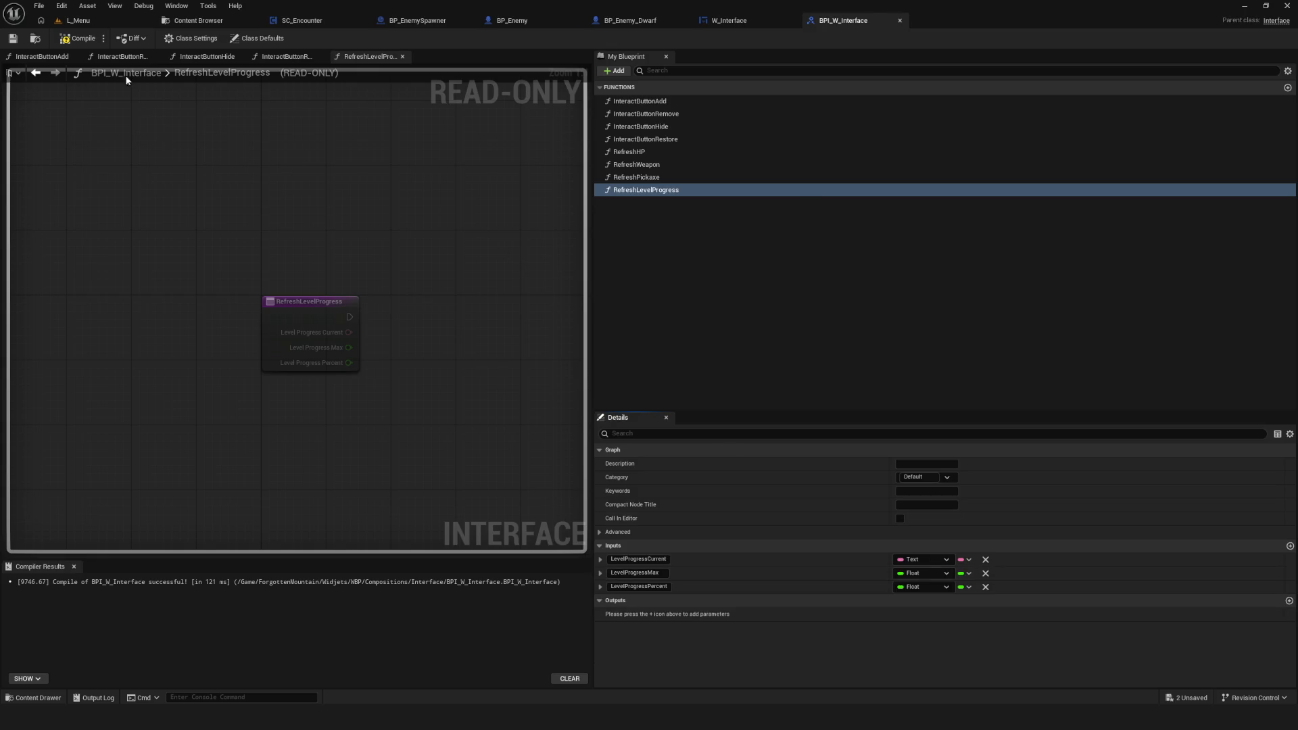
Step: Refresh the RefreshLevelProgress event node and add a LevelProgressCurrent getter for the SetText target
{"action": "left_click", "coordinate": [746, 23]}
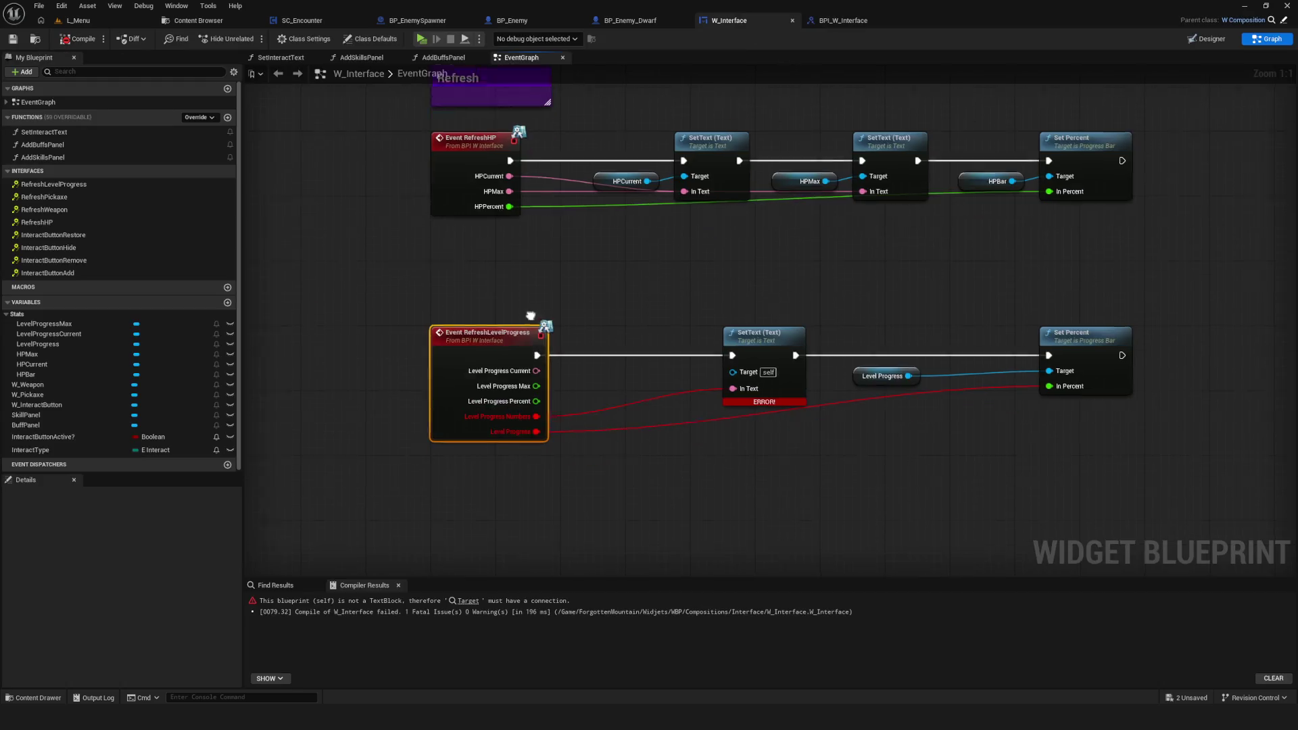
{"action": "right_click", "coordinate": [499, 332]}
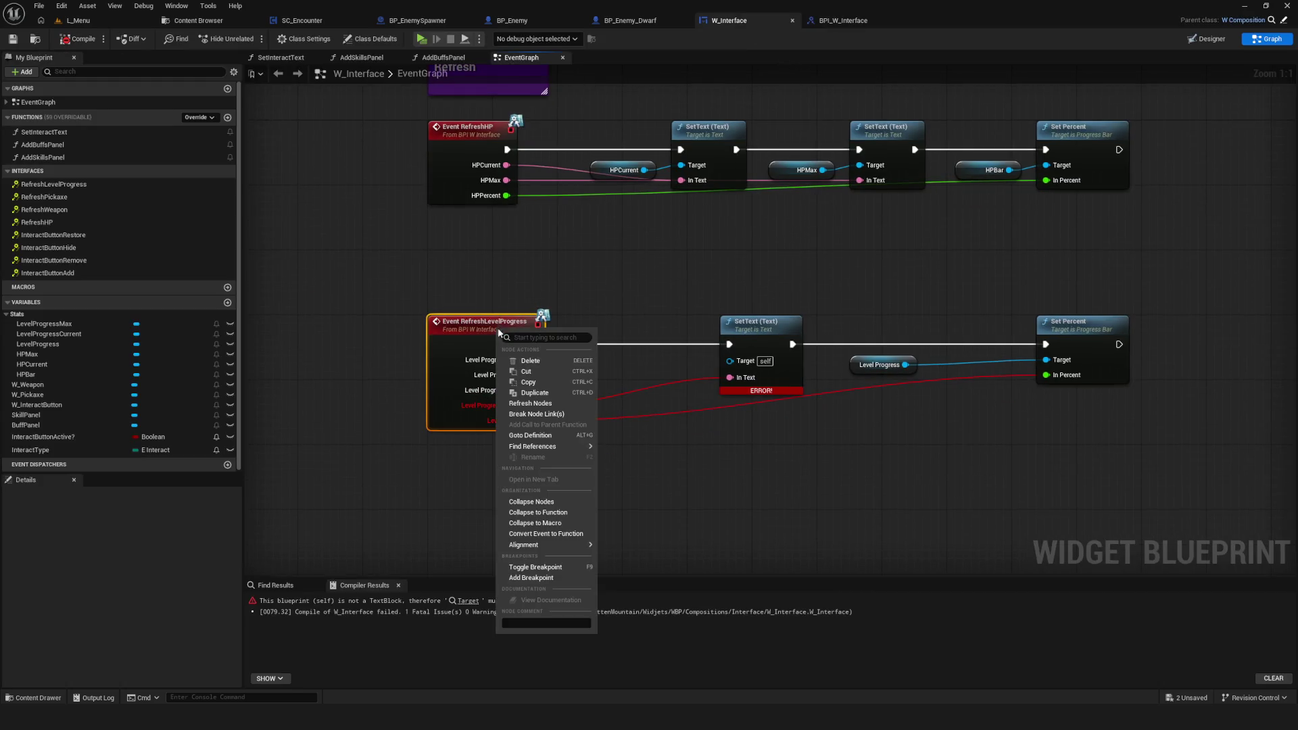
{"action": "left_click", "coordinate": [530, 403]}
{"action": "left_click_drag", "start_coordinate": [609, 391], "coordinate": [544, 396]}
{"action": "mouse_move", "coordinate": [622, 303]}
{"action": "left_mouse_down"}
{"action": "mouse_move", "coordinate": [494, 269]}
{"action": "mouse_move", "coordinate": [613, 278]}
{"action": "left_mouse_up"}
{"action": "left_click_drag", "start_coordinate": [697, 340], "coordinate": [648, 339]}
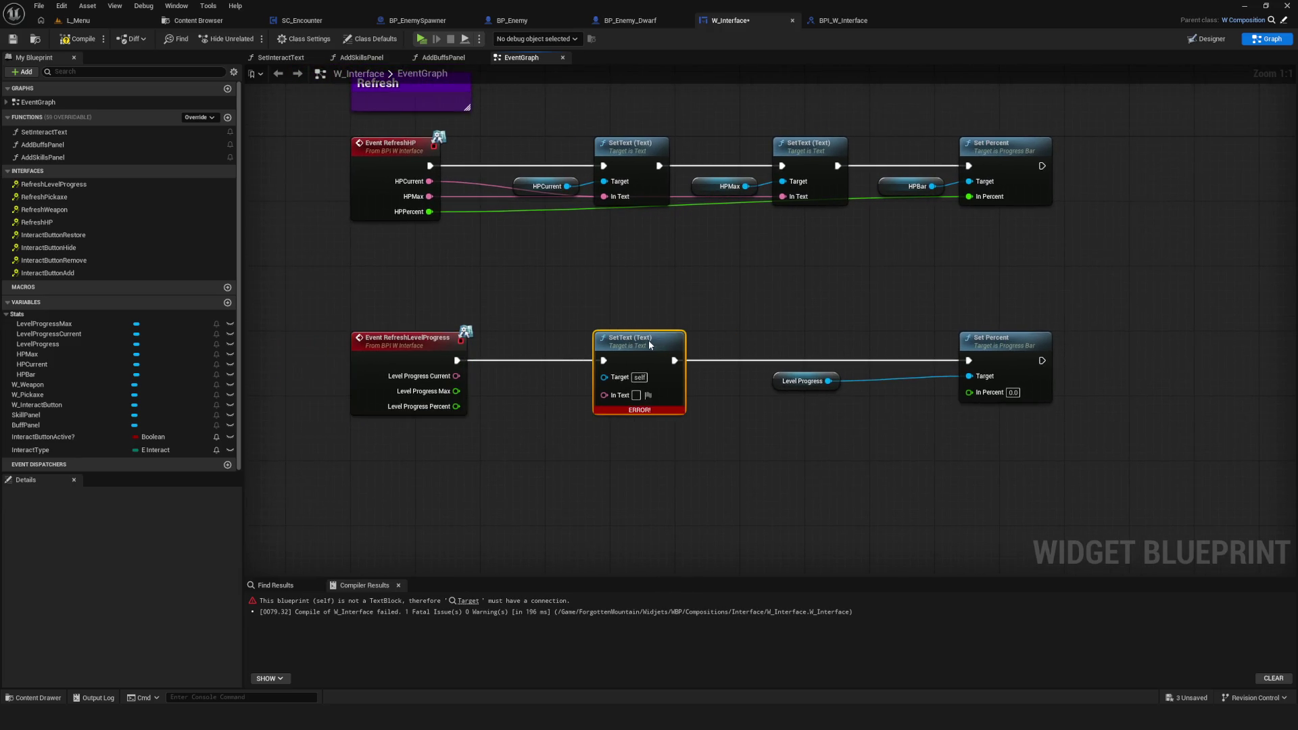
{"action": "mouse_move", "coordinate": [49, 334]}
{"action": "left_mouse_down"}
{"action": "mouse_move", "coordinate": [514, 421]}
{"action": "mouse_move", "coordinate": [494, 385]}
{"action": "mouse_move", "coordinate": [606, 377]}
{"action": "left_mouse_up"}
Step: Change LevelProgressMax to the Text type in BPI_W_Interface and save
{"action": "left_click", "coordinate": [847, 21]}
{"action": "left_click", "coordinate": [923, 559]}
{"action": "left_click", "coordinate": [926, 447]}
{"action": "left_click", "coordinate": [925, 573]}
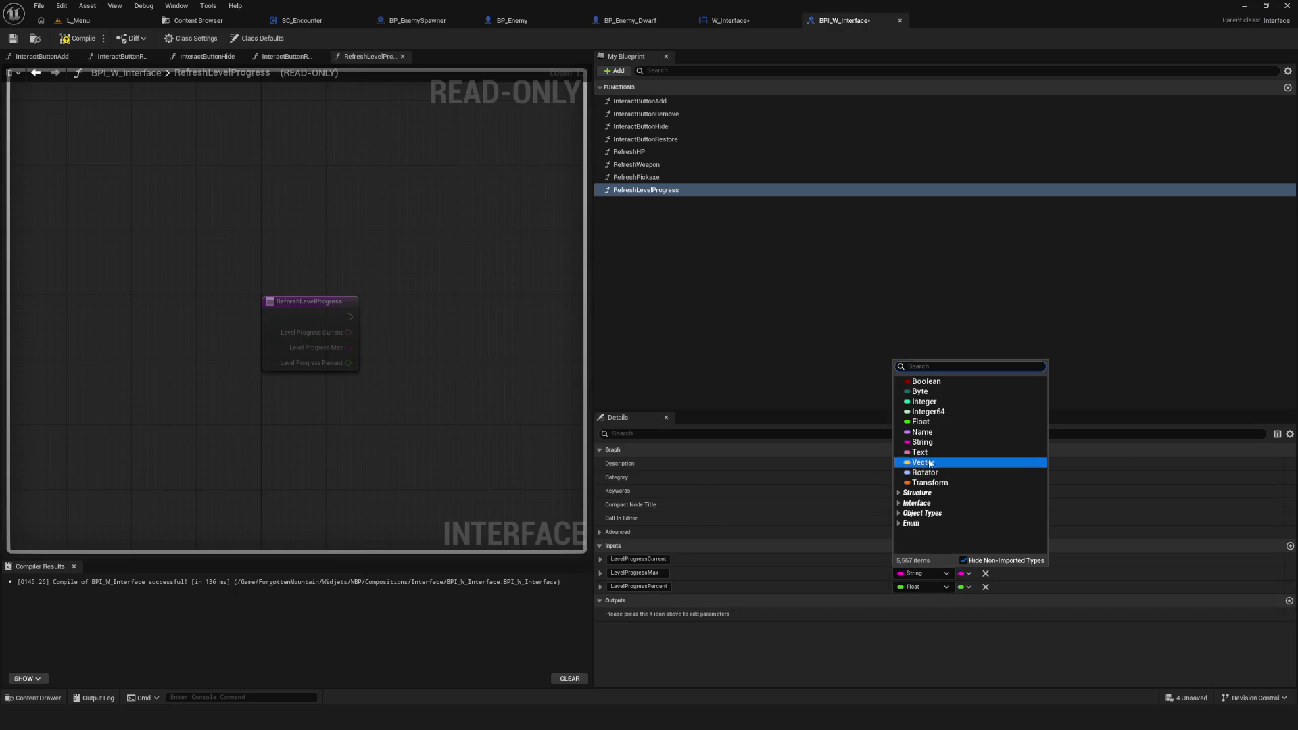
{"action": "left_click", "coordinate": [926, 456]}
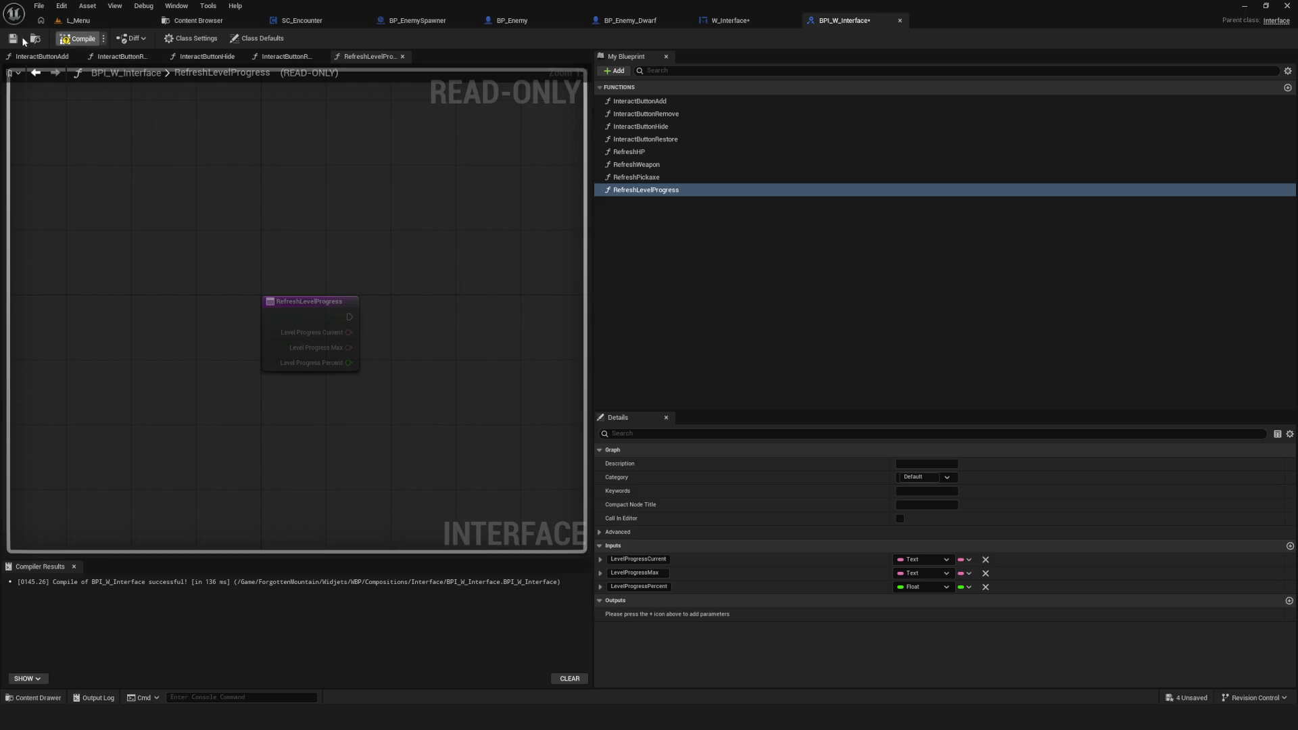
{"action": "key", "text": "ctrl+s"}
{"action": "left_click", "coordinate": [731, 20]}
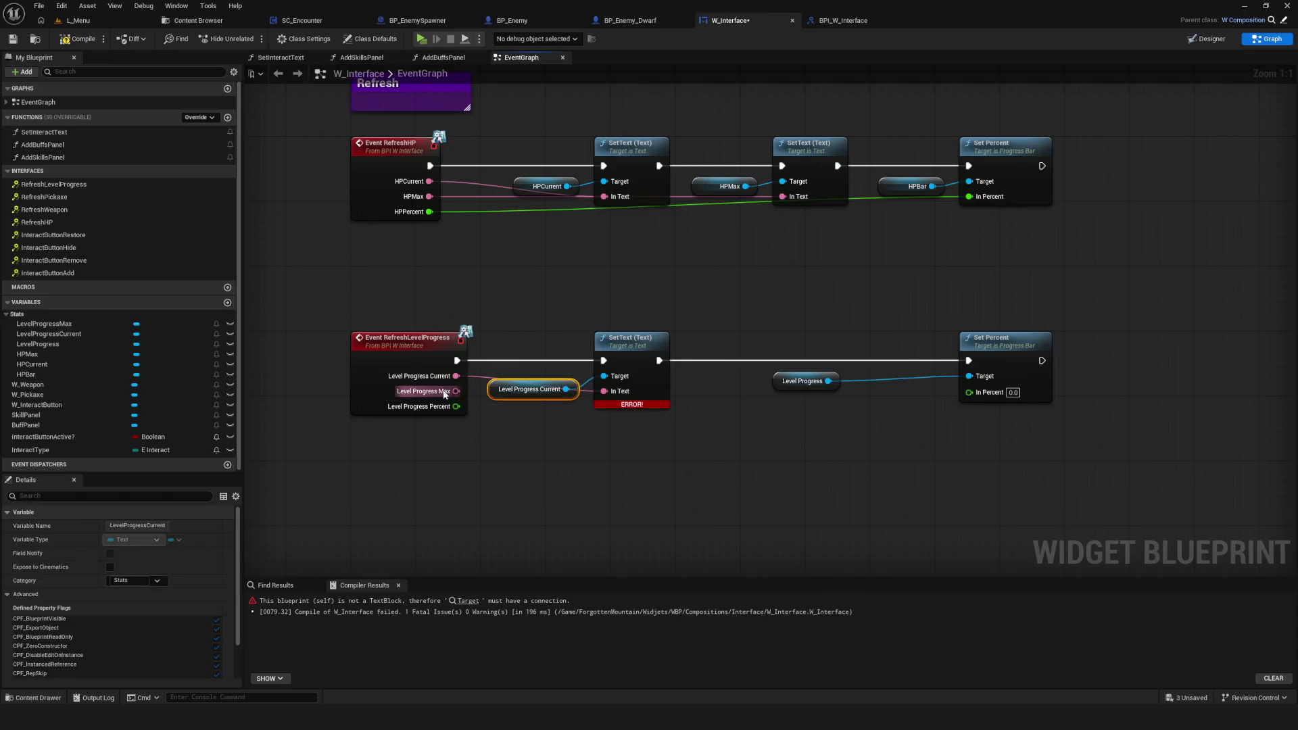
Step: Duplicate the SetText node, make room for it, and chain the first SetText's exec into the copy
{"action": "left_click_drag", "start_coordinate": [714, 432], "coordinate": [590, 398]}
{"action": "key", "text": "ctrl+c"}
{"action": "key", "text": "ctrl+v"}
{"action": "left_click_drag", "start_coordinate": [685, 316], "coordinate": [611, 308]}
{"action": "left_click_drag", "start_coordinate": [704, 274], "coordinate": [879, 366]}
{"action": "mouse_move", "coordinate": [875, 310]}
{"action": "left_mouse_down"}
{"action": "mouse_move", "coordinate": [1012, 302]}
{"action": "mouse_move", "coordinate": [996, 320]}
{"action": "mouse_move", "coordinate": [1014, 322]}
{"action": "left_mouse_up"}
{"action": "left_click", "coordinate": [999, 288]}
{"action": "mouse_move", "coordinate": [595, 306]}
{"action": "left_mouse_down"}
{"action": "mouse_move", "coordinate": [708, 305]}
{"action": "mouse_move", "coordinate": [691, 305]}
{"action": "left_mouse_up"}
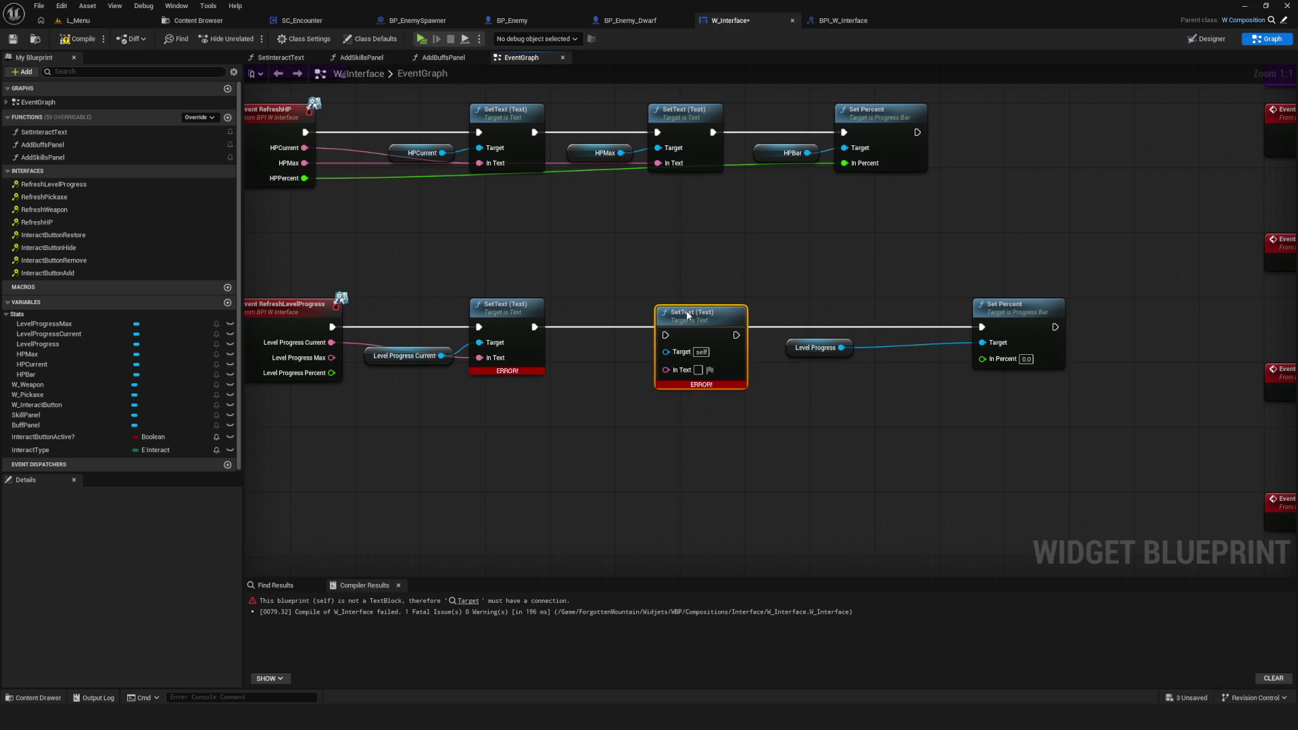
{"action": "left_click_drag", "start_coordinate": [535, 326], "coordinate": [666, 326]}
Step: Feed a LevelProgressMax getter into the second SetText and chain it into Set Percent
{"action": "left_click_drag", "start_coordinate": [332, 358], "coordinate": [675, 369]}
{"action": "left_click", "coordinate": [43, 324]}
{"action": "mouse_move", "coordinate": [44, 324]}
{"action": "left_mouse_down"}
{"action": "mouse_move", "coordinate": [598, 404]}
{"action": "mouse_move", "coordinate": [666, 360]}
{"action": "left_mouse_up"}
{"action": "left_click_drag", "start_coordinate": [967, 370], "coordinate": [841, 370]}
{"action": "left_click_drag", "start_coordinate": [595, 328], "coordinate": [856, 328]}
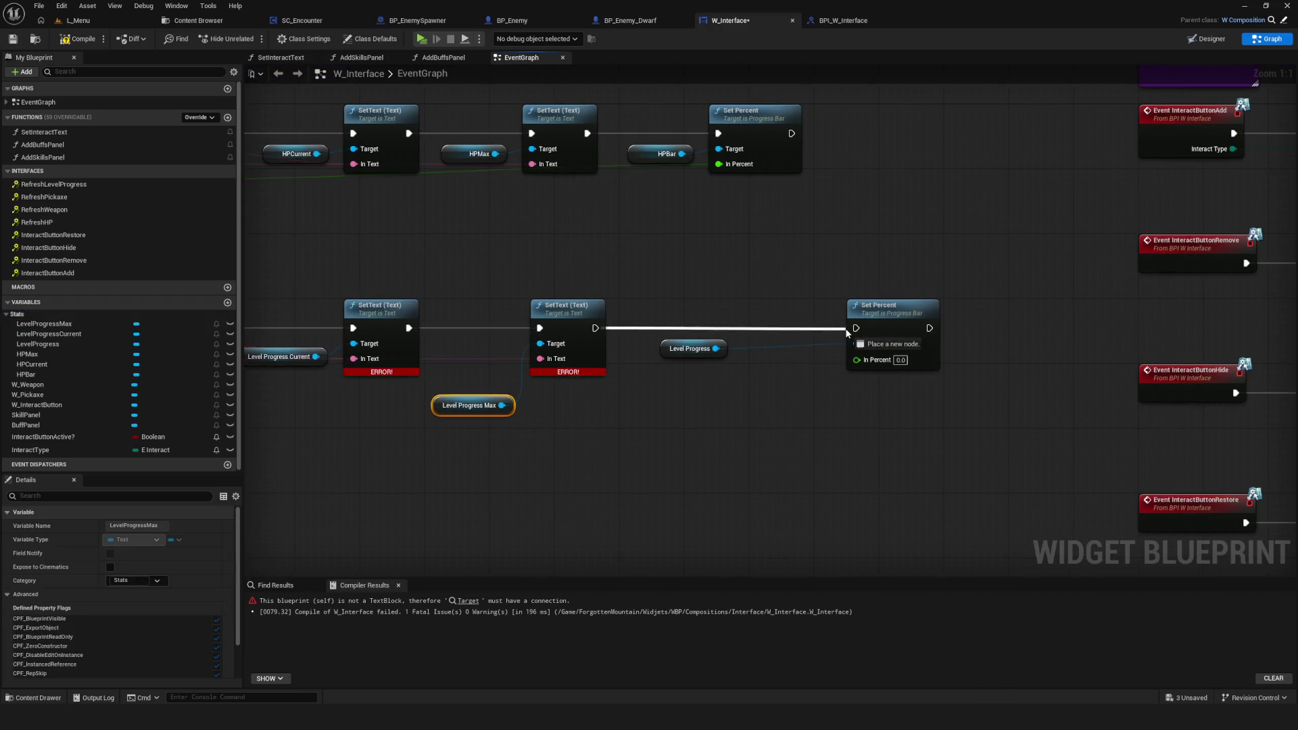
Step: Wire Level Progress Percent into In Percent, tidy the nodes, and compile the widget blueprint
{"action": "left_click_drag", "start_coordinate": [696, 353], "coordinate": [810, 354]}
{"action": "left_click_drag", "start_coordinate": [666, 354], "coordinate": [812, 353]}
{"action": "mouse_move", "coordinate": [352, 362]}
{"action": "left_mouse_down"}
{"action": "mouse_move", "coordinate": [1008, 348]}
{"action": "mouse_move", "coordinate": [974, 348]}
{"action": "left_mouse_up"}
{"action": "left_click_drag", "start_coordinate": [1028, 298], "coordinate": [939, 306]}
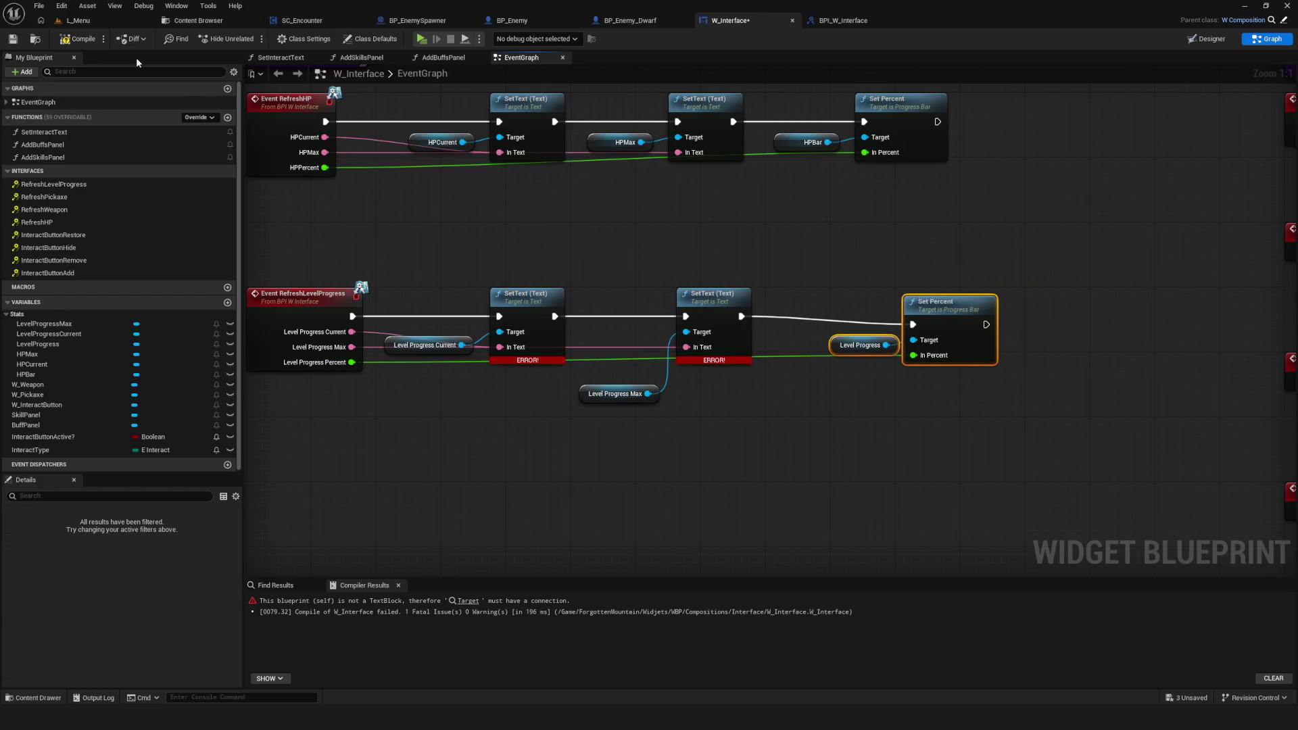
{"action": "left_click", "coordinate": [78, 39]}
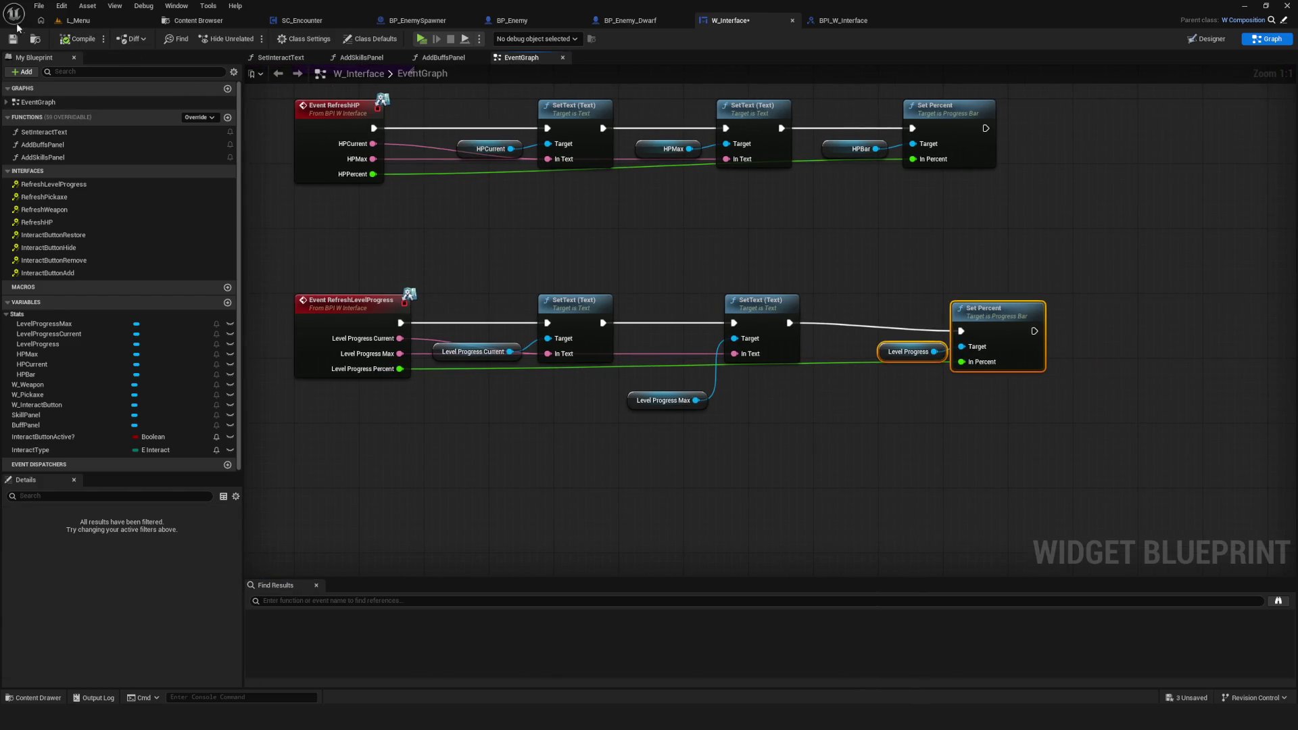
{"action": "left_click_drag", "start_coordinate": [994, 308], "coordinate": [971, 300]}
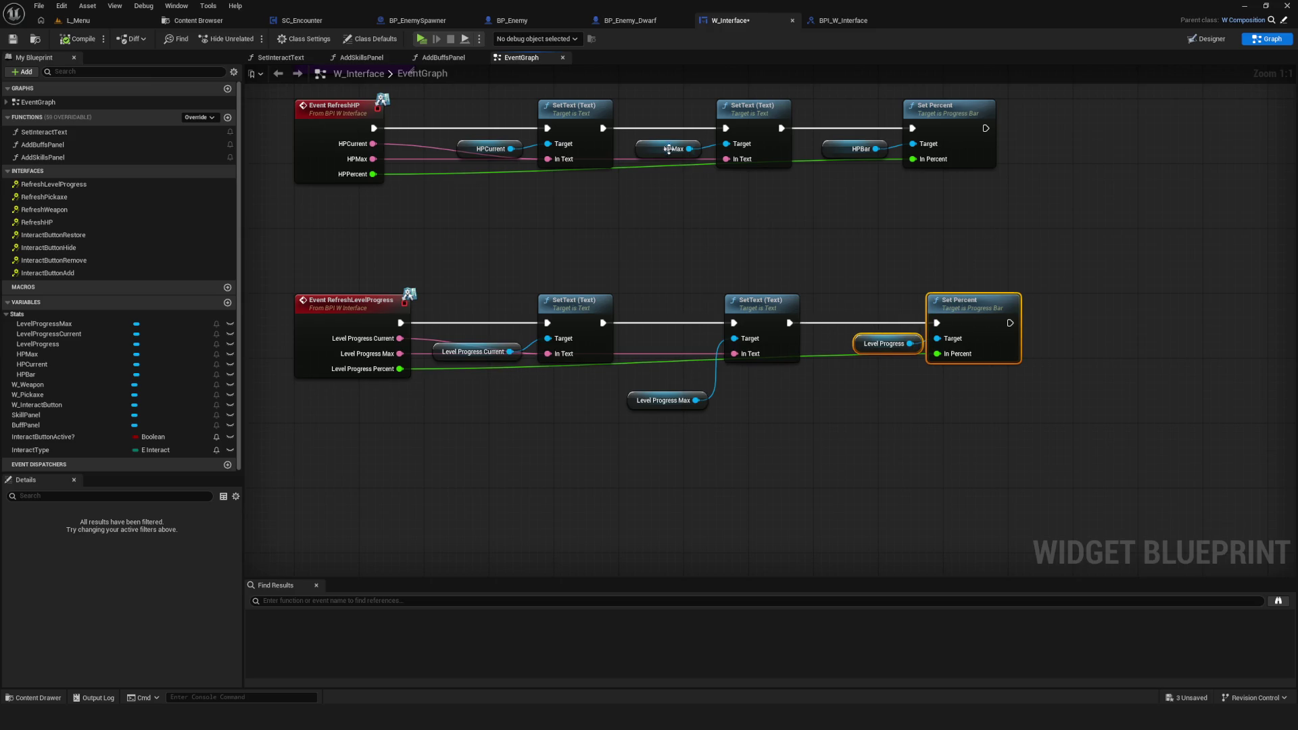
{"action": "scroll", "coordinate": [620, 242], "scroll_direction": "down", "scroll_amount": 5}
{"action": "mouse_move", "coordinate": [621, 243]}
{"action": "left_mouse_down"}
{"action": "mouse_move", "coordinate": [606, 250]}
{"action": "mouse_move", "coordinate": [704, 278]}
{"action": "mouse_move", "coordinate": [423, 29]}
{"action": "left_mouse_up"}
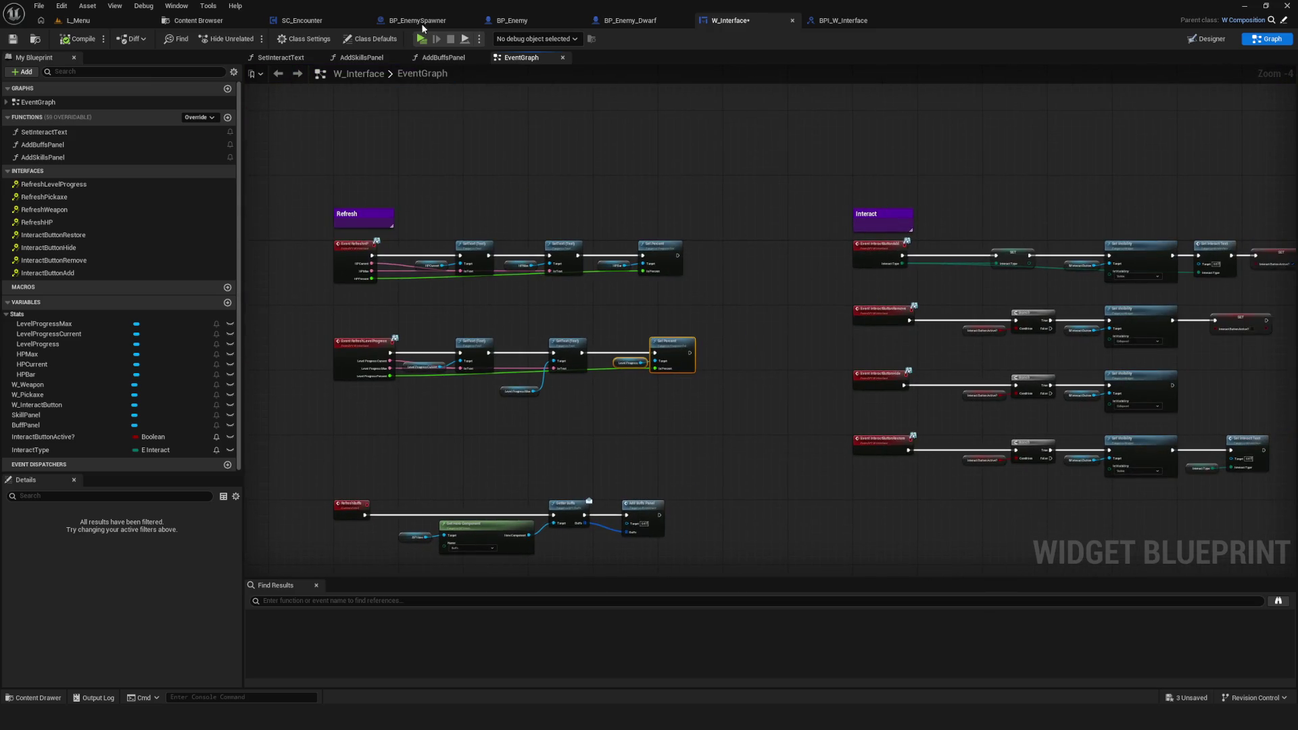
{"action": "left_click", "coordinate": [421, 40]}
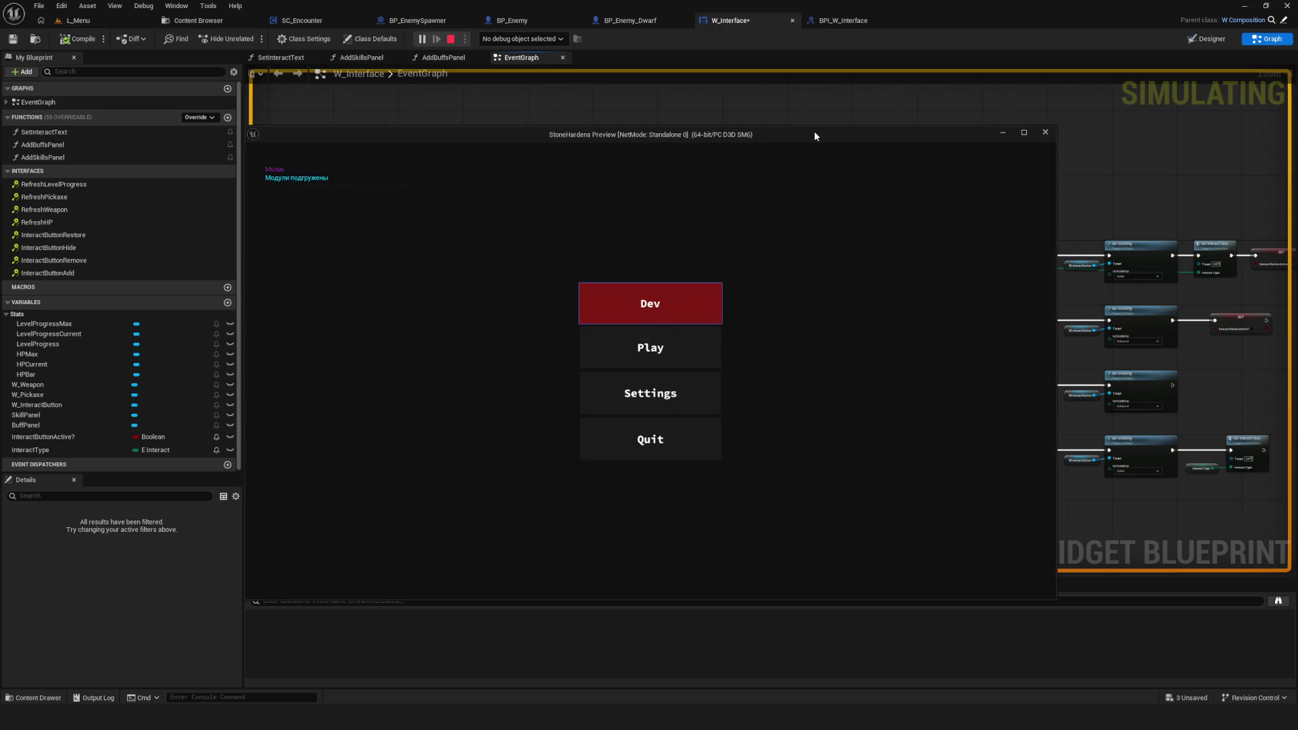
{"action": "left_click", "coordinate": [665, 289]}
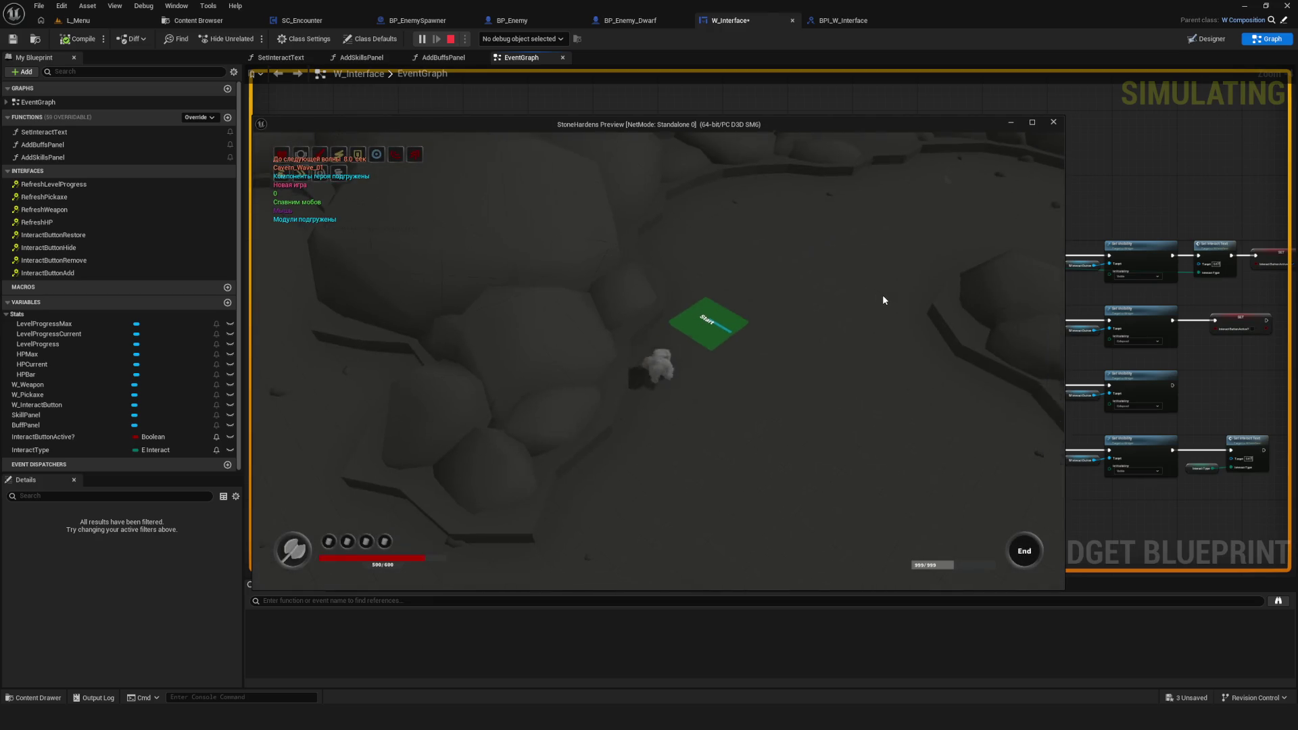
{"action": "key", "text": "s"}
{"action": "left_click", "coordinate": [1033, 123]}
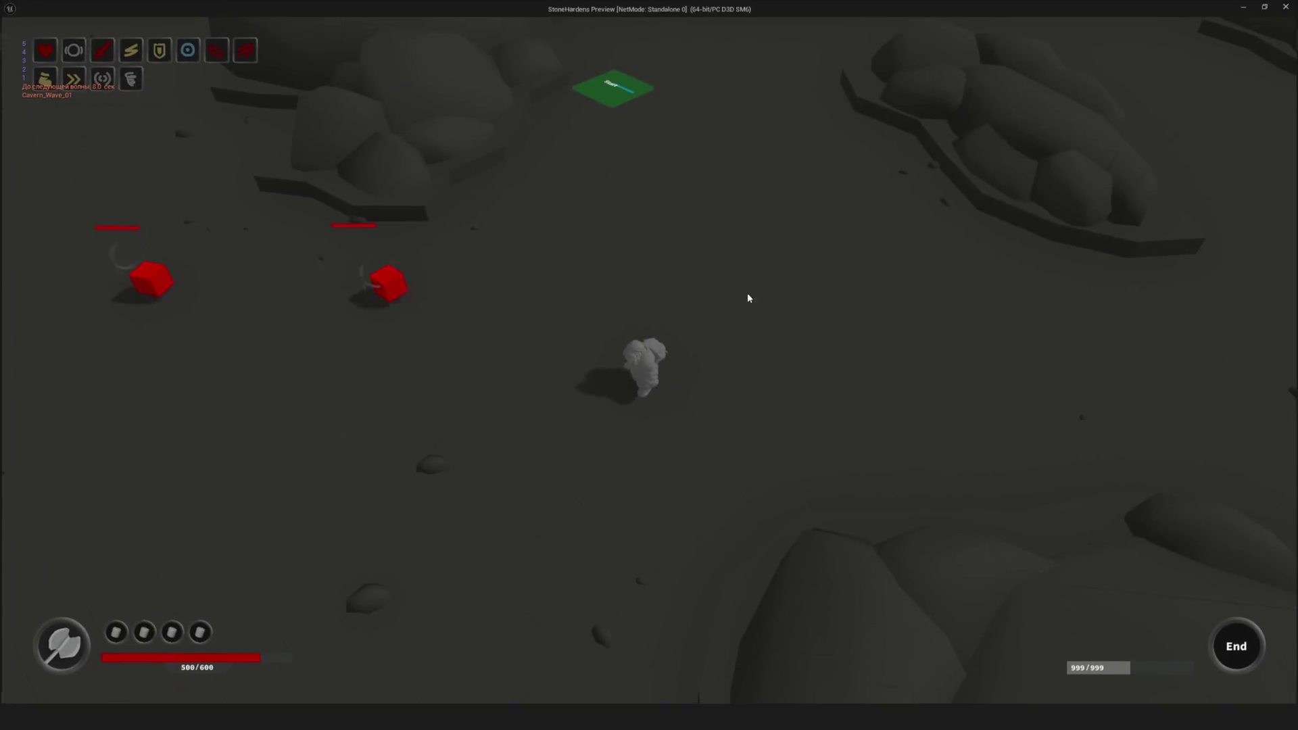
{"action": "key", "text": "a"}
{"action": "key", "text": "d"}
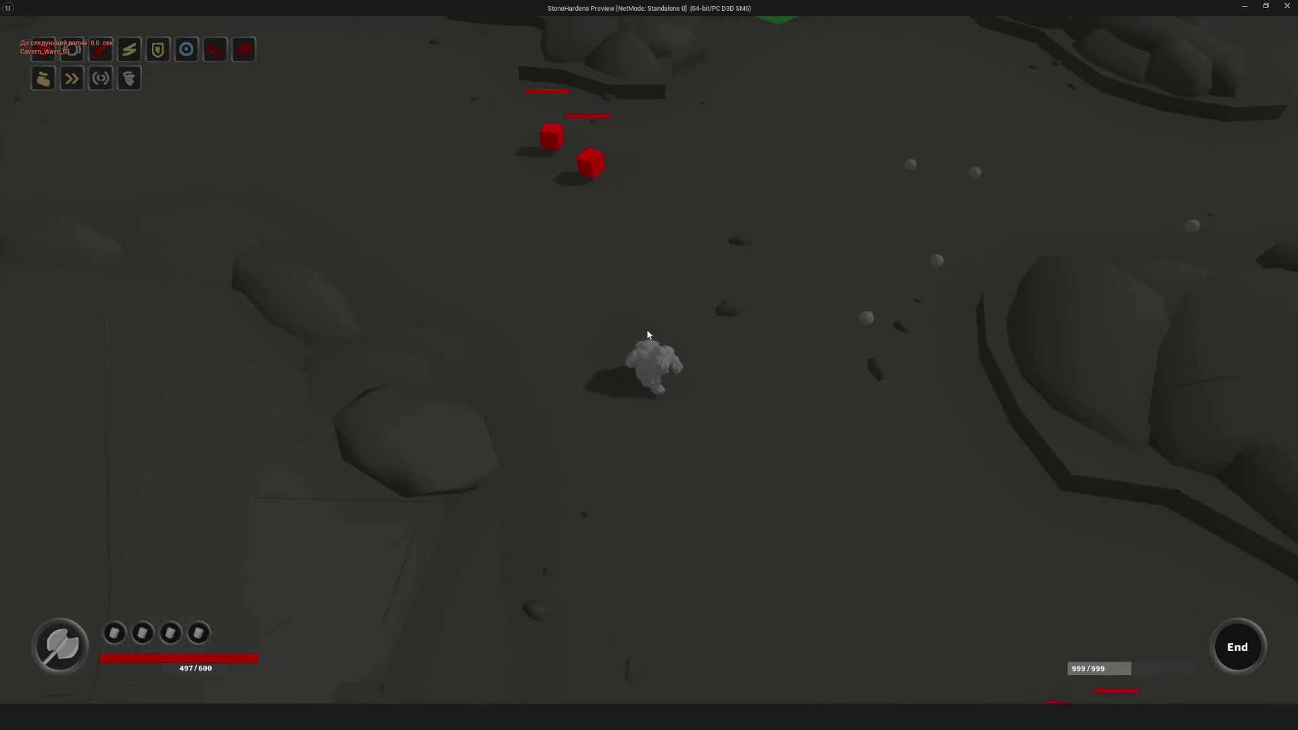
{"action": "key", "text": "w"}
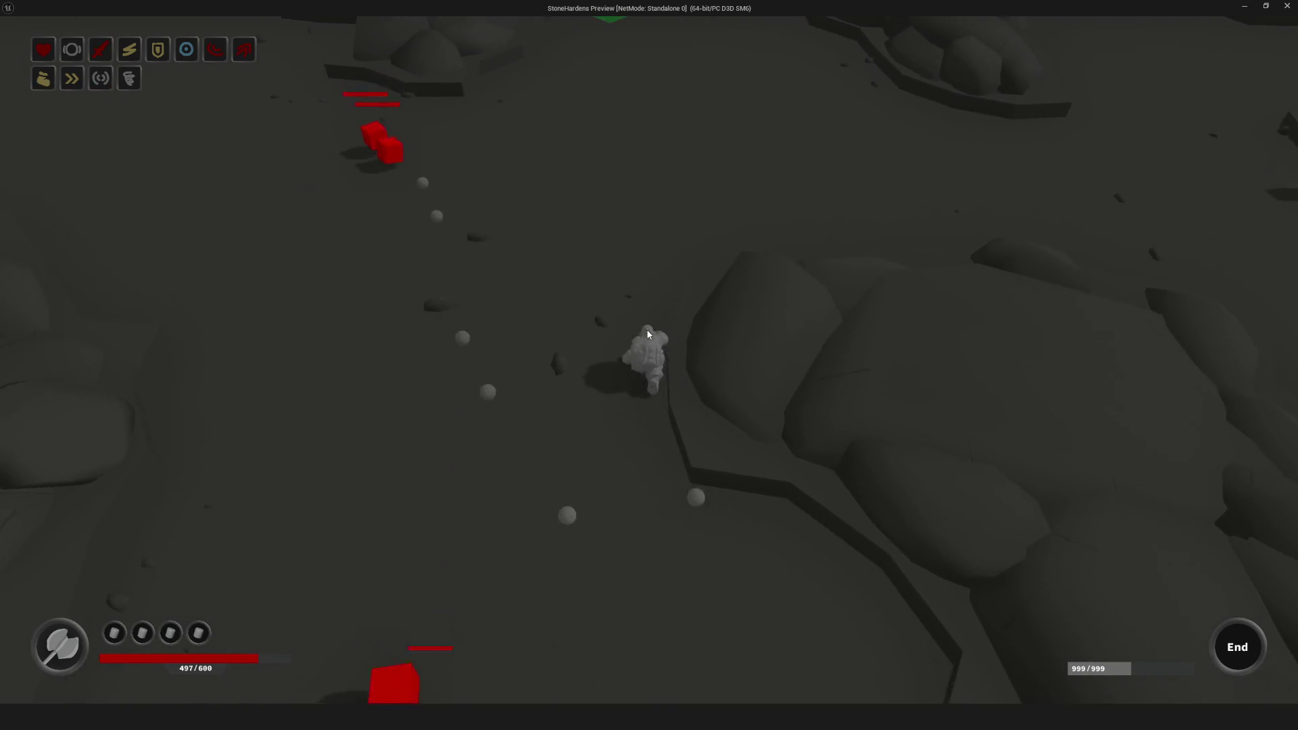
{"action": "key", "text": "Escape"}
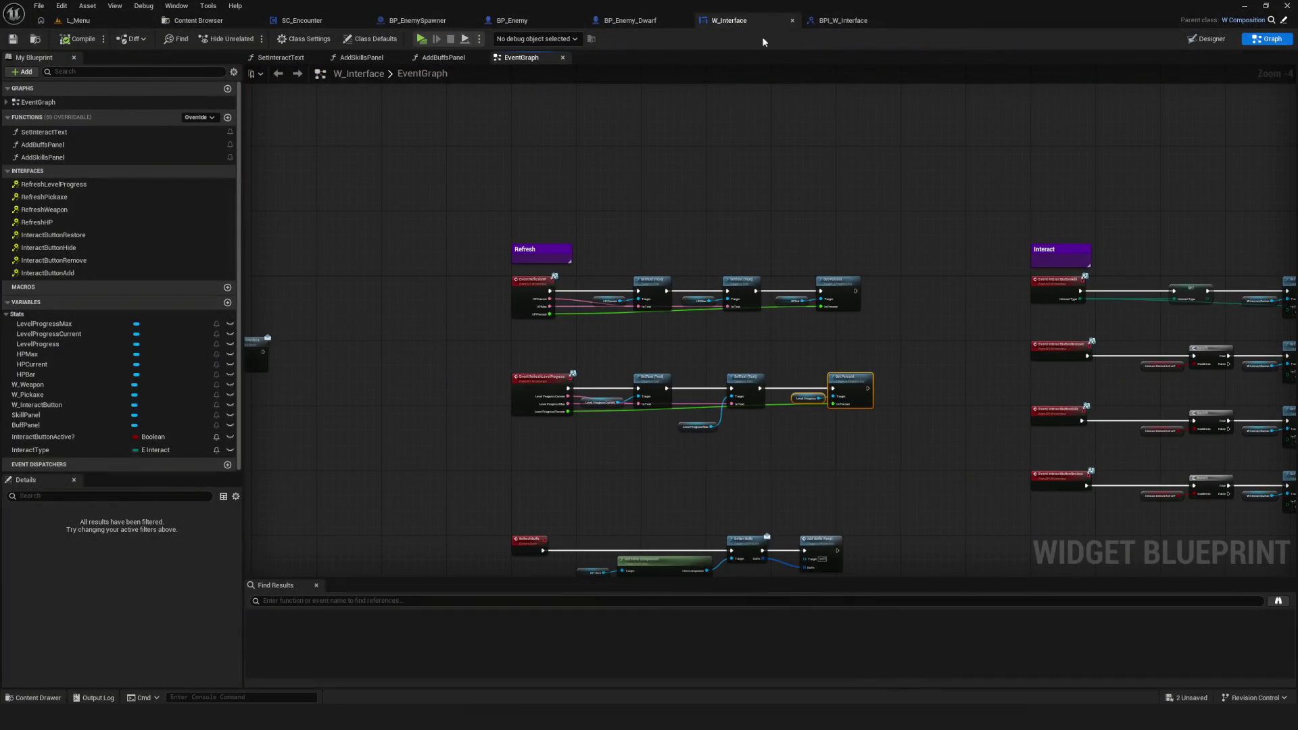
Step: Select all seven Waves_Cavern assets and edit them together in the Property Matrix
{"action": "left_click", "coordinate": [193, 21]}
{"action": "scroll", "coordinate": [95, 245], "scroll_direction": "up", "scroll_amount": 10}
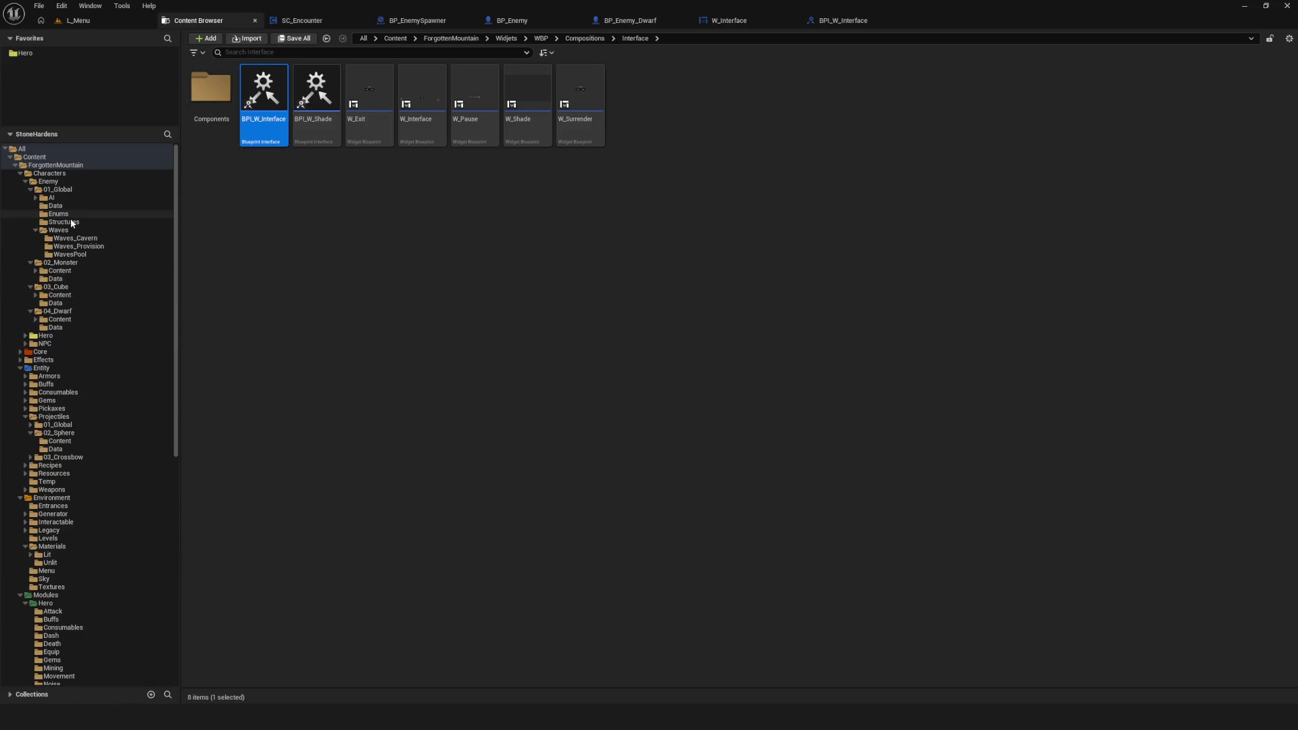
{"action": "left_click", "coordinate": [52, 198]}
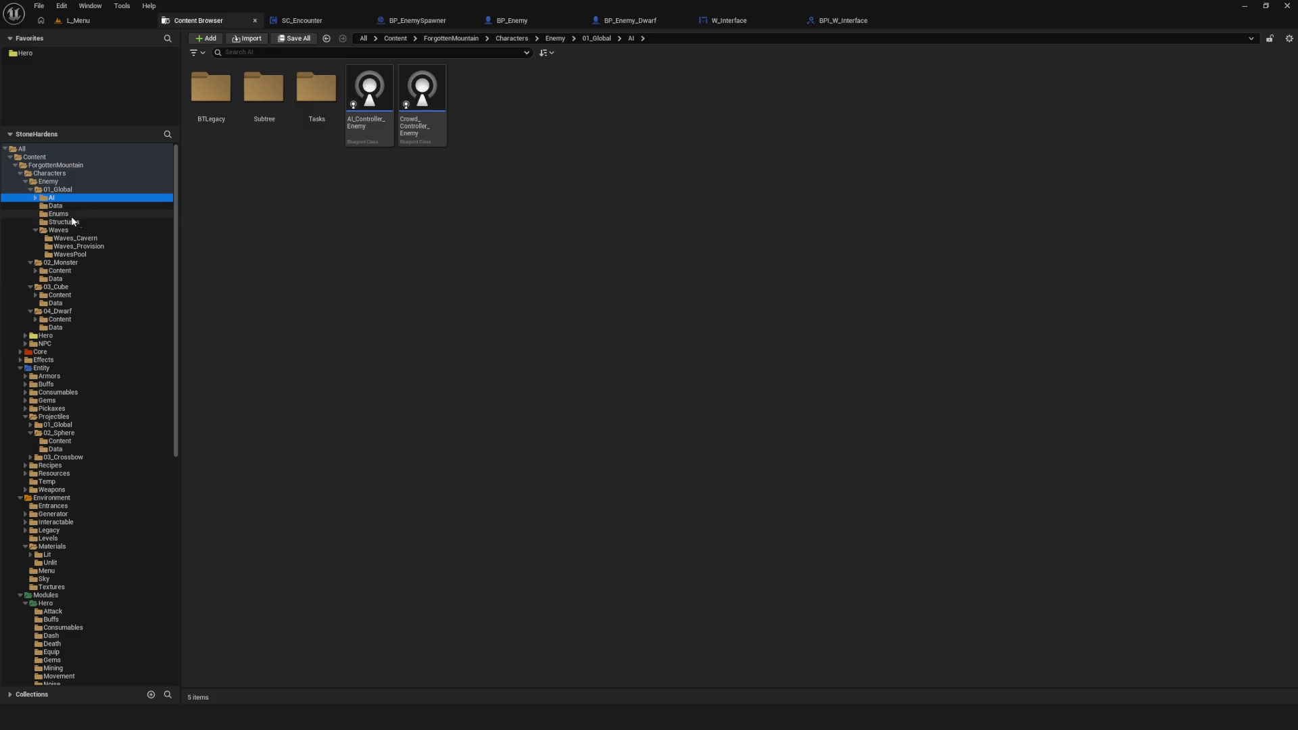
{"action": "left_click", "coordinate": [58, 230]}
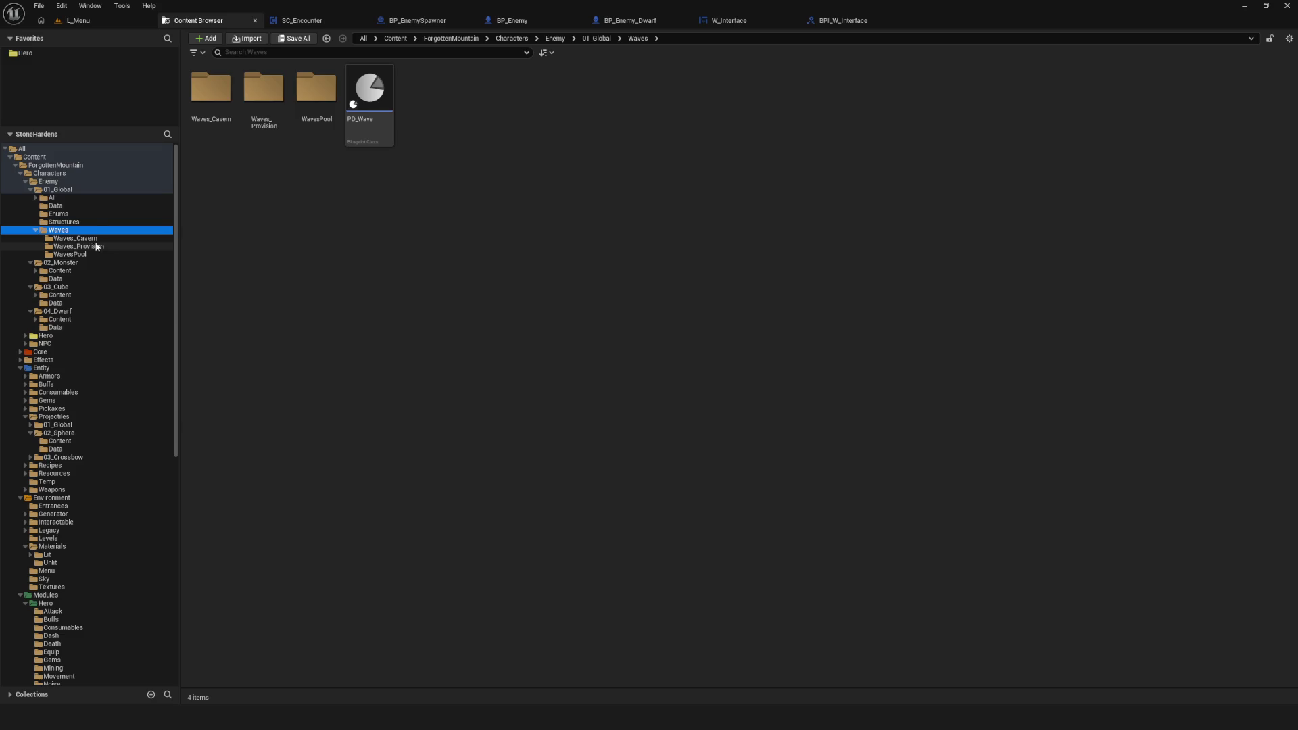
{"action": "left_click", "coordinate": [75, 238]}
{"action": "left_click", "coordinate": [211, 101]}
{"action": "left_click", "coordinate": [544, 112], "text": "shift"}
{"action": "right_click", "coordinate": [532, 108]}
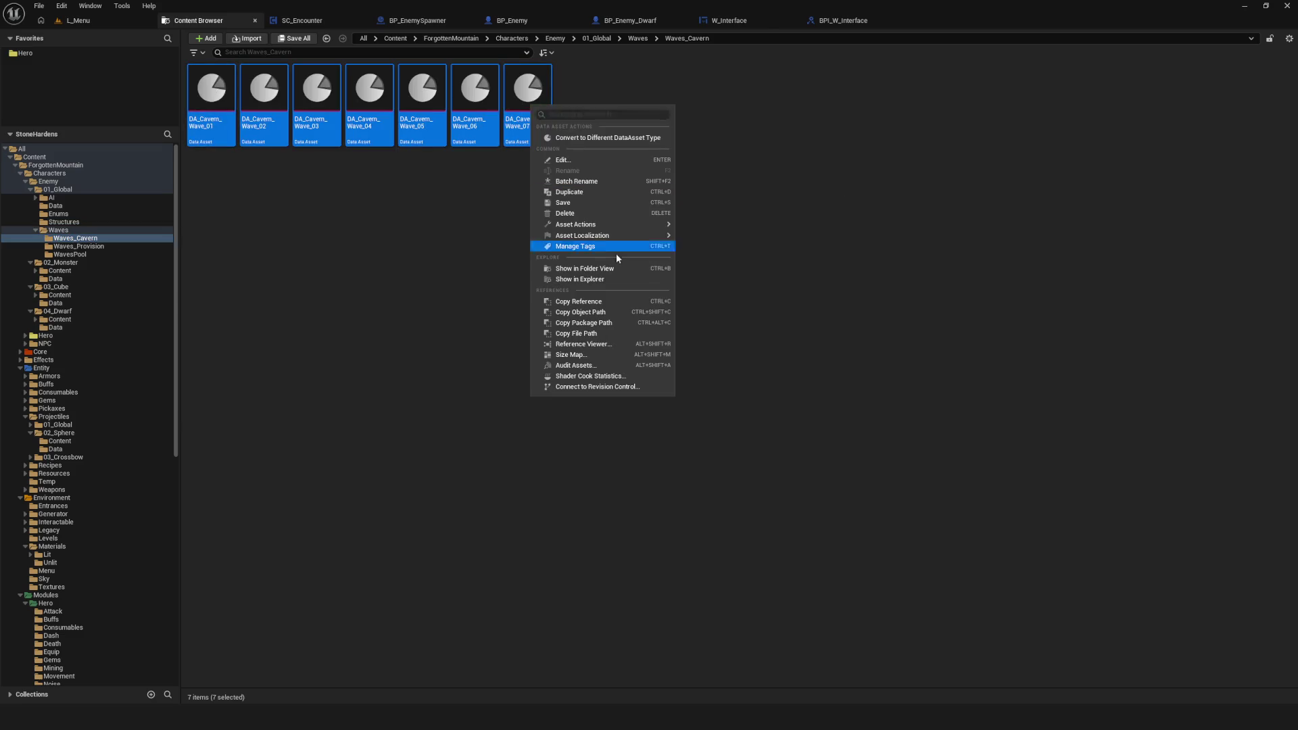
{"action": "mouse_move", "coordinate": [659, 226]}
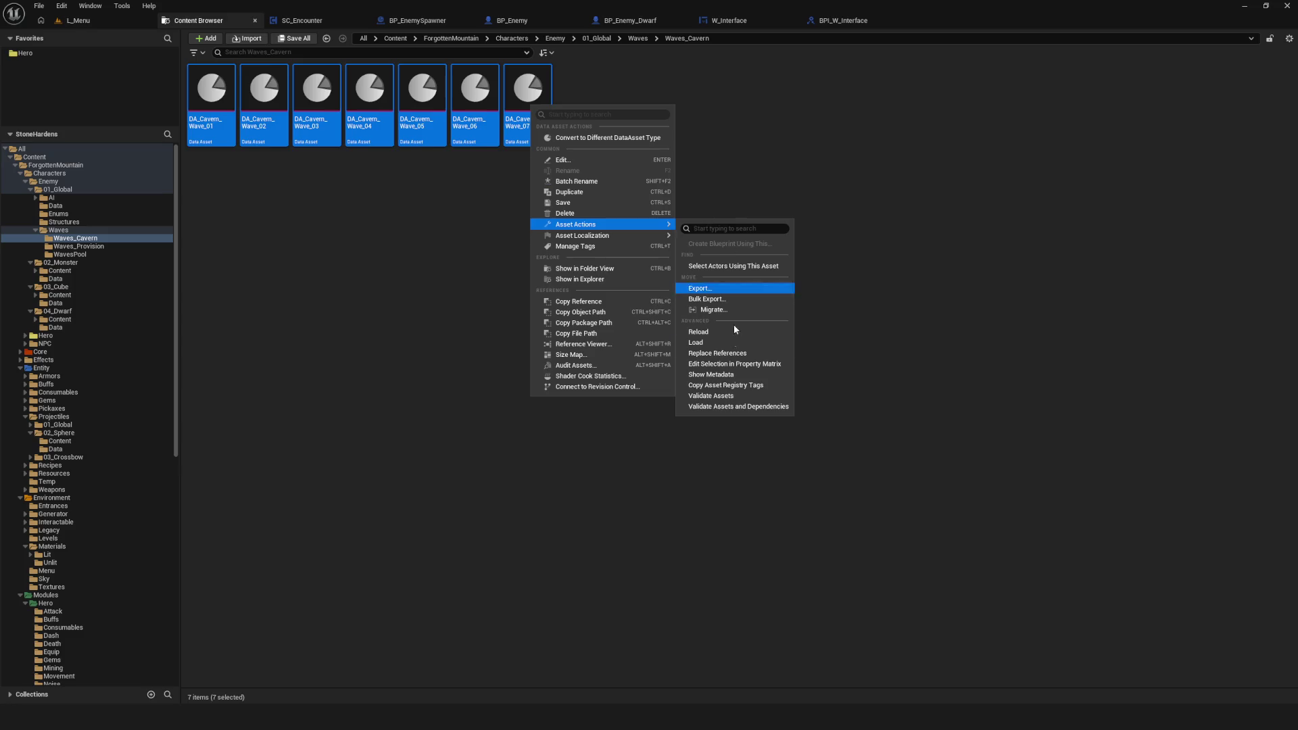
{"action": "left_click", "coordinate": [735, 364]}
Step: Set DA_Cavern_Wave_01's Enemy Pool Index[0] through Index[4] to Dwarf
{"action": "left_click", "coordinate": [64, 81]}
{"action": "left_click", "coordinate": [695, 116]}
{"action": "left_click", "coordinate": [689, 174]}
{"action": "left_click", "coordinate": [696, 132]}
{"action": "left_click", "coordinate": [683, 190]}
{"action": "left_click", "coordinate": [693, 146]}
{"action": "left_click", "coordinate": [693, 204]}
{"action": "left_click", "coordinate": [693, 161]}
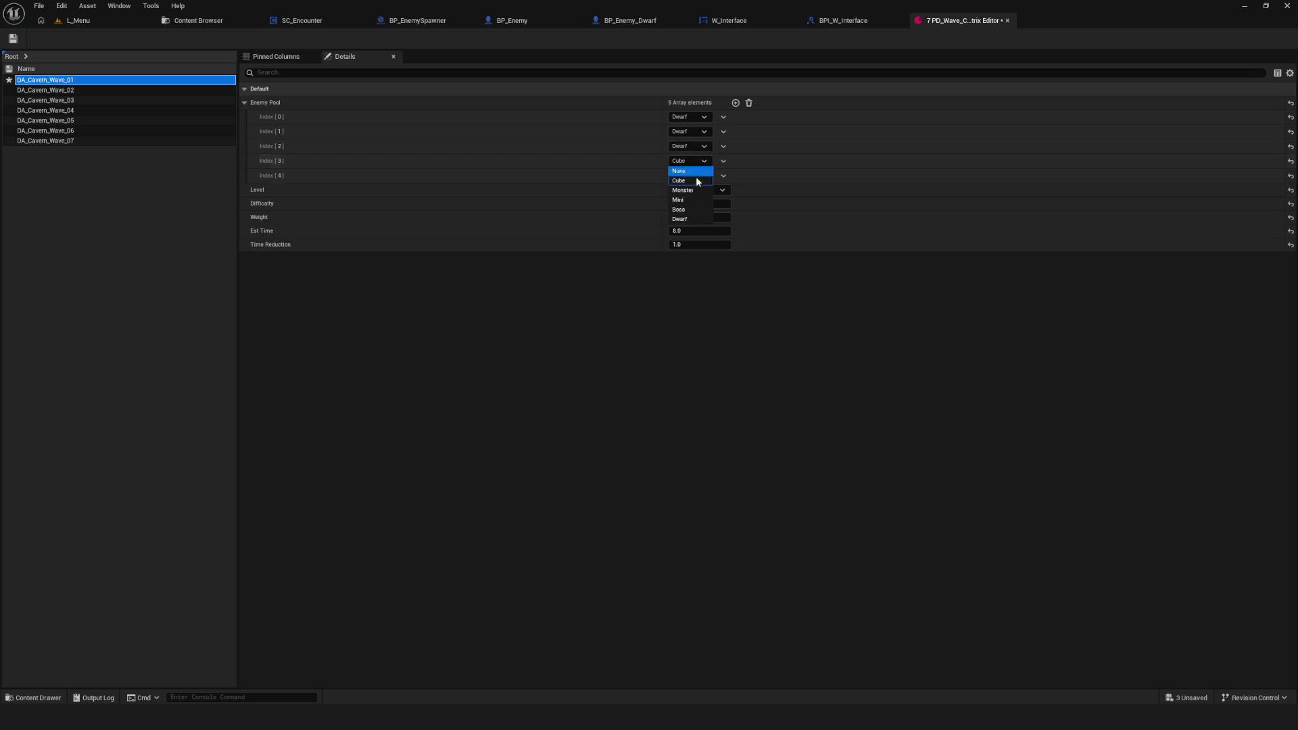
{"action": "left_click", "coordinate": [696, 219]}
{"action": "left_click", "coordinate": [690, 176]}
{"action": "left_click", "coordinate": [683, 232]}
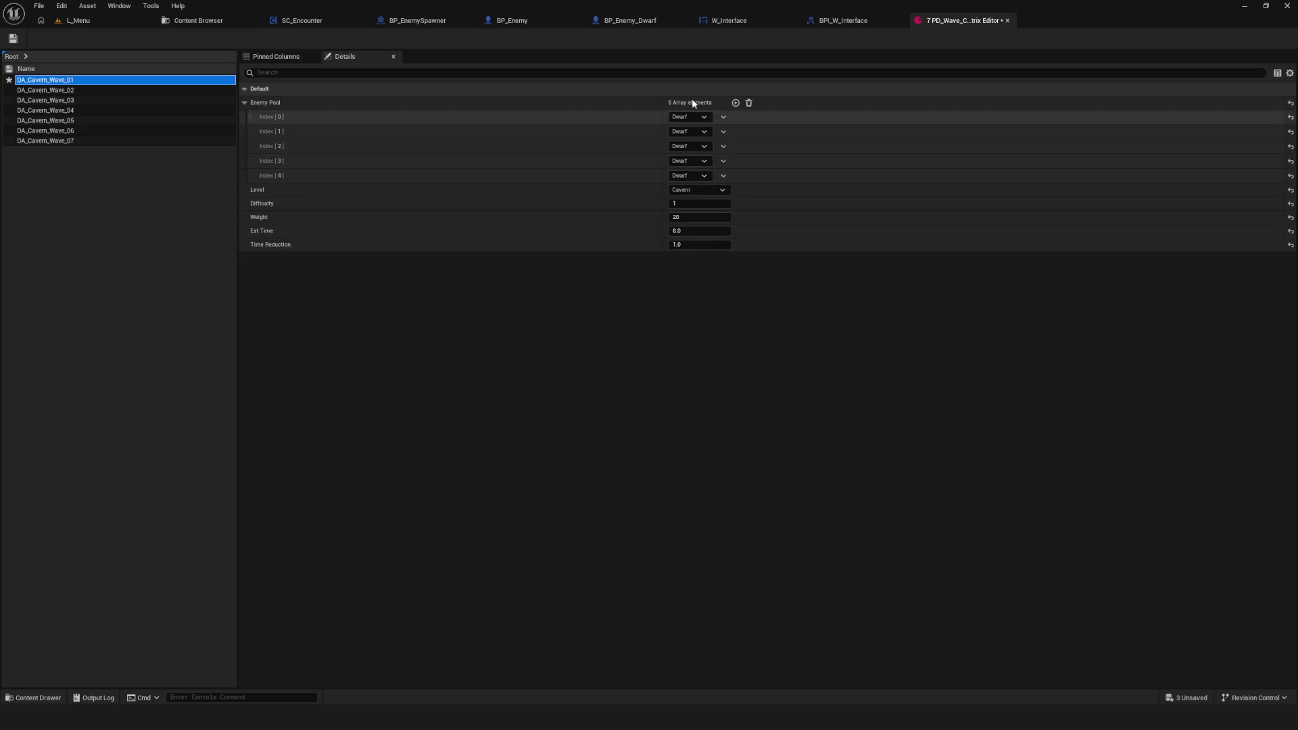
Step: Set DA_Cavern_Wave_02's Enemy Pool Index[0] through Index[3] to Dwarf and close the matrix
{"action": "left_click", "coordinate": [67, 90]}
{"action": "left_click", "coordinate": [705, 161]}
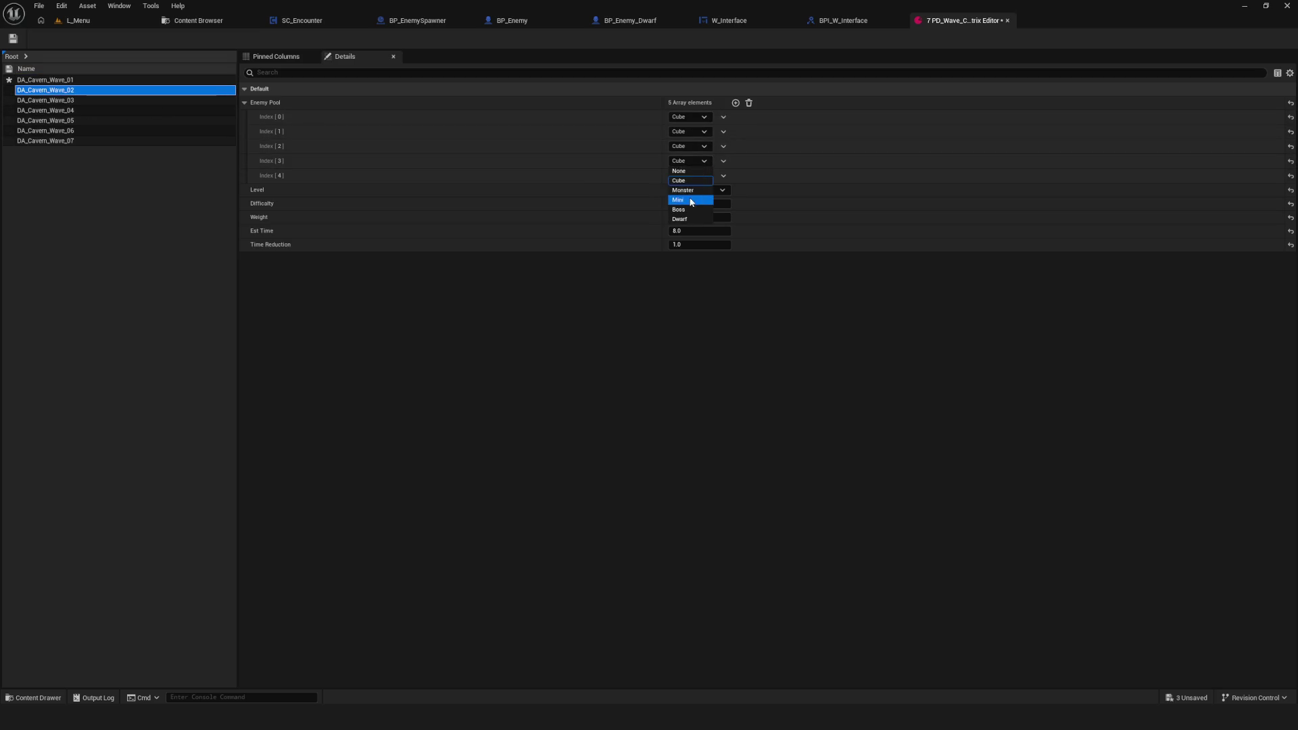
{"action": "left_click", "coordinate": [682, 219]}
{"action": "left_click", "coordinate": [687, 147]}
{"action": "left_click", "coordinate": [683, 205]}
{"action": "left_click", "coordinate": [695, 132]}
{"action": "left_click", "coordinate": [692, 190]}
{"action": "left_click", "coordinate": [691, 116]}
{"action": "left_click", "coordinate": [685, 175]}
{"action": "left_click", "coordinate": [75, 101]}
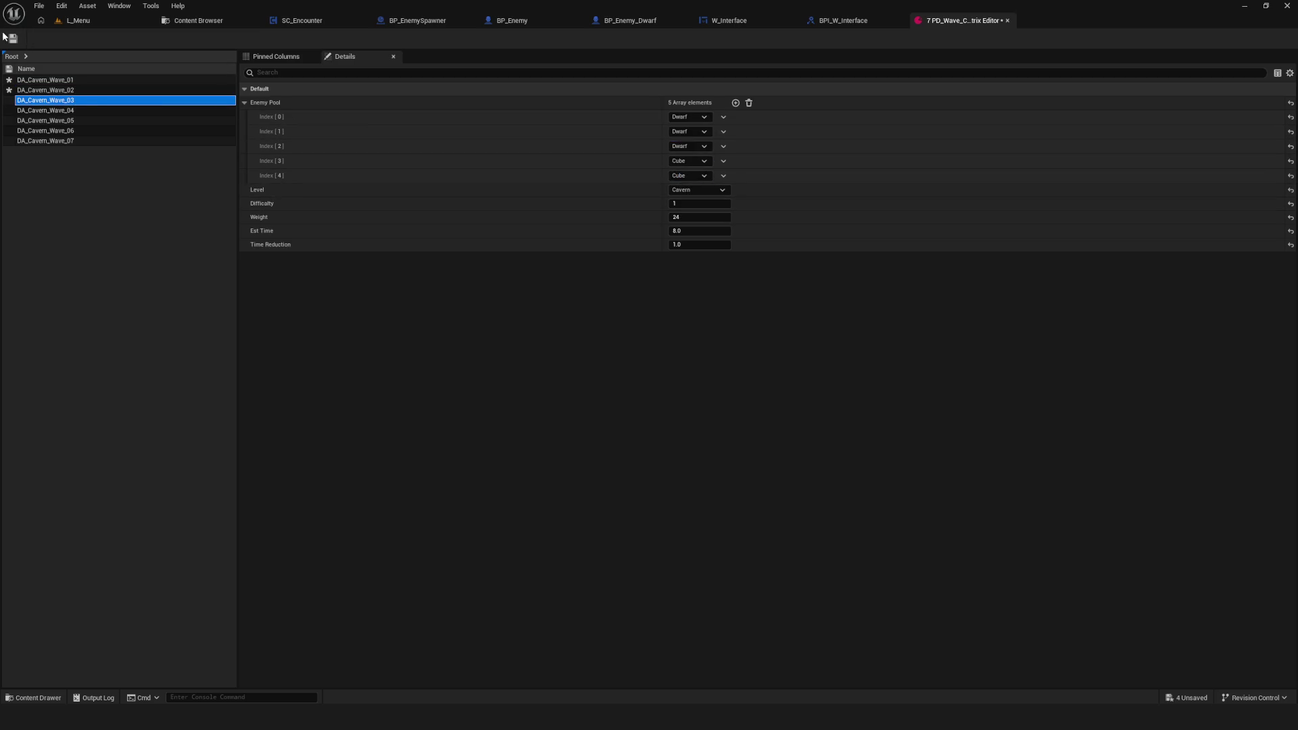
{"action": "left_click", "coordinate": [1008, 21]}
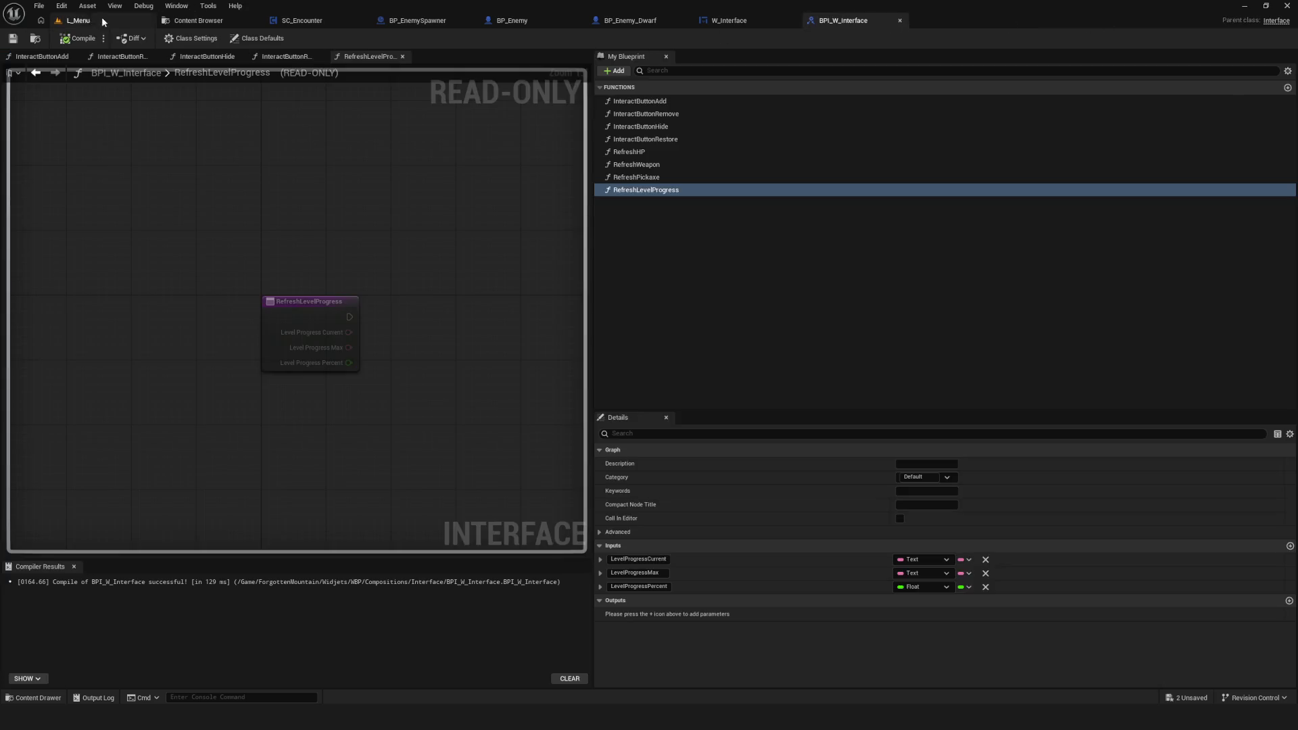
Step: Play the L_Menu level and start a new game
{"action": "left_click", "coordinate": [78, 21]}
{"action": "left_click", "coordinate": [248, 38]}
{"action": "left_click", "coordinate": [695, 343]}
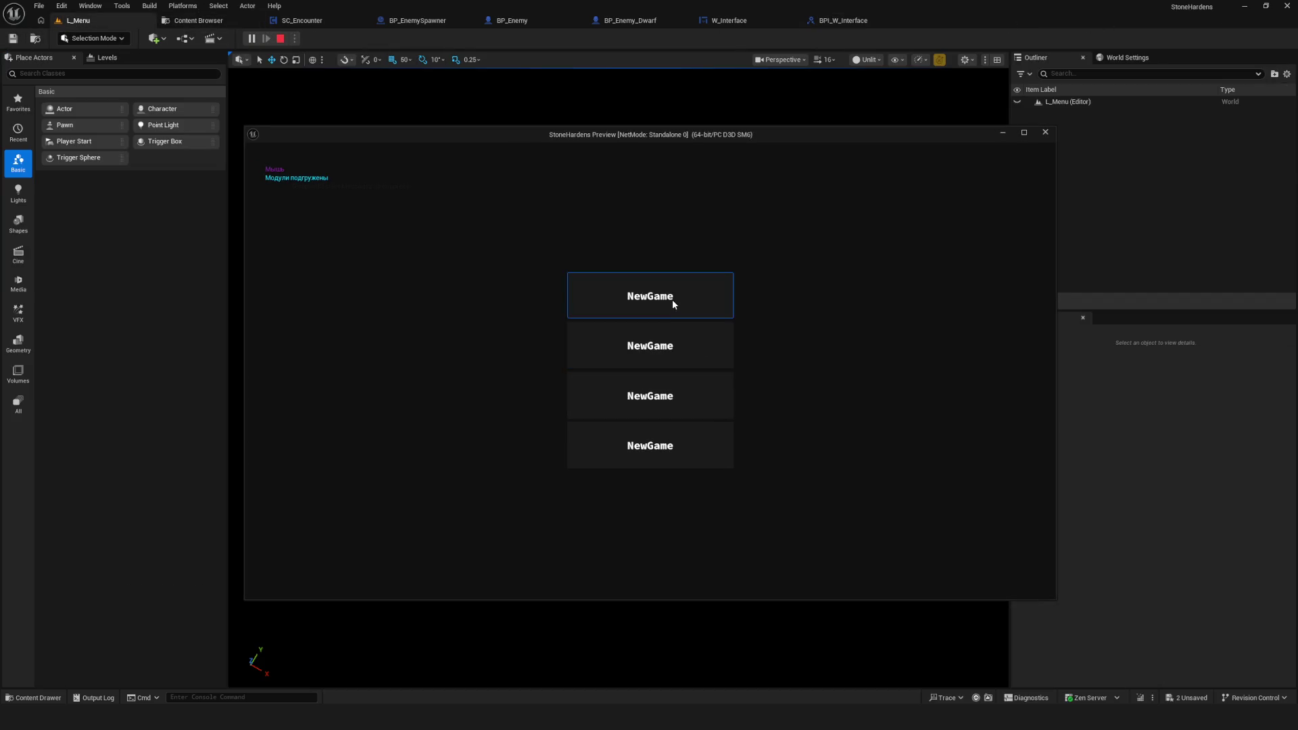
{"action": "left_click", "coordinate": [672, 299]}
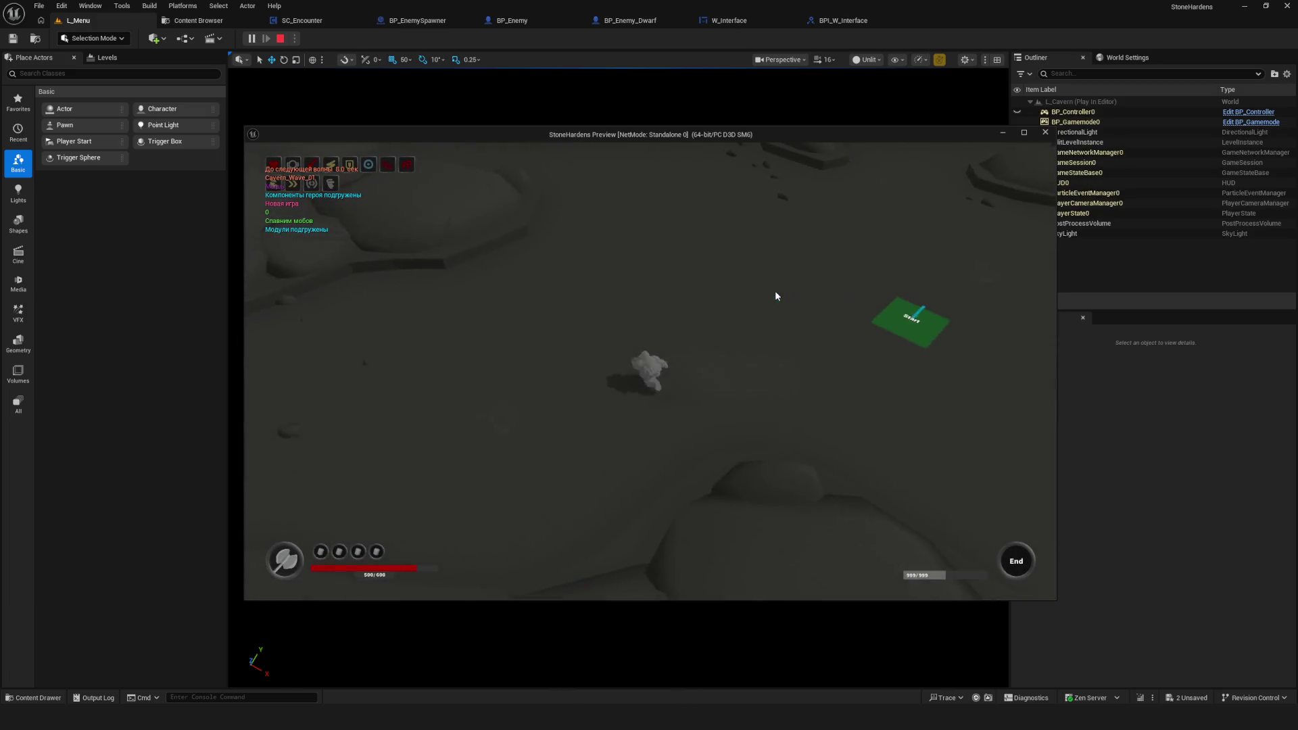
Step: Move the character around the Start tile as Dwarf and cube enemies spawn, then stop the preview
{"action": "key", "text": "s"}
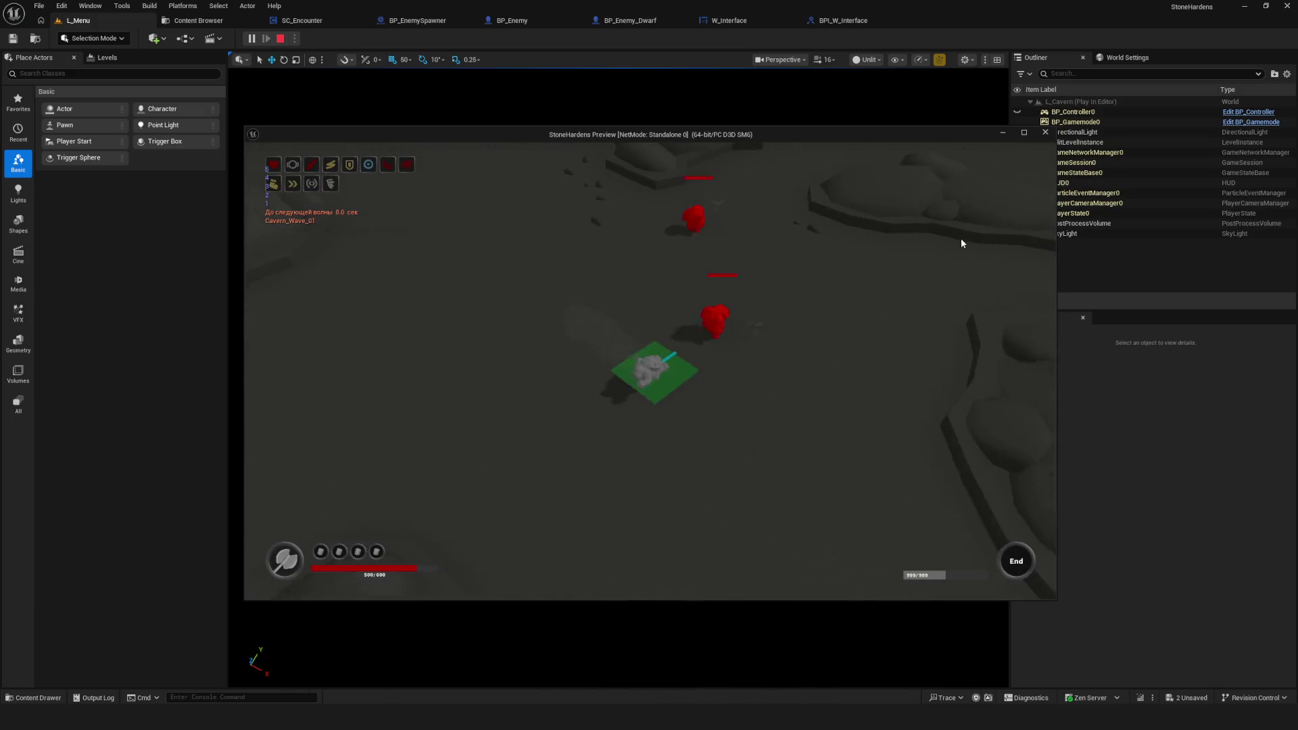
{"action": "key", "text": "w"}
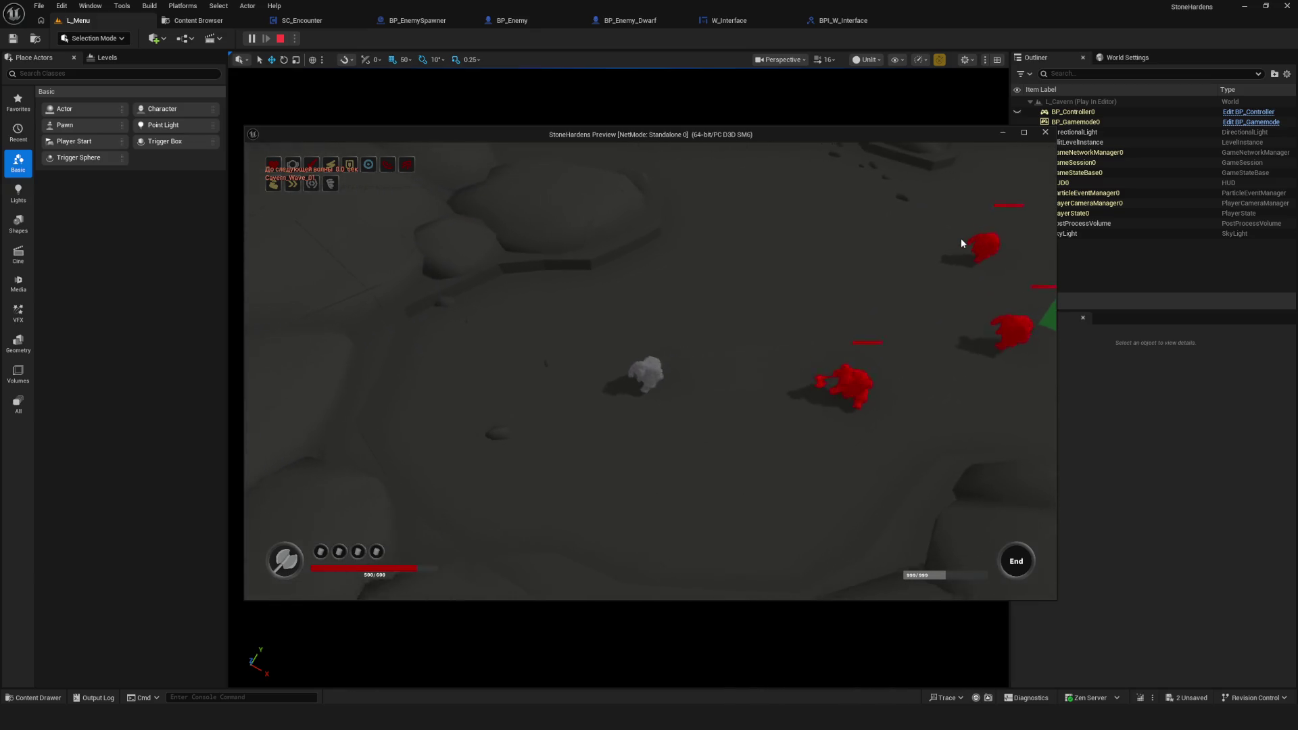
{"action": "key", "text": "w"}
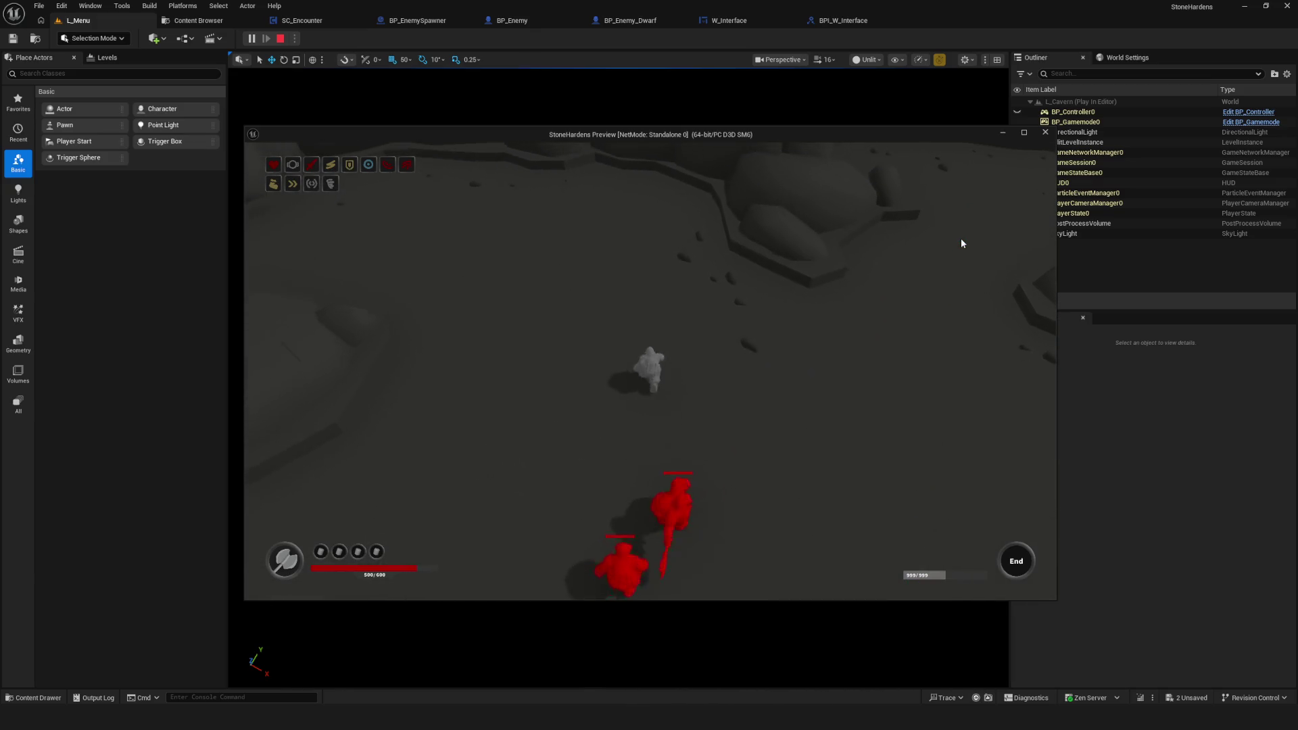
{"action": "key", "text": "w"}
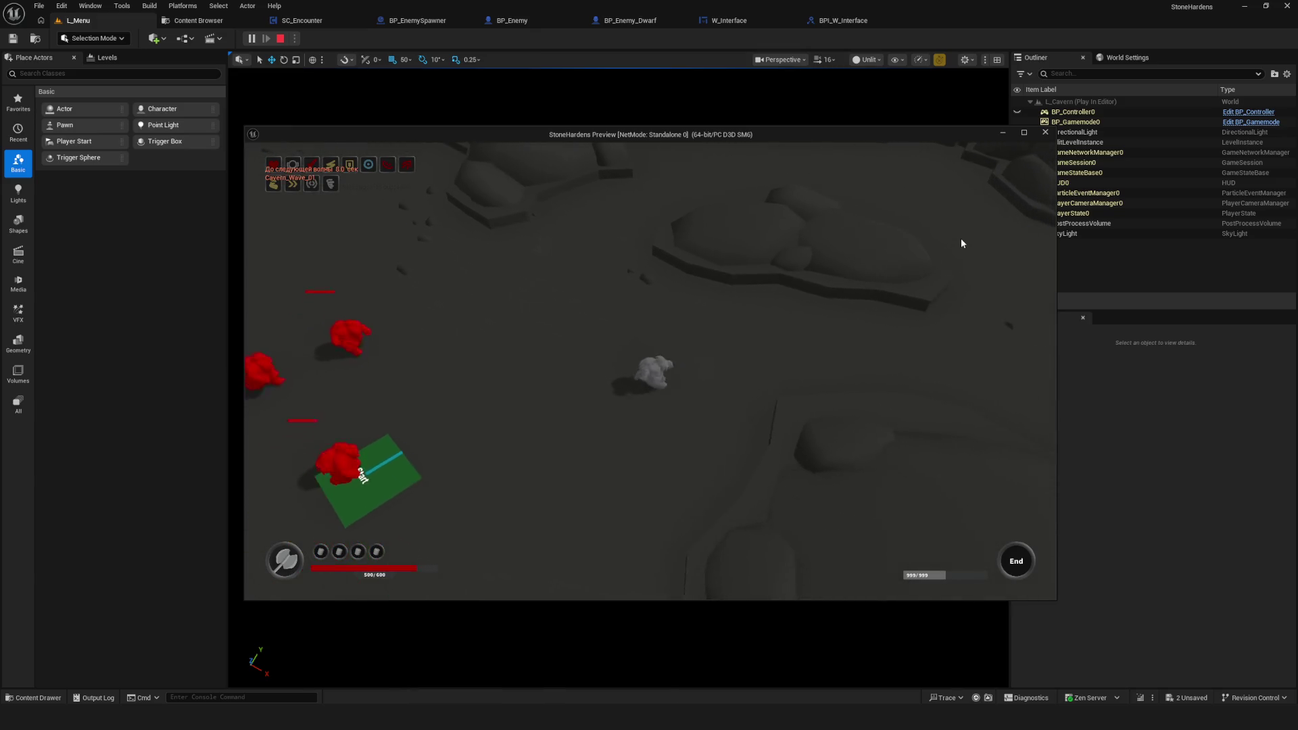
{"action": "key", "text": "w"}
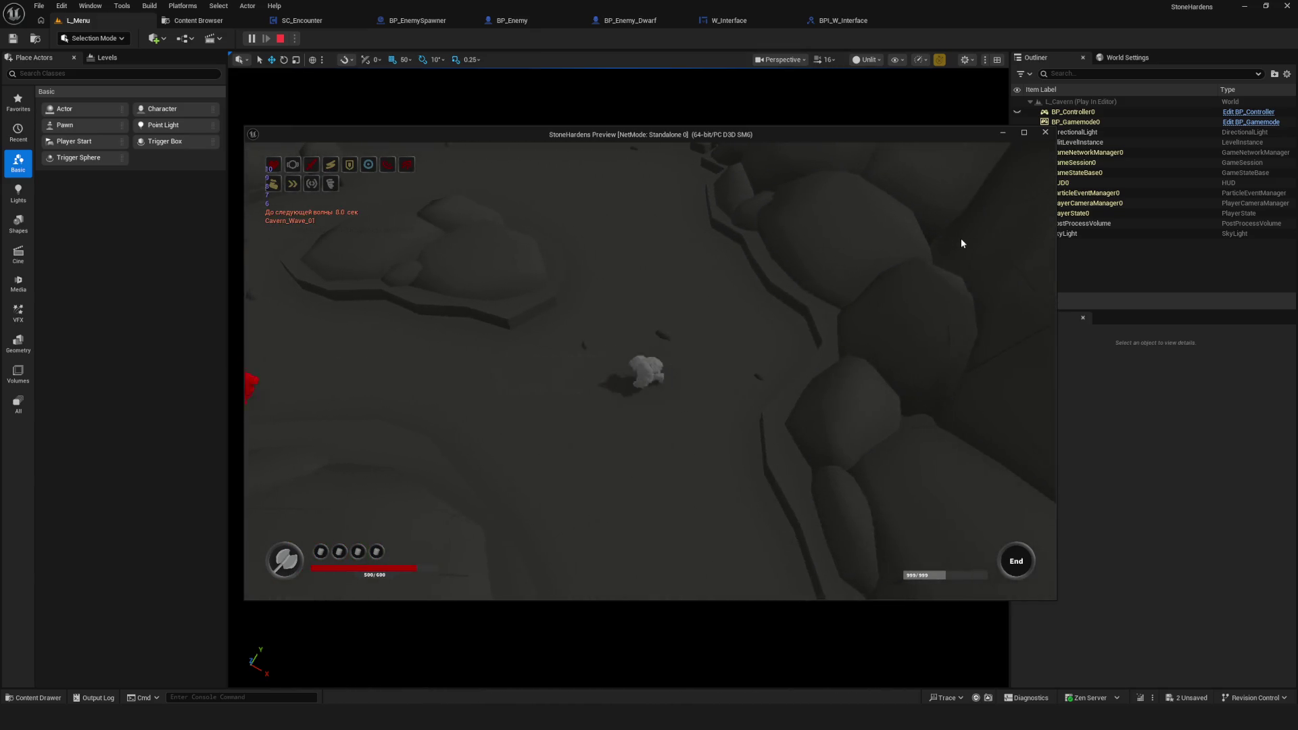
{"action": "key", "text": "s"}
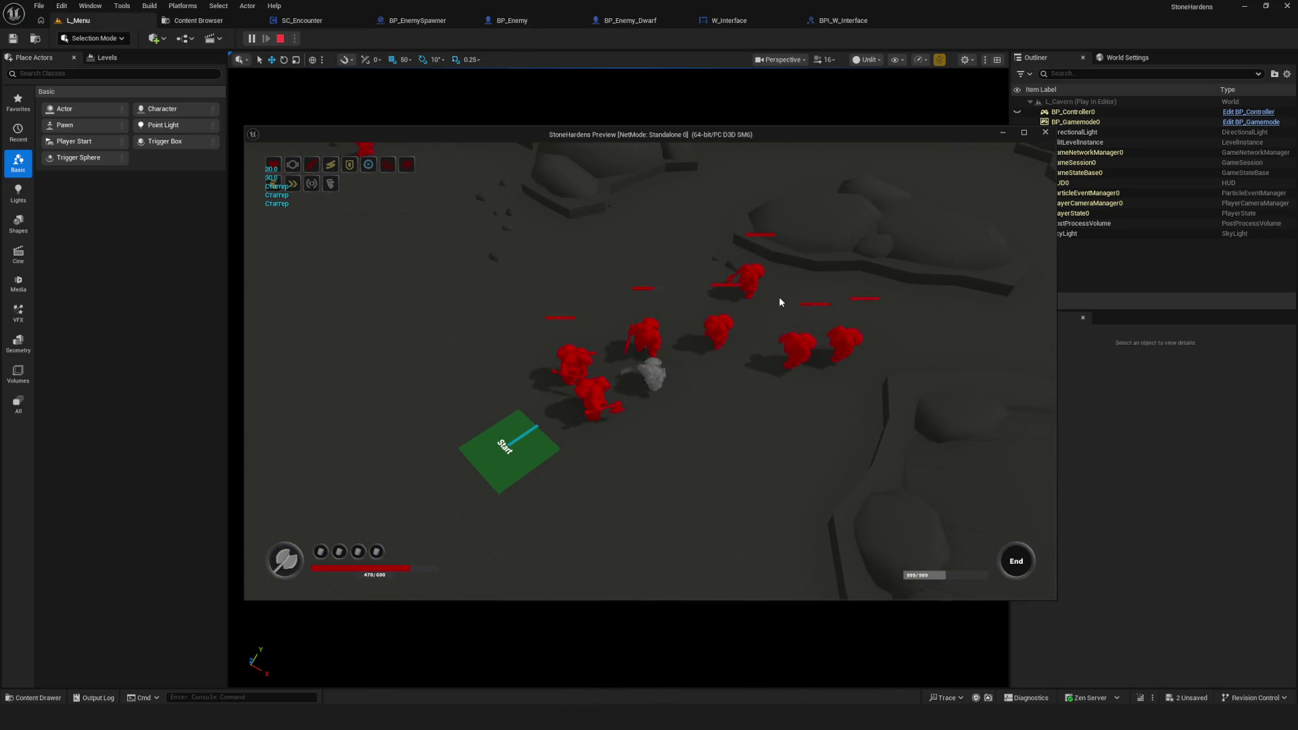
{"action": "key", "text": "s"}
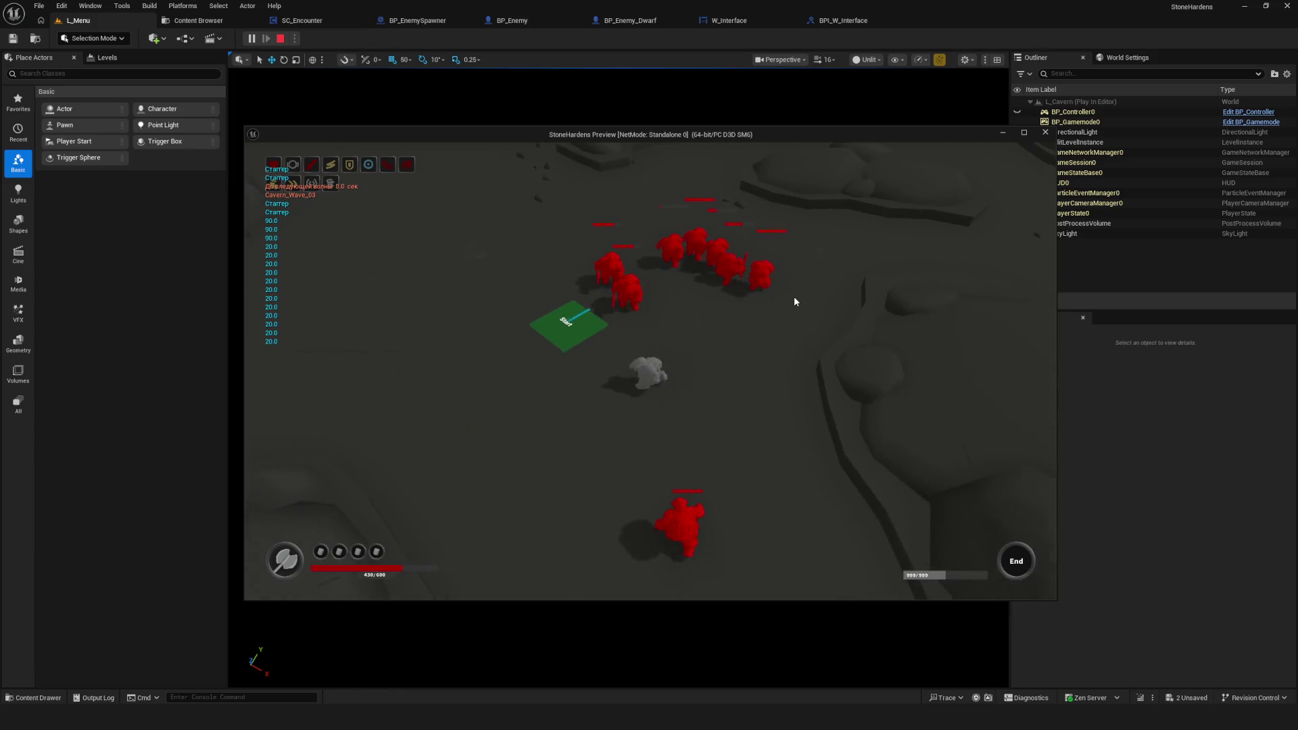
{"action": "key", "text": "d"}
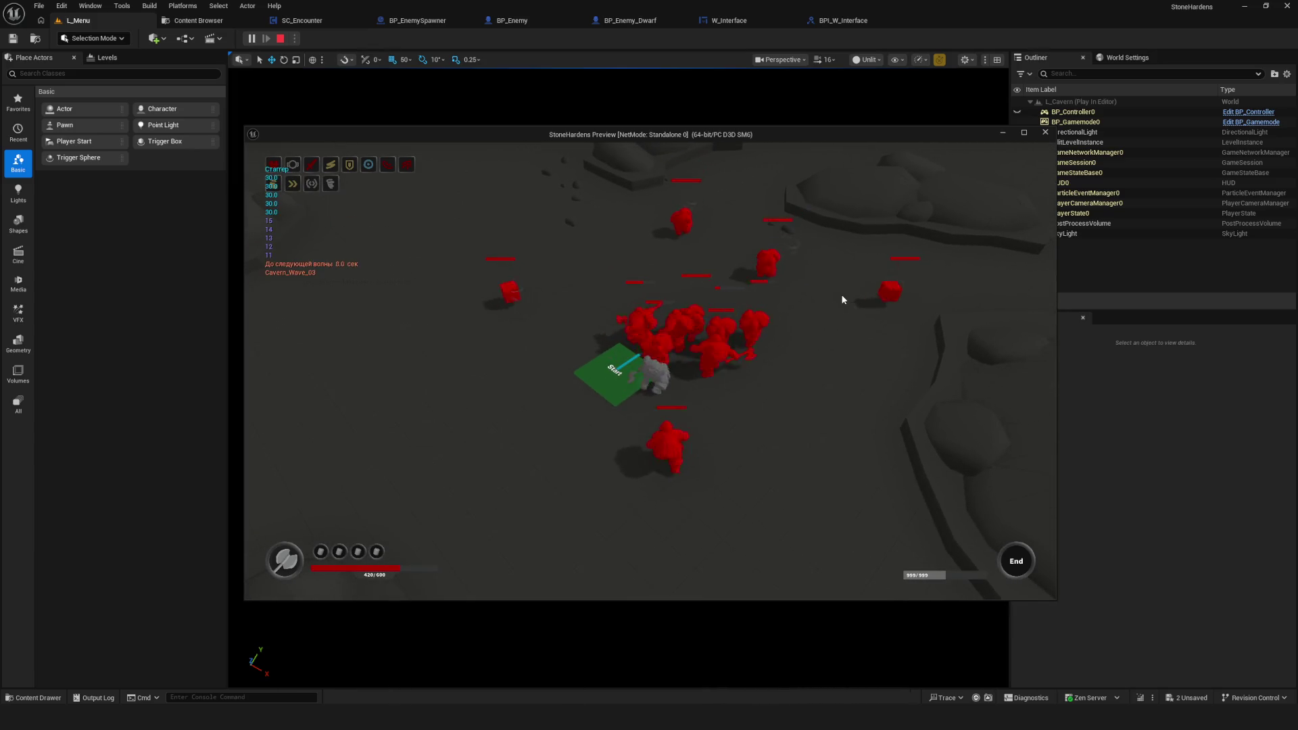
{"action": "key", "text": "d"}
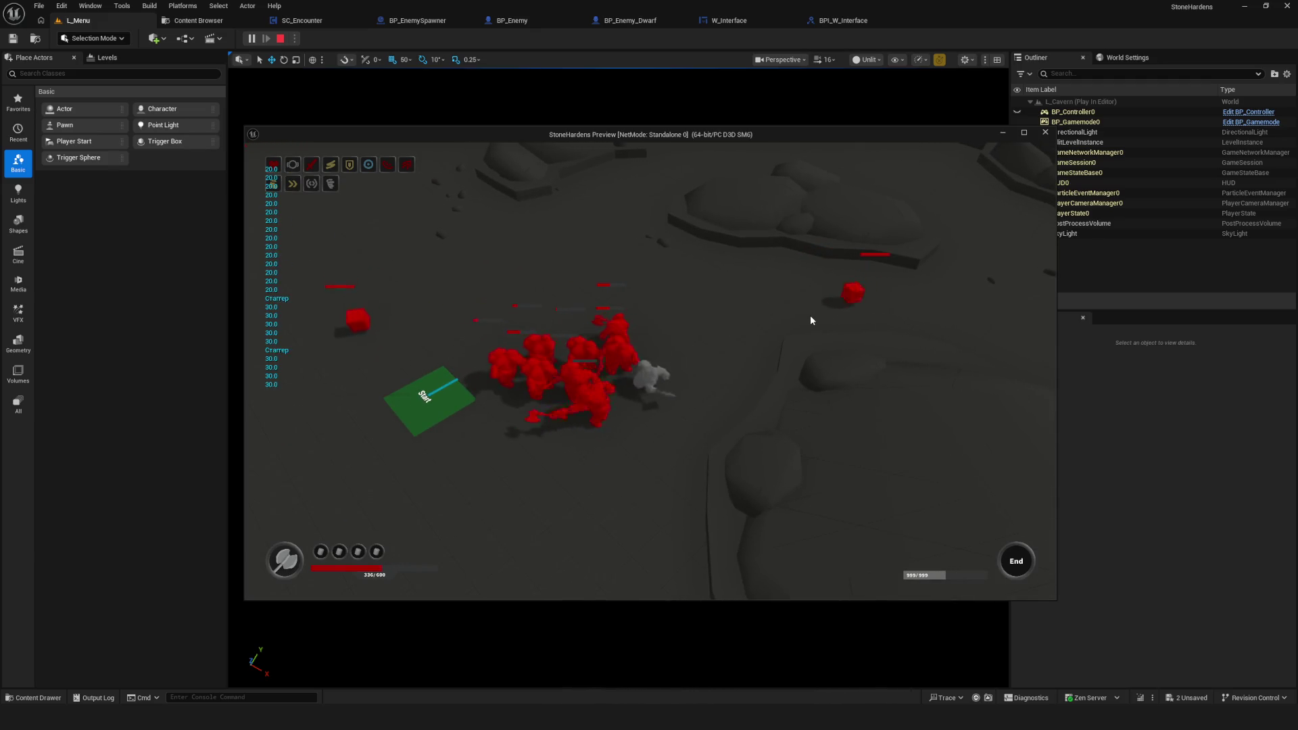
{"action": "key", "text": "a"}
{"action": "key", "text": "a"}
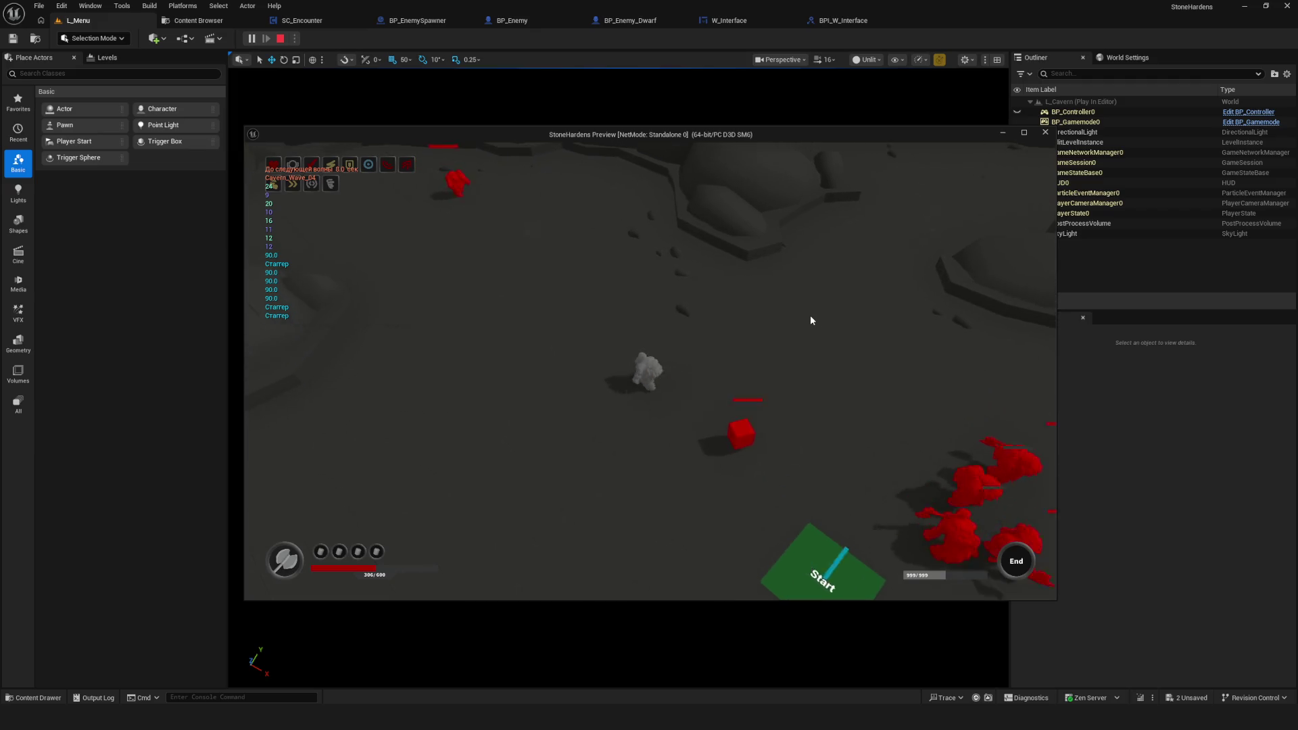
{"action": "key", "text": "d"}
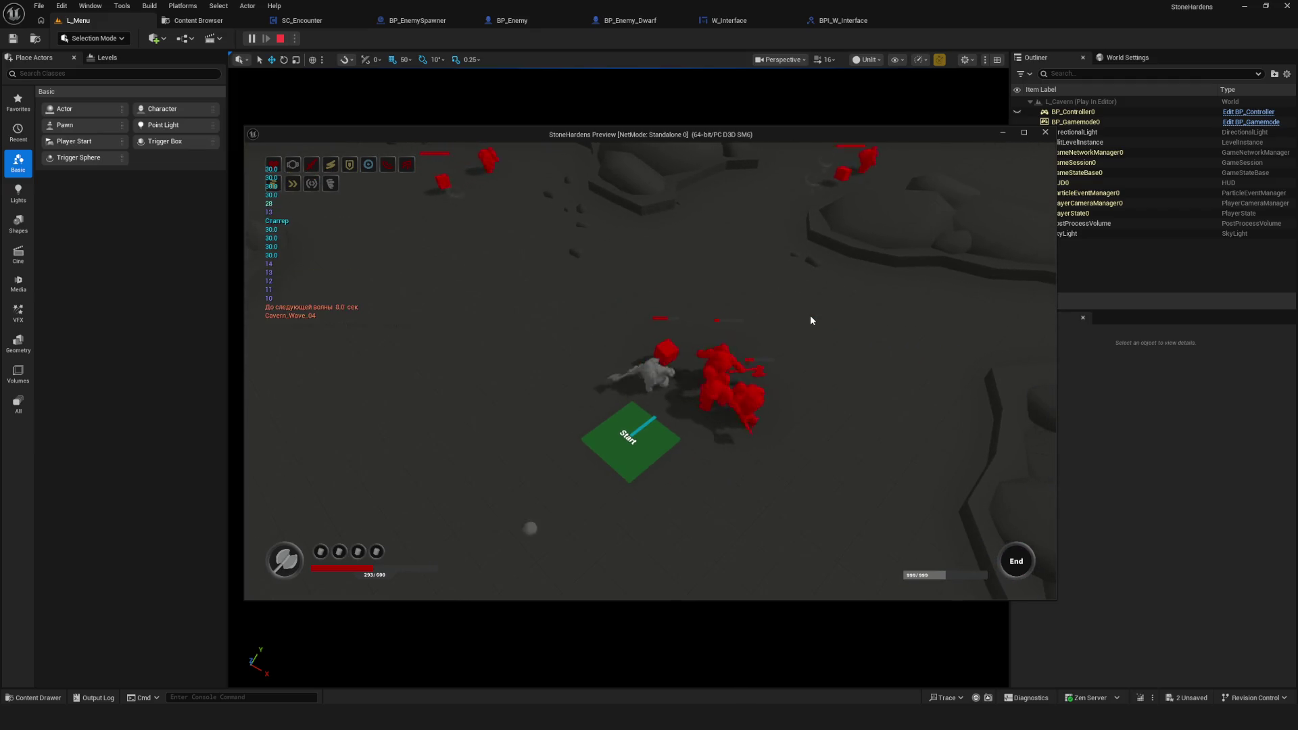
{"action": "key", "text": "d"}
{"action": "key", "text": "w"}
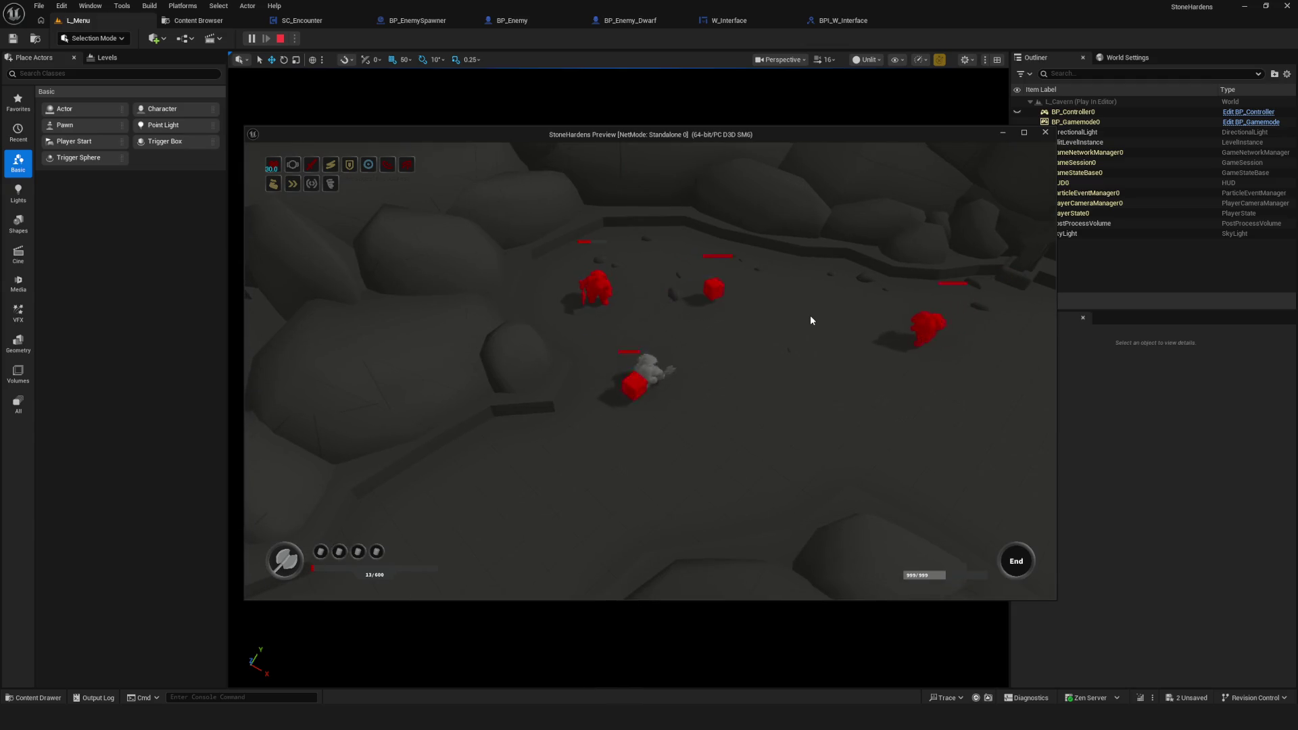
{"action": "left_click", "coordinate": [1025, 132]}
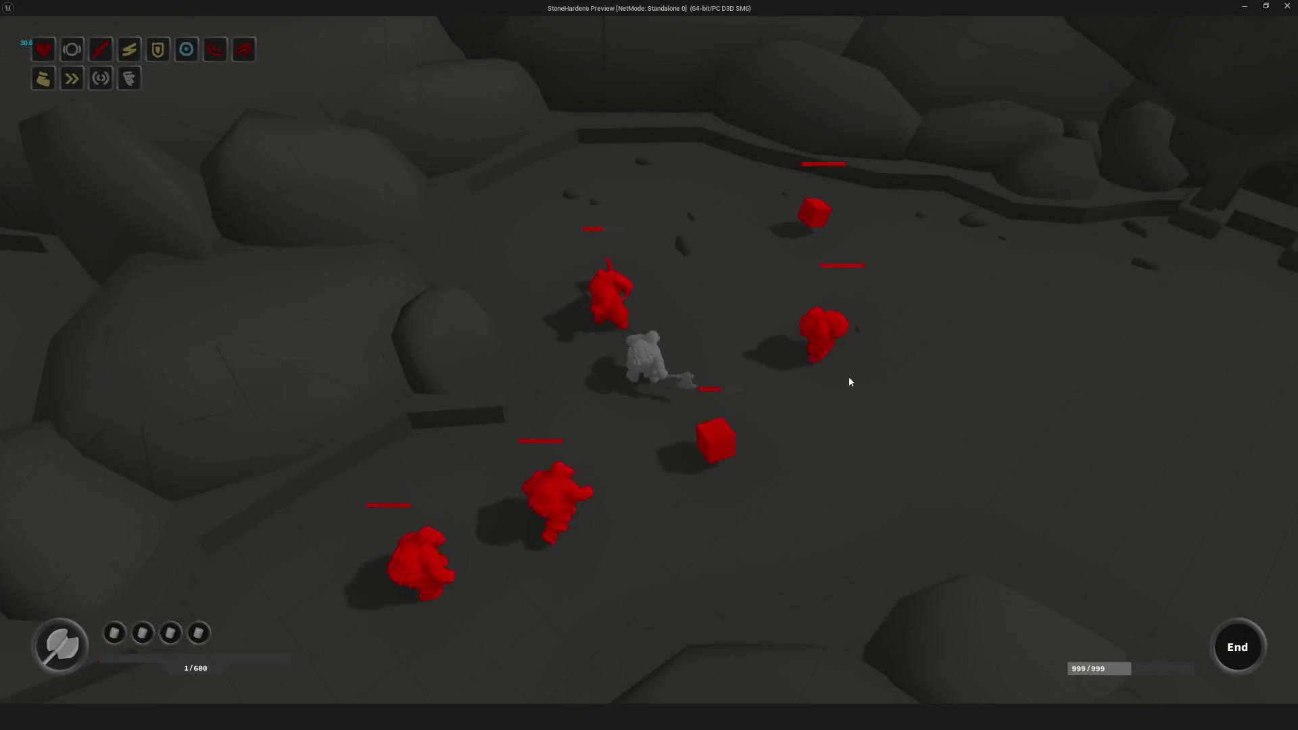
{"action": "key", "text": "Escape"}
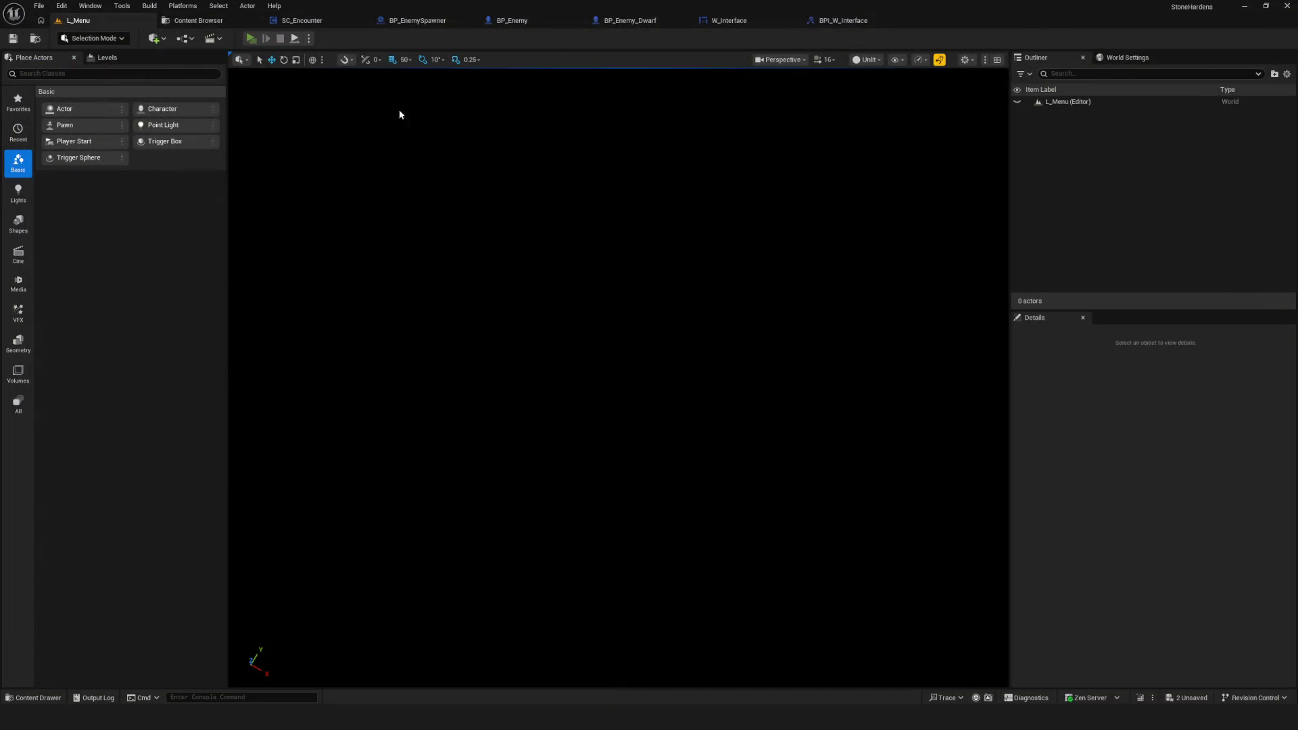
Step: Start another play session with a new game, filling the screen
{"action": "key", "text": "alt+p"}
{"action": "left_click", "coordinate": [685, 340]}
{"action": "left_click", "coordinate": [685, 308]}
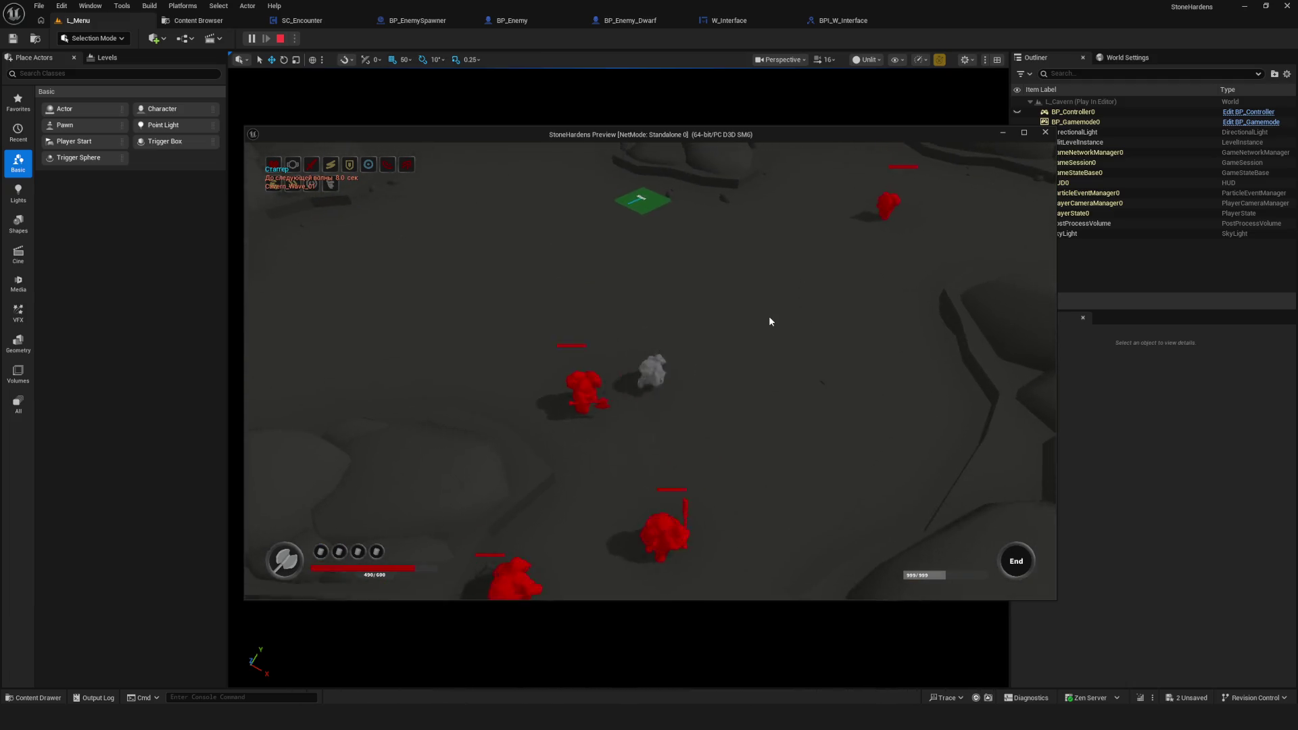
{"action": "key", "text": "alt+Return"}
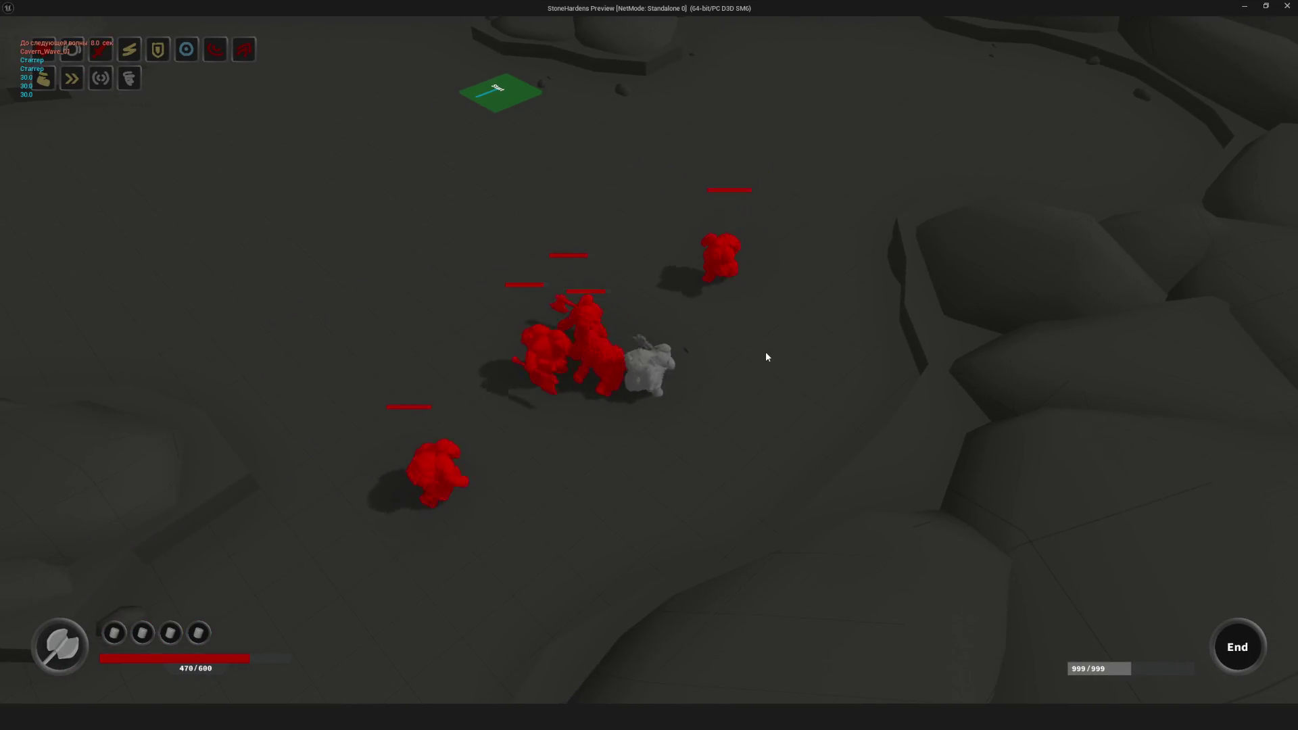
Step: Dash, move and attack through the enemy waves around the Start pad, then stop the preview
{"action": "key", "text": "space"}
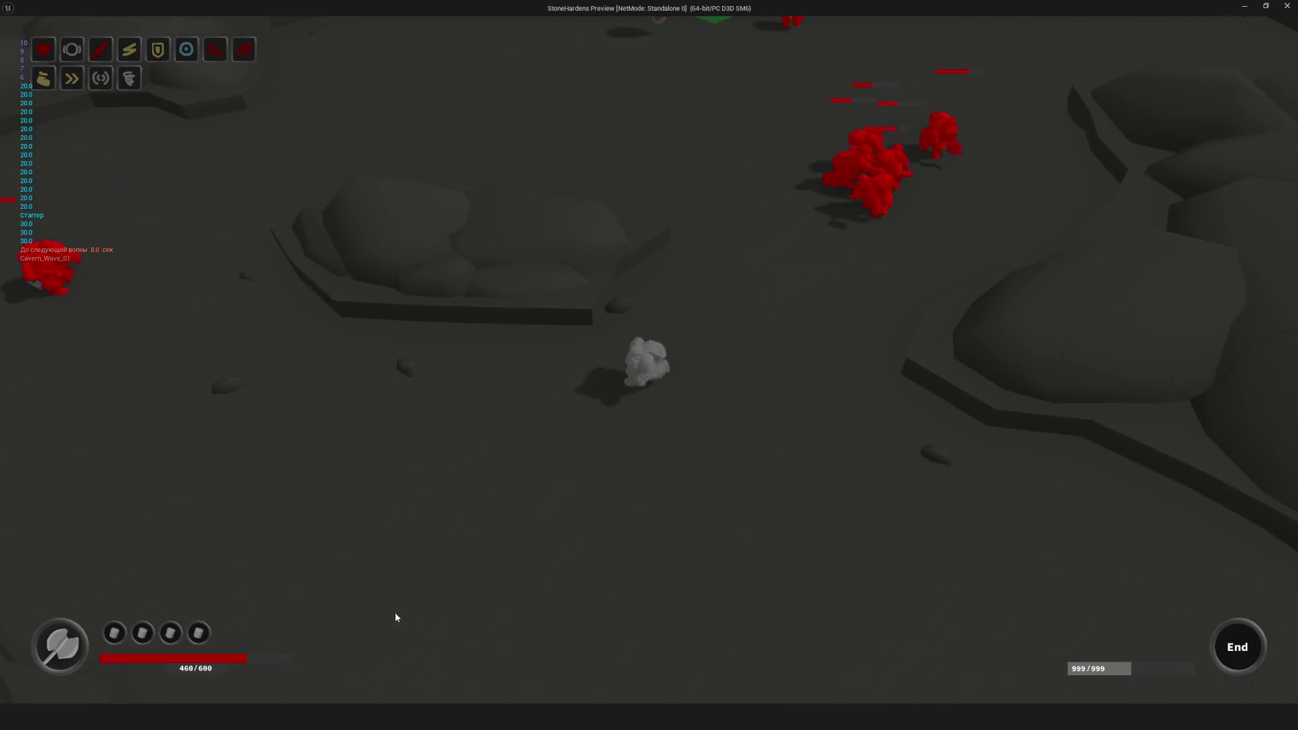
{"action": "key", "text": "s"}
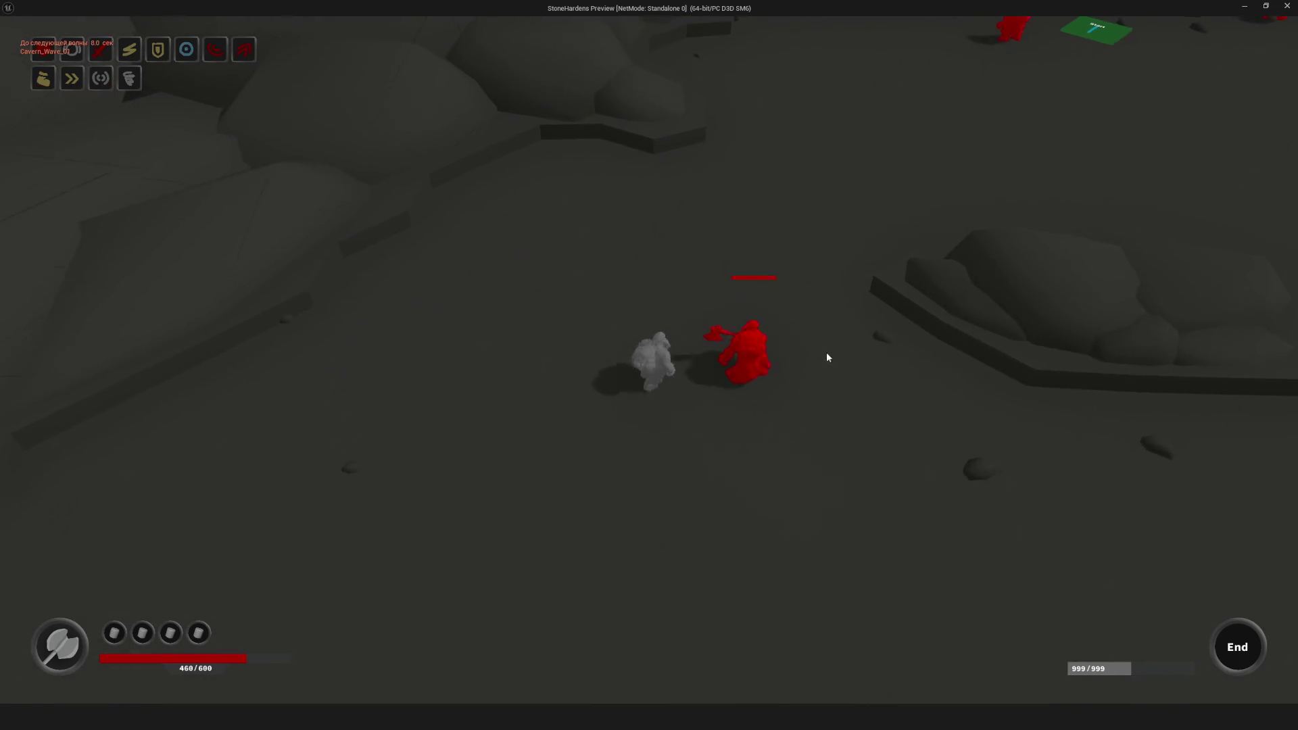
{"action": "key", "text": "space"}
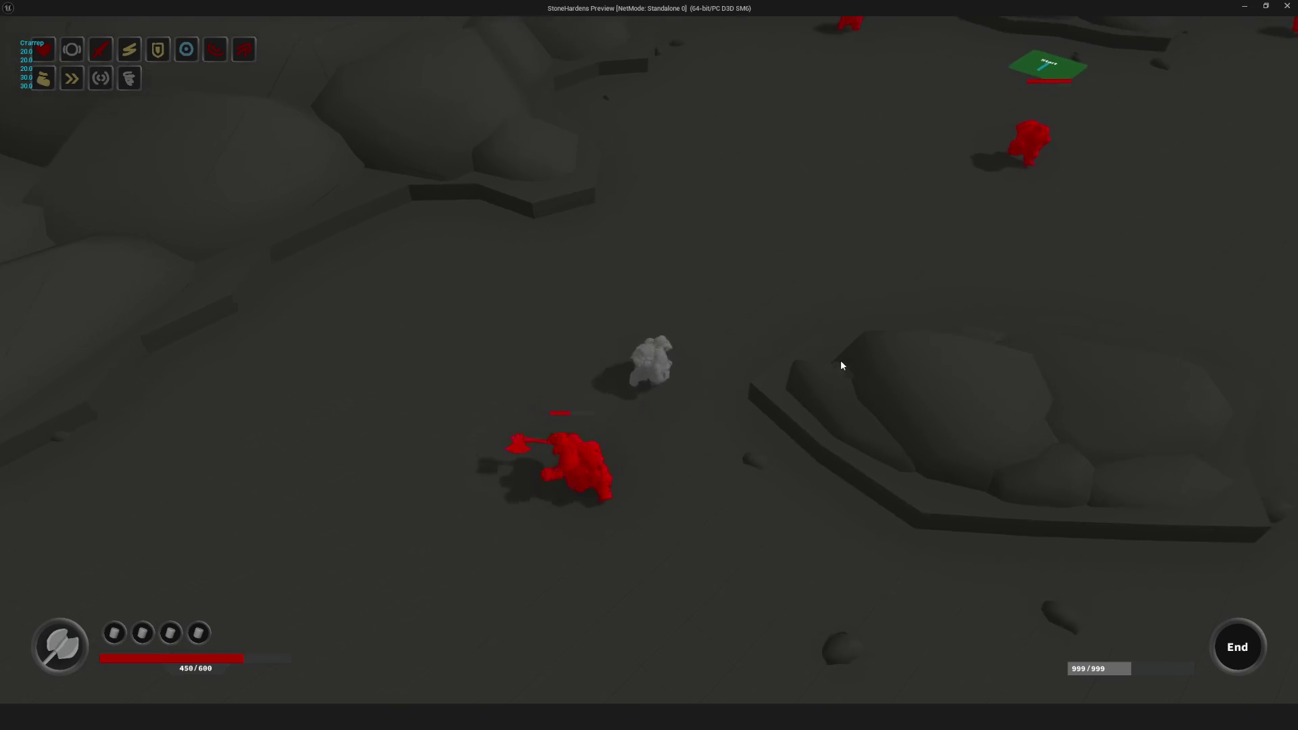
{"action": "key", "text": "space"}
{"action": "left_click", "coordinate": [844, 365]}
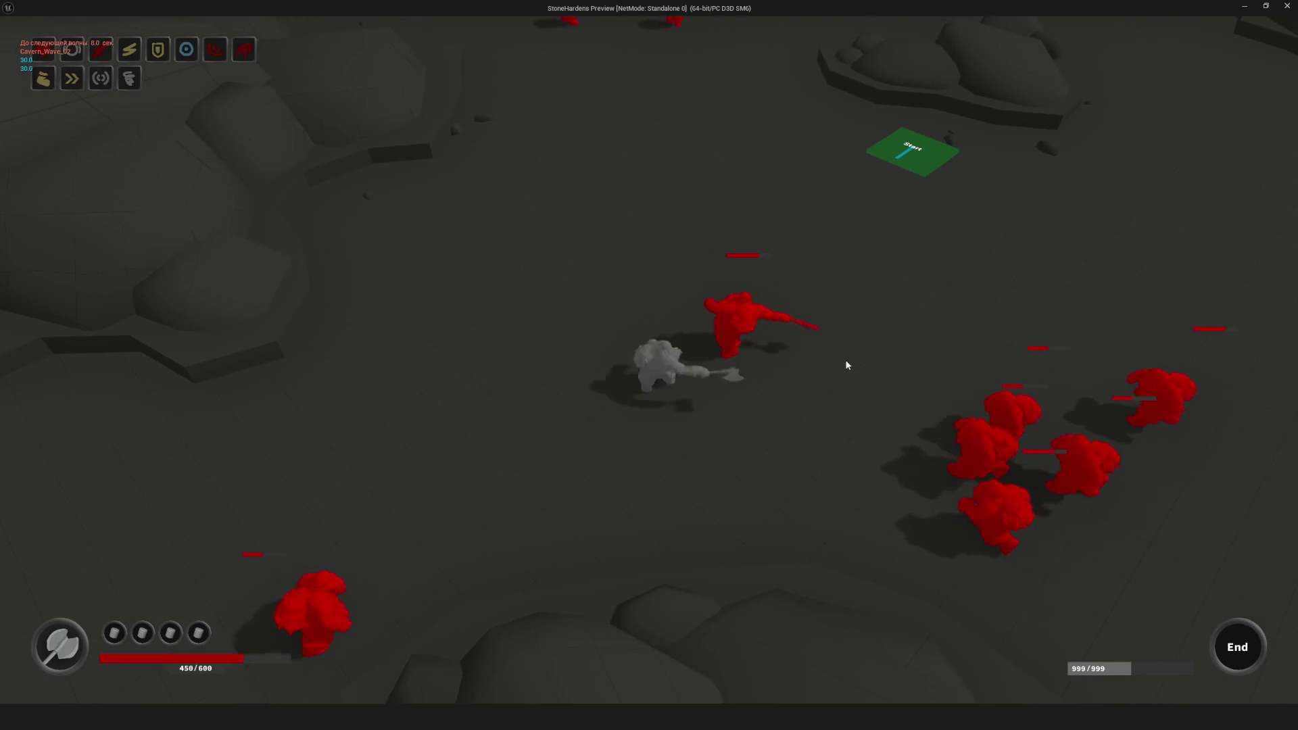
{"action": "key", "text": "d"}
{"action": "left_click", "coordinate": [766, 357]}
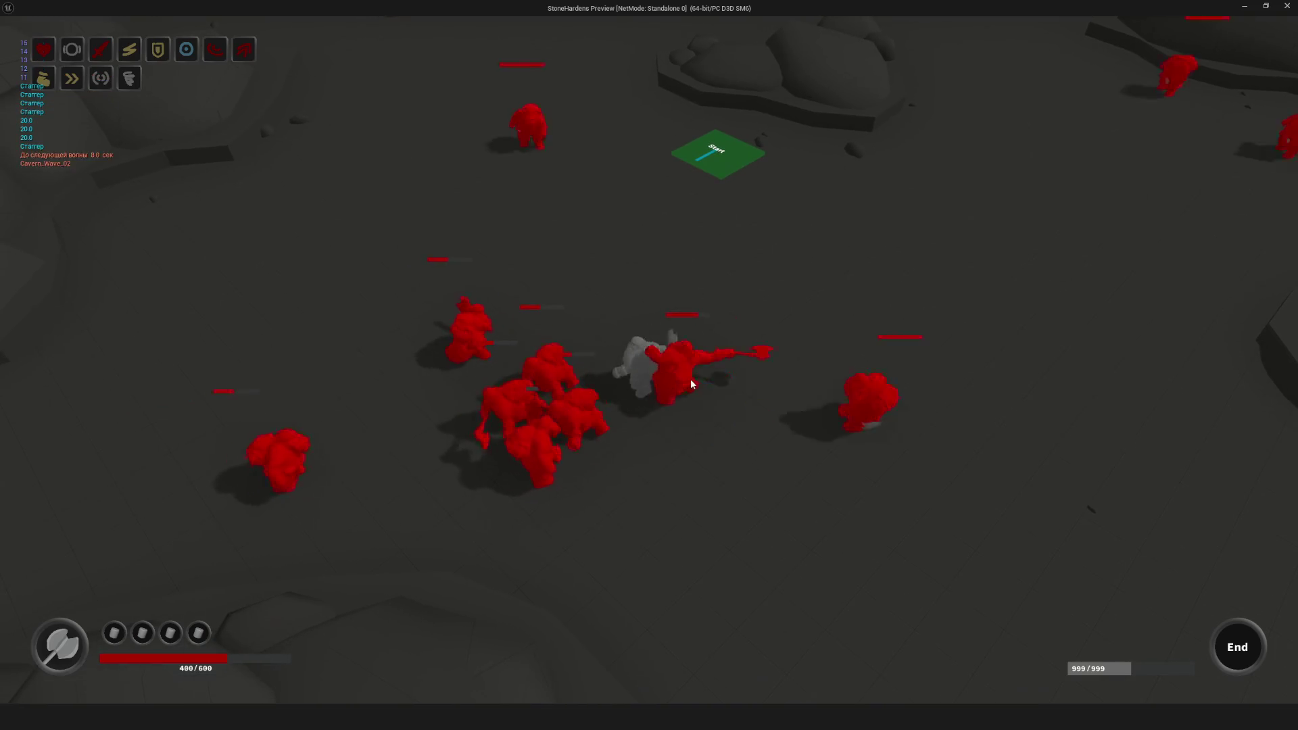
{"action": "key", "text": "space"}
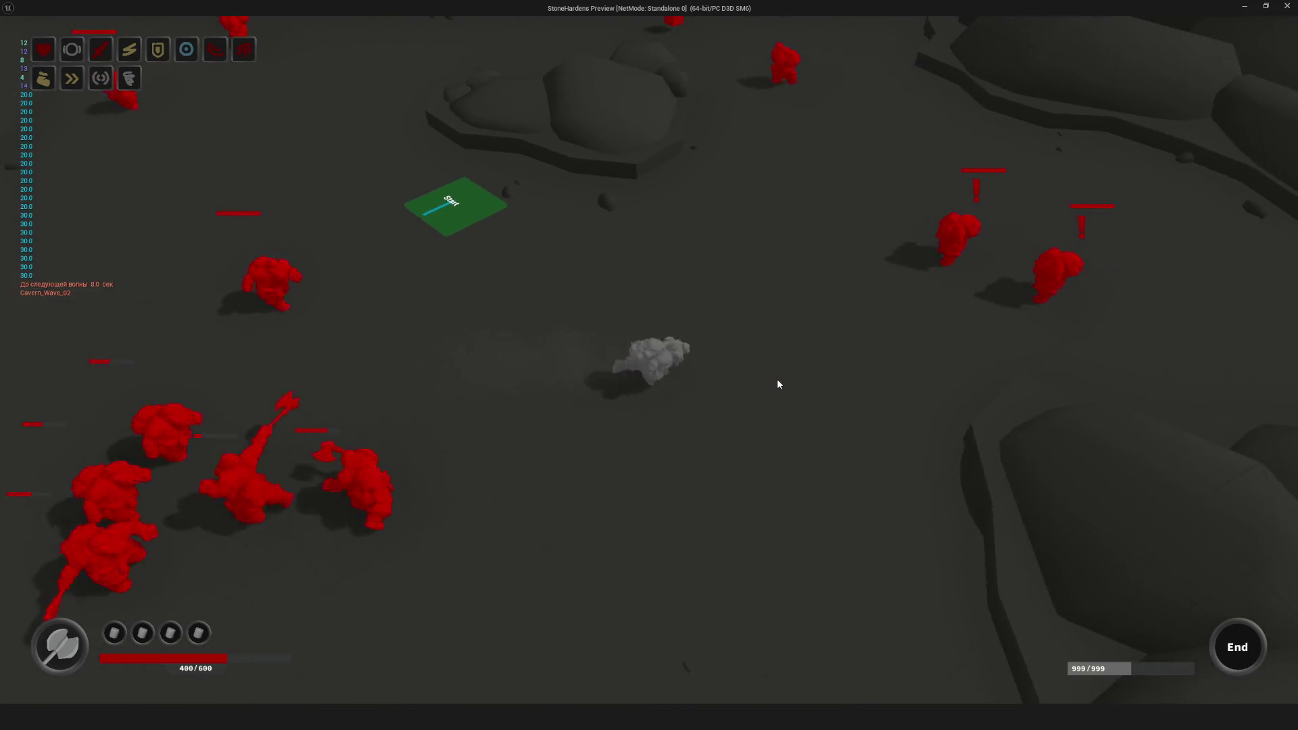
{"action": "key", "text": "d"}
{"action": "key", "text": "space"}
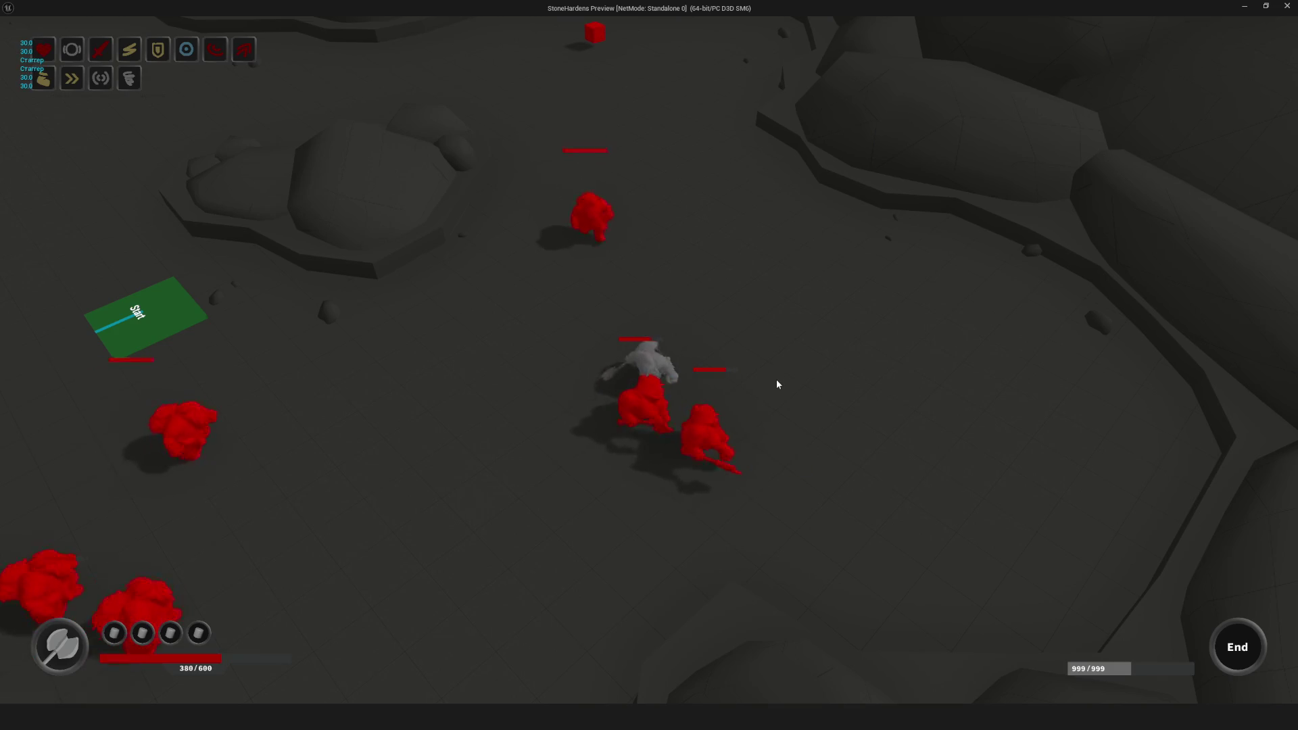
{"action": "key", "text": "a"}
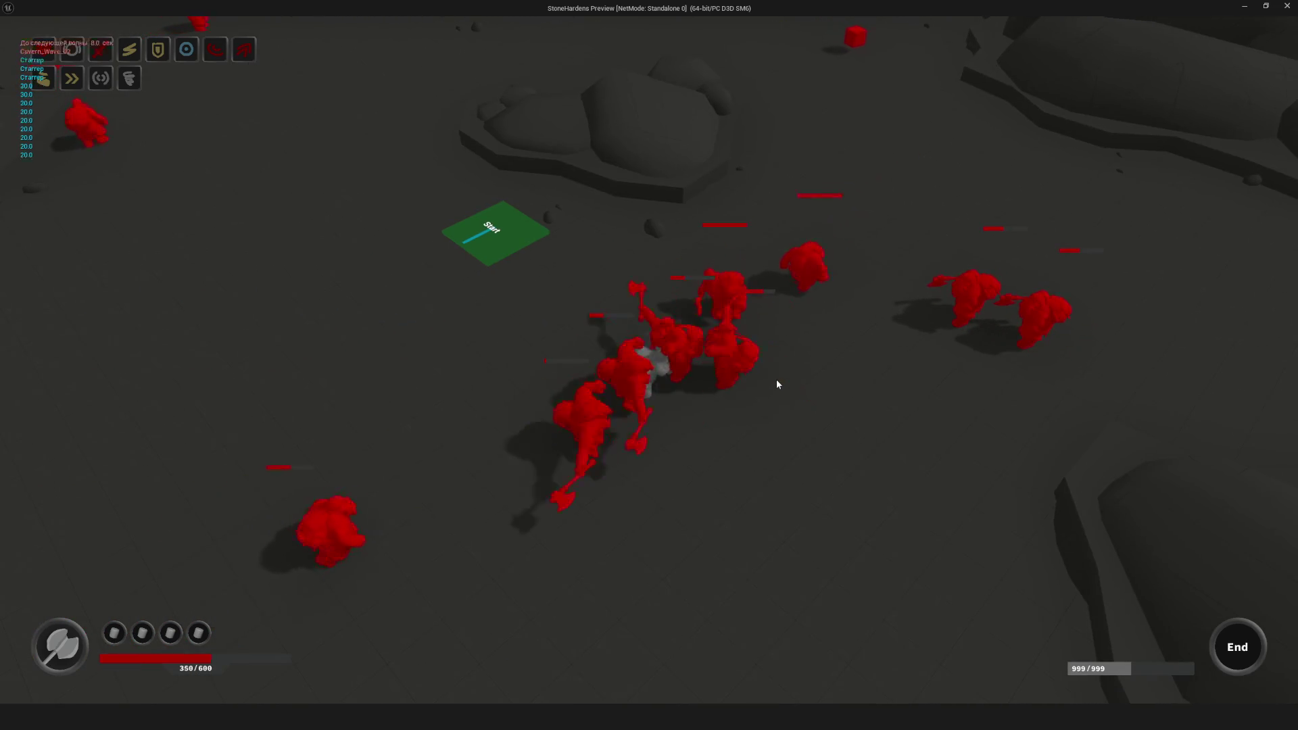
{"action": "key", "text": "space"}
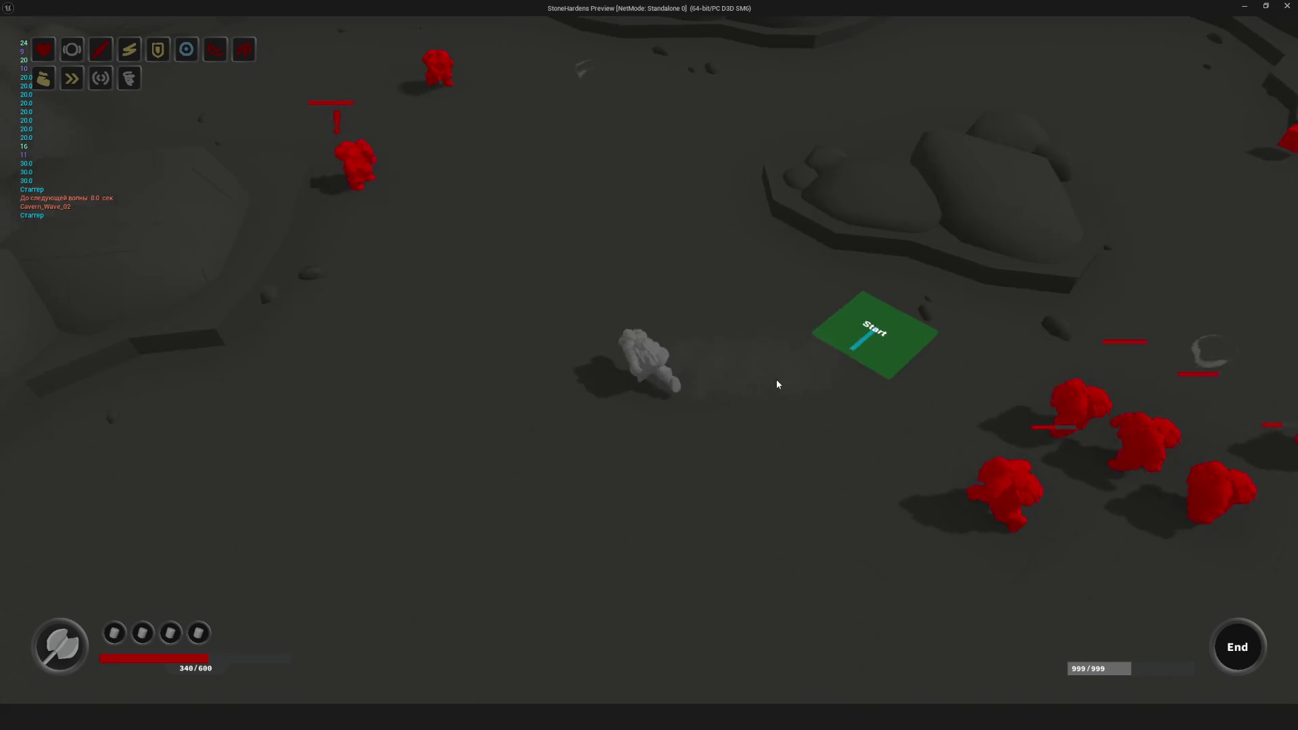
{"action": "key", "text": "w"}
{"action": "key", "text": "s"}
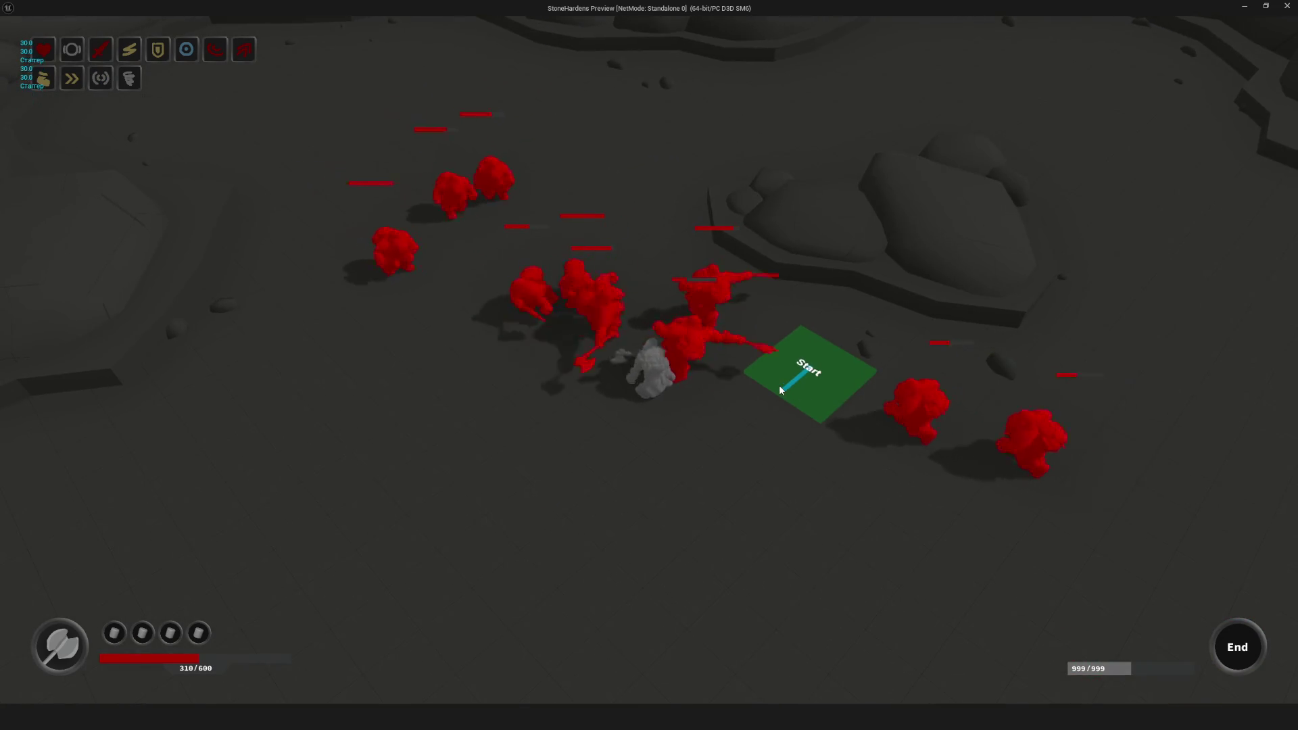
{"action": "key", "text": "space"}
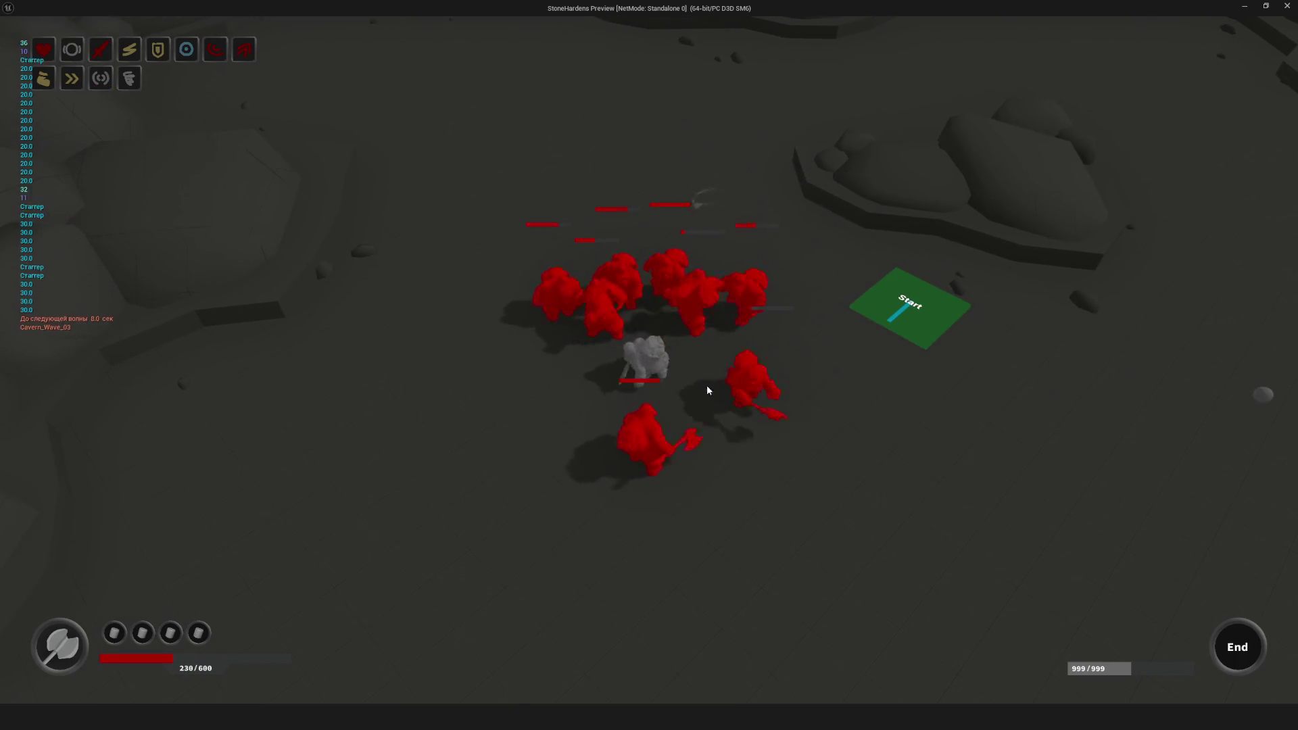
{"action": "key", "text": "space"}
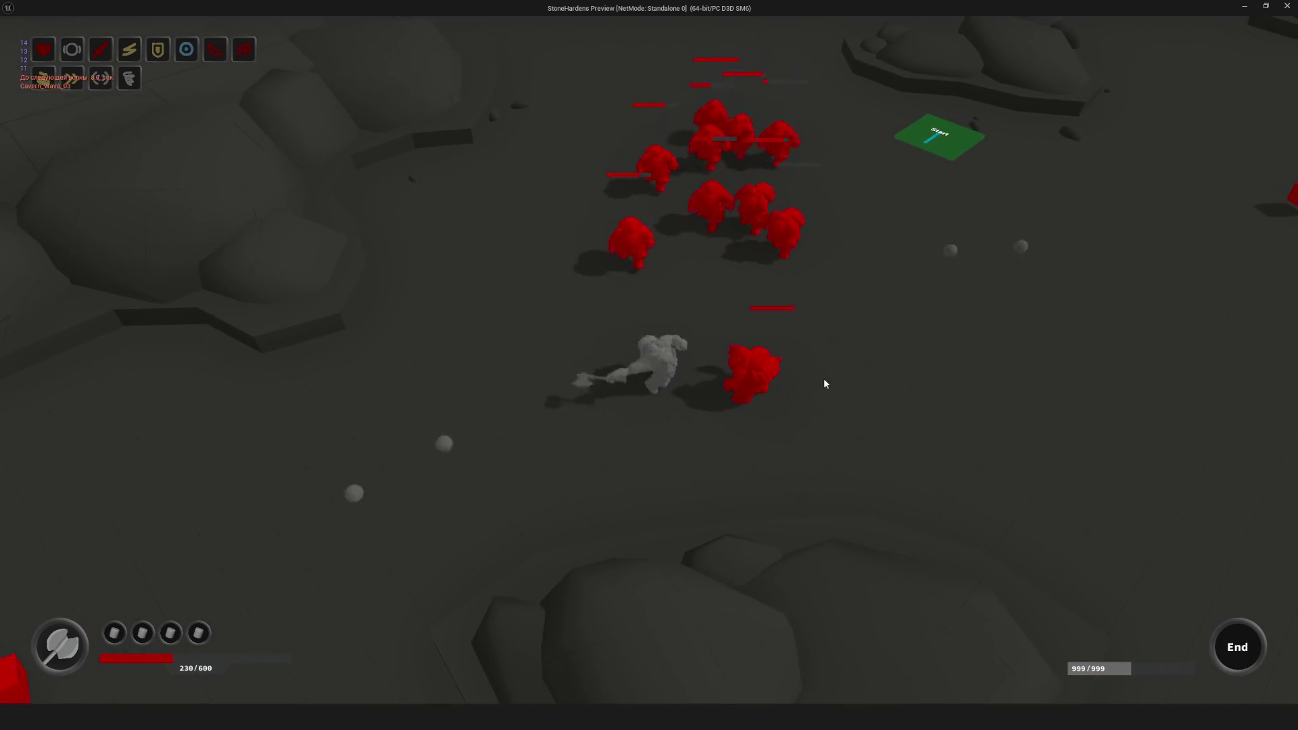
{"action": "key", "text": "d"}
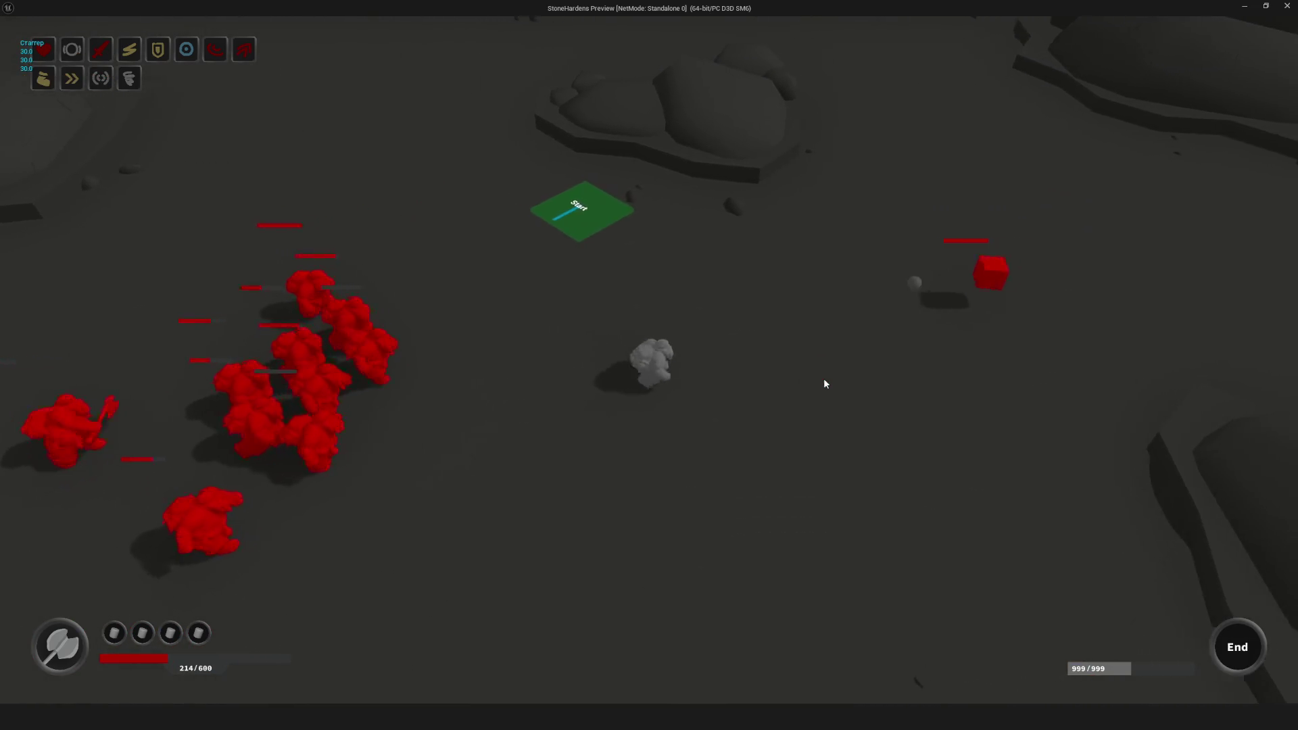
{"action": "key", "text": "space"}
{"action": "key", "text": "space"}
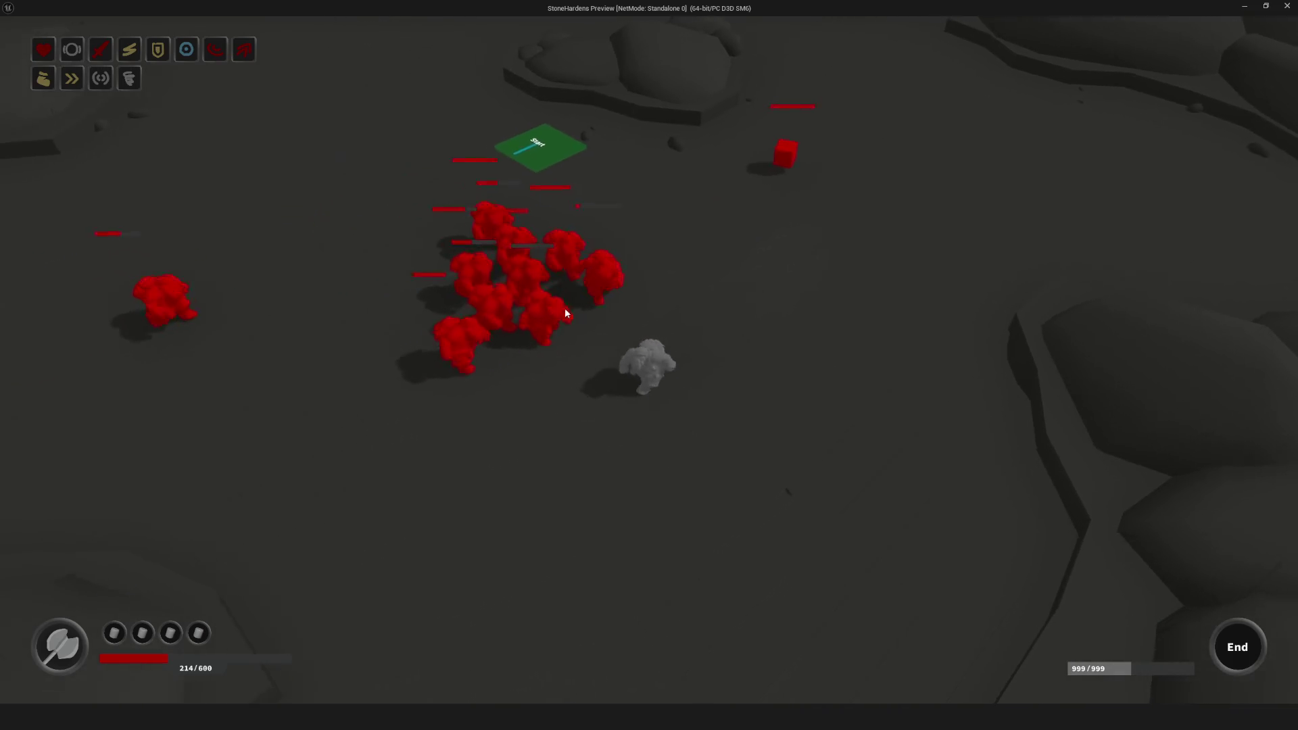
{"action": "left_click", "coordinate": [587, 285]}
{"action": "key", "text": "space"}
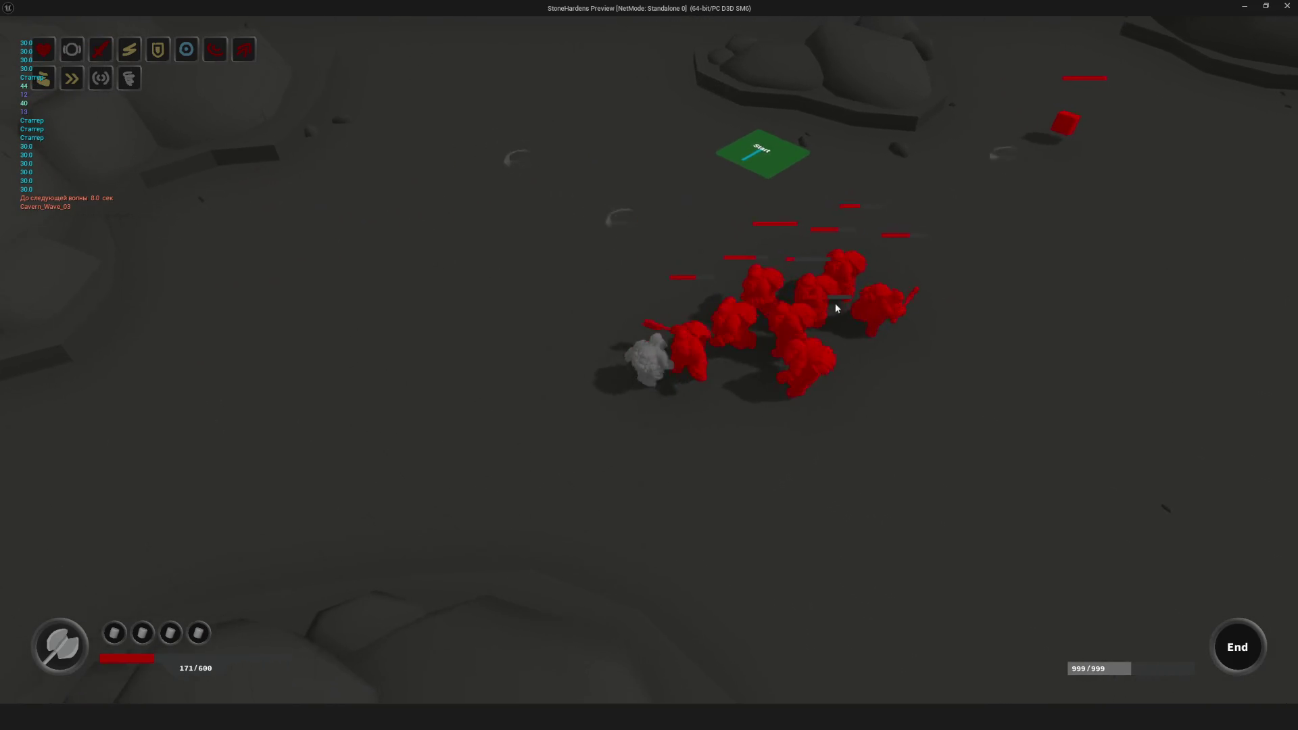
{"action": "key", "text": "w"}
{"action": "left_click", "coordinate": [794, 330]}
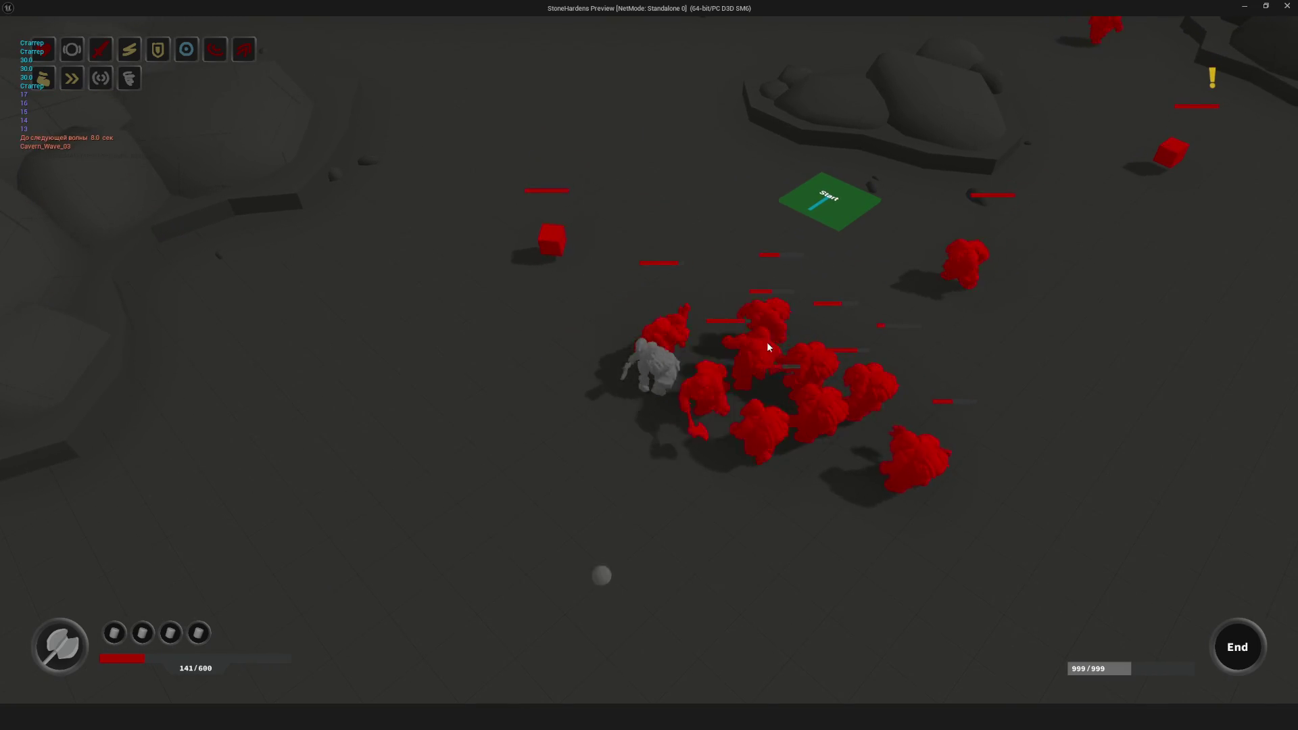
{"action": "key", "text": "a"}
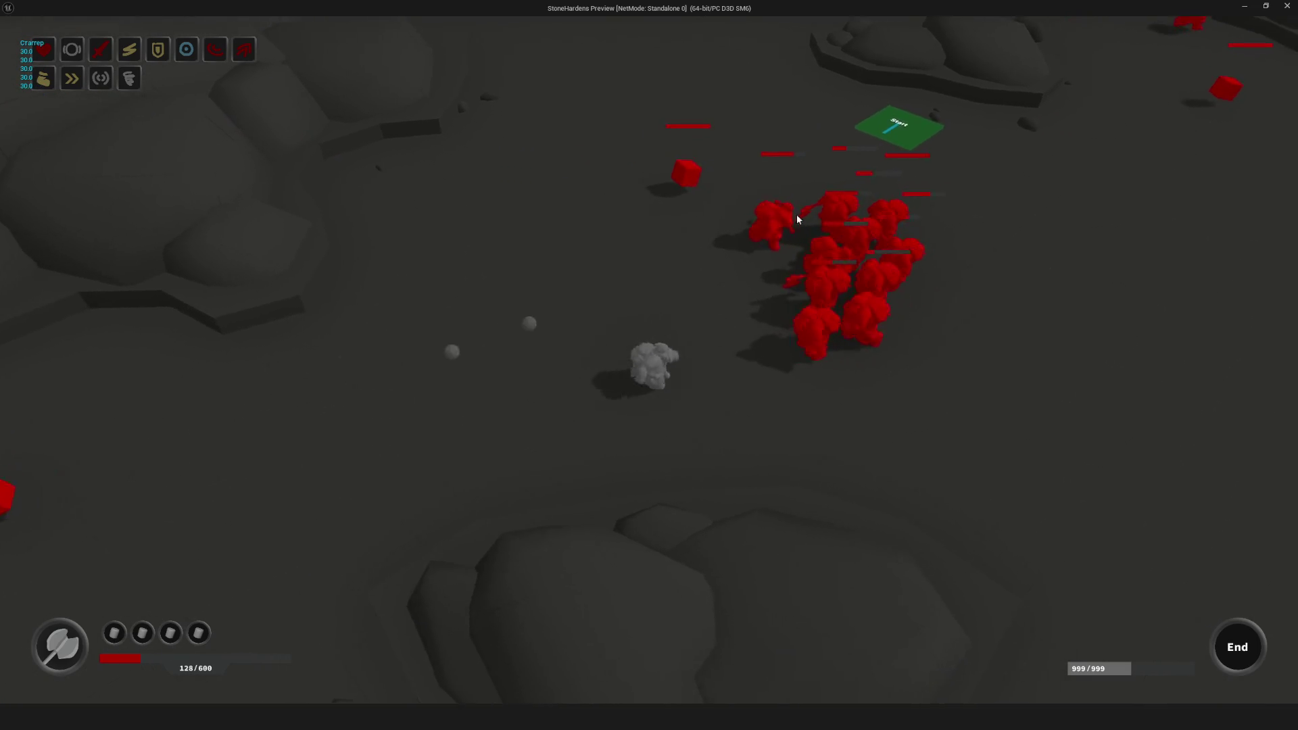
{"action": "left_click", "coordinate": [817, 351]}
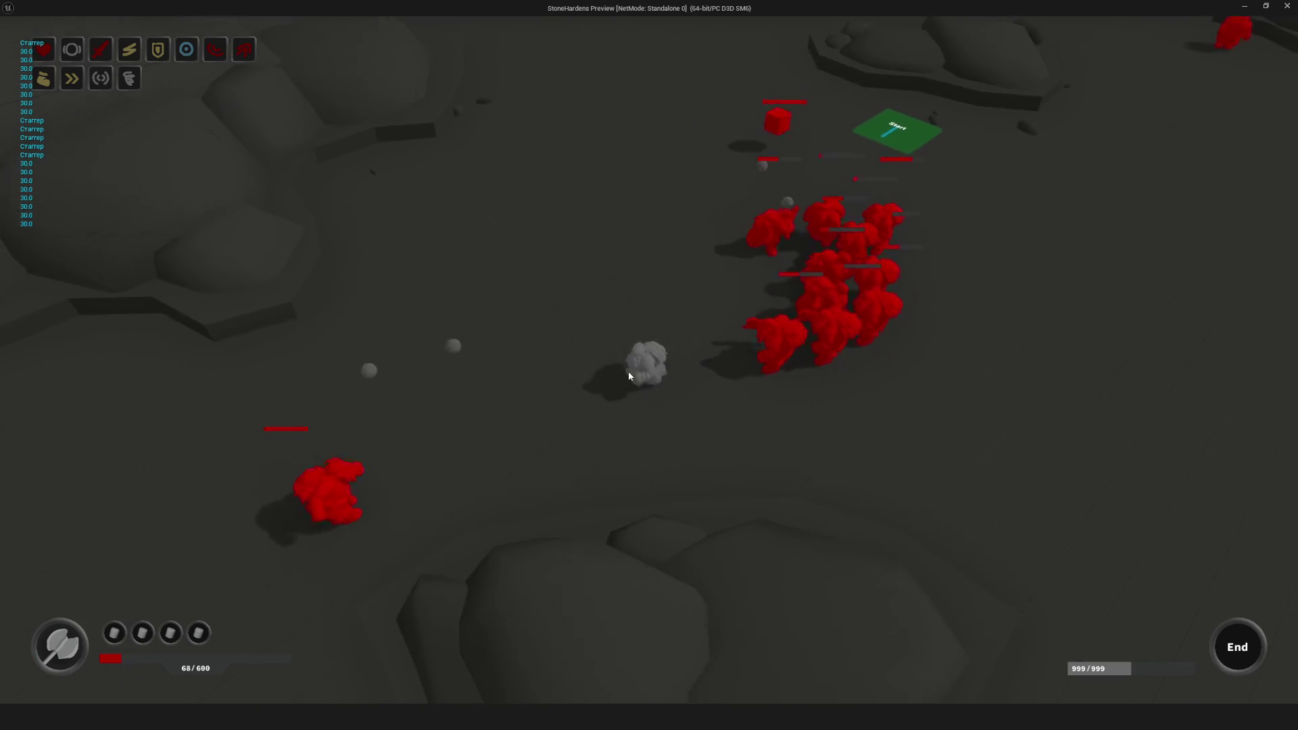
{"action": "left_click", "coordinate": [813, 336]}
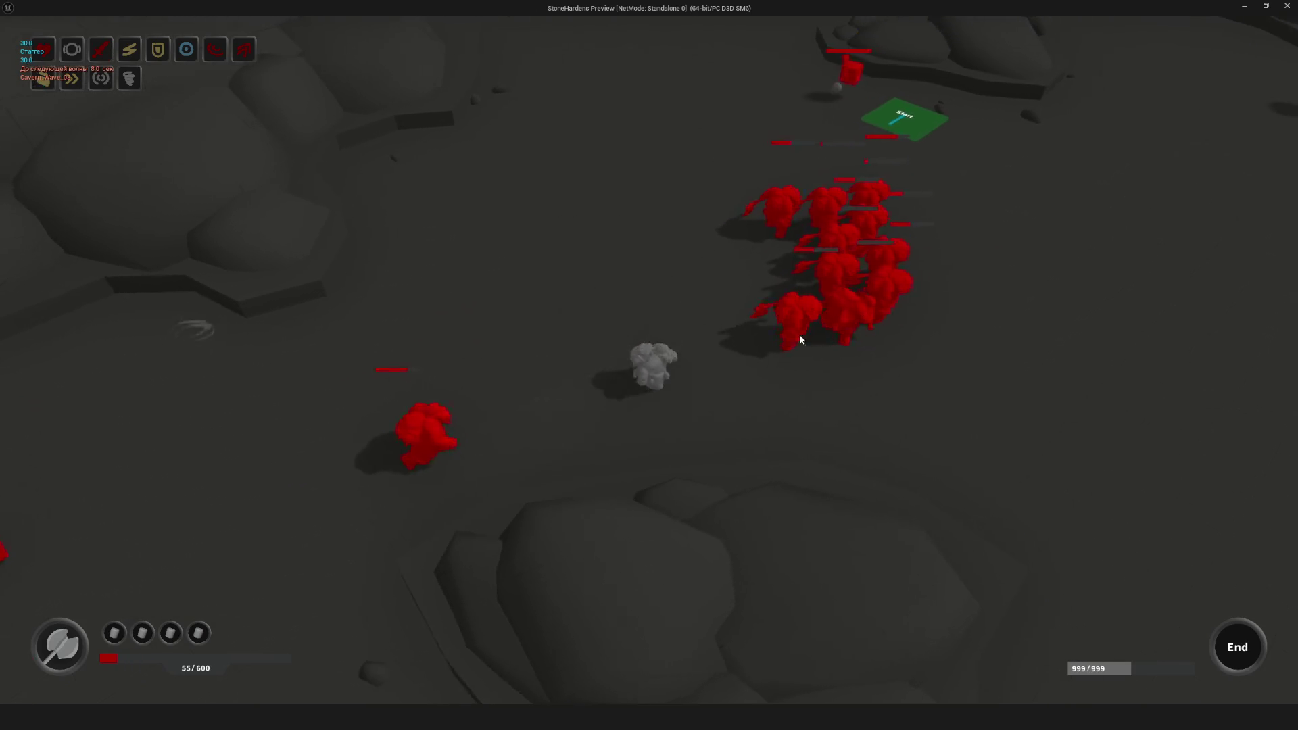
{"action": "key", "text": "d"}
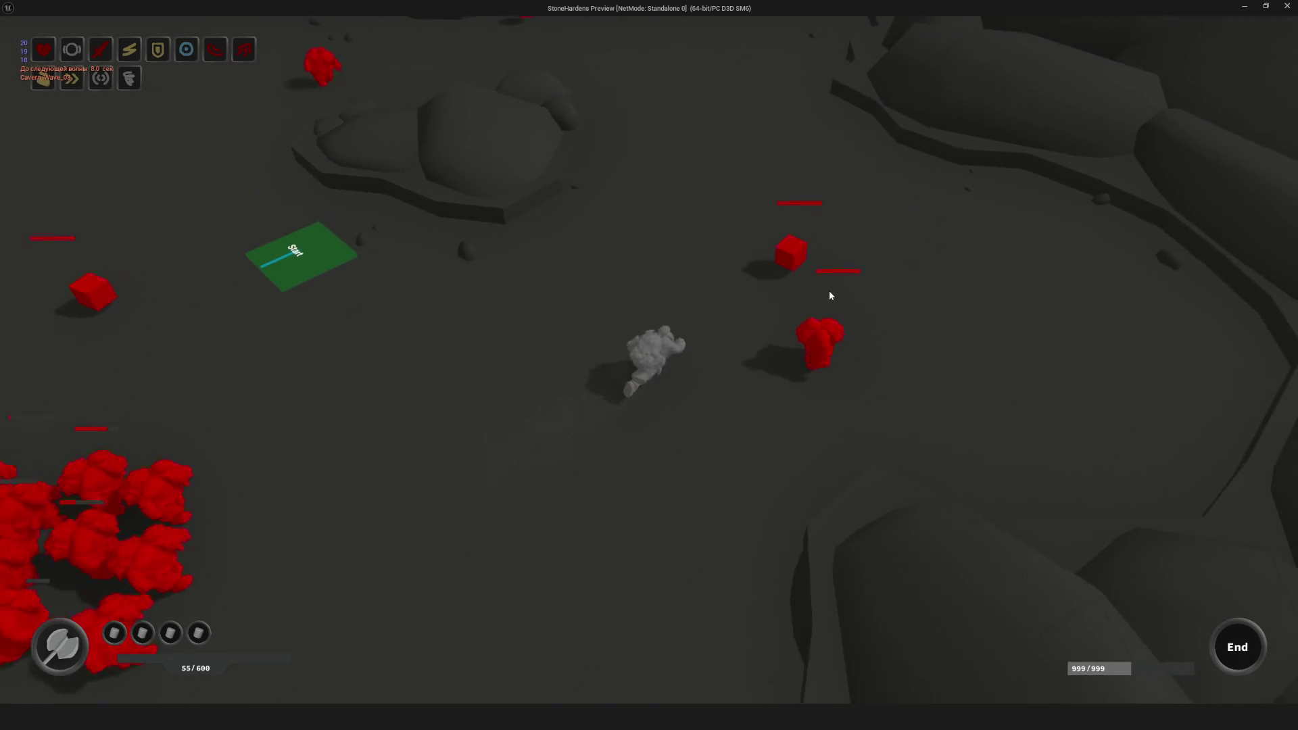
{"action": "key", "text": "d"}
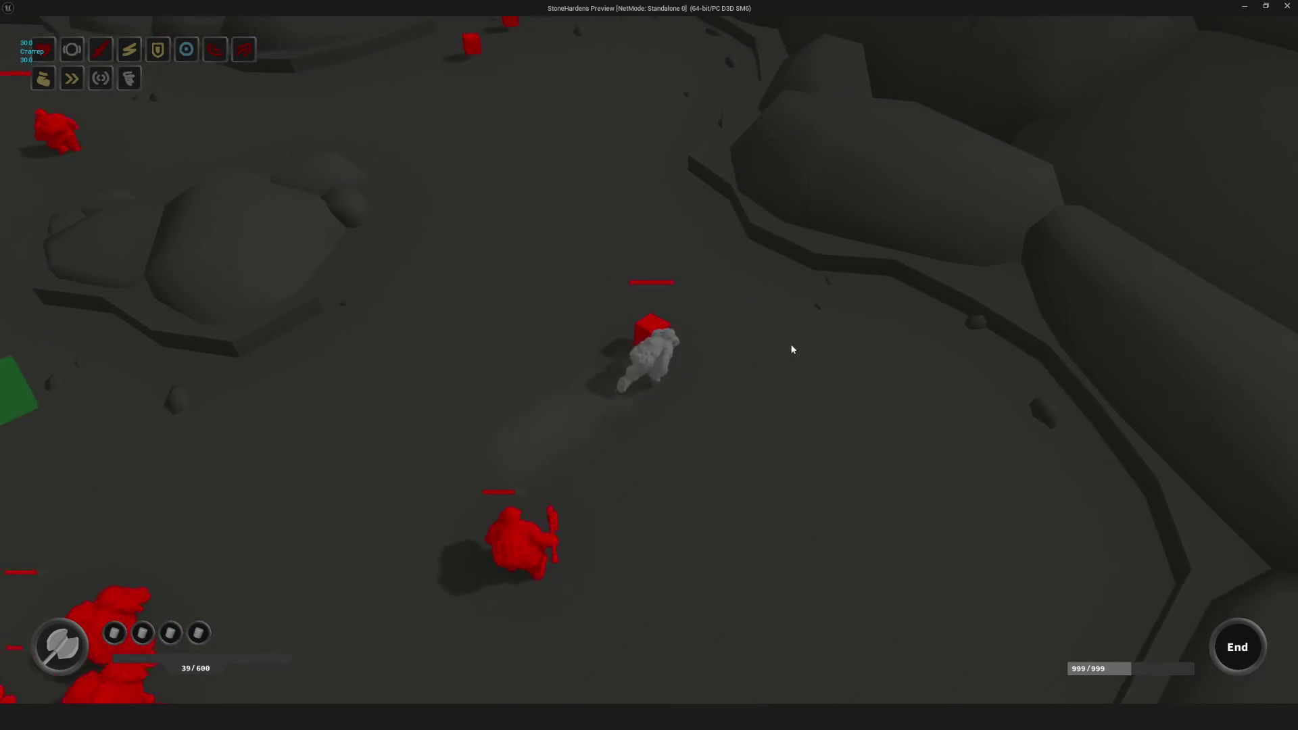
{"action": "key", "text": "w"}
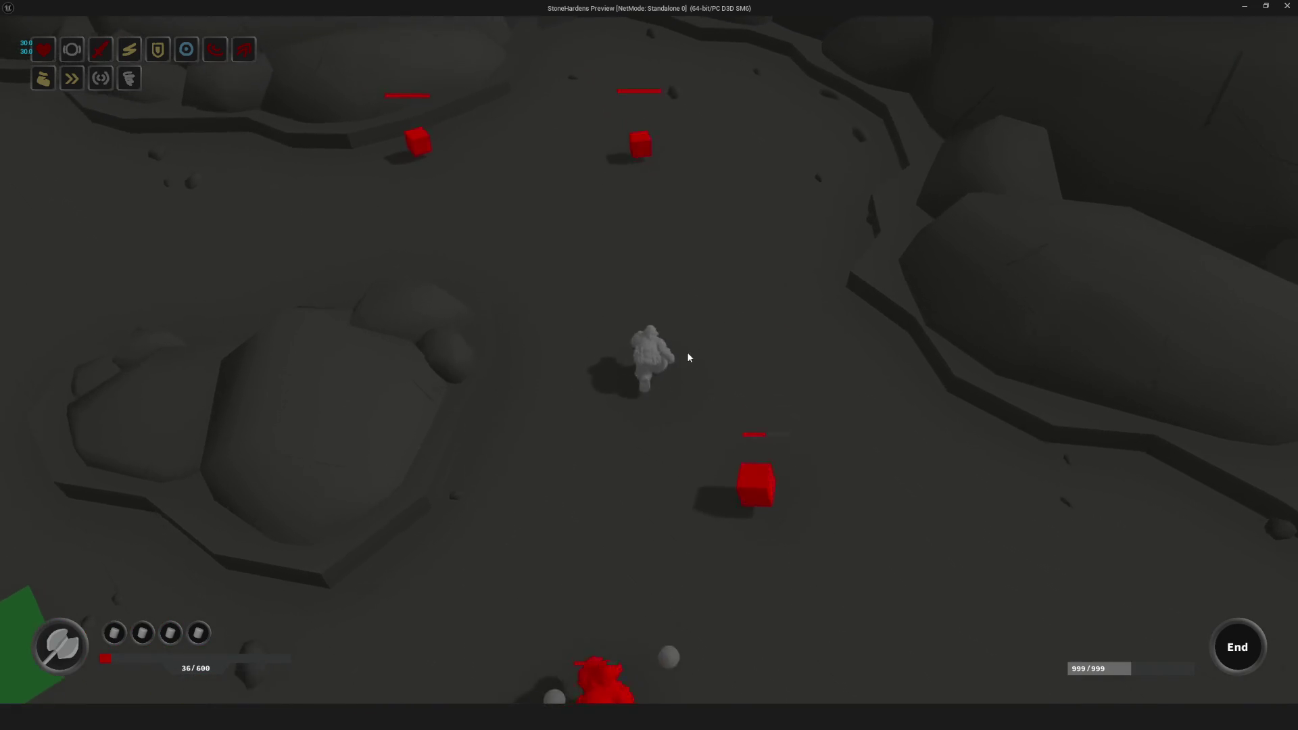
{"action": "key", "text": "s"}
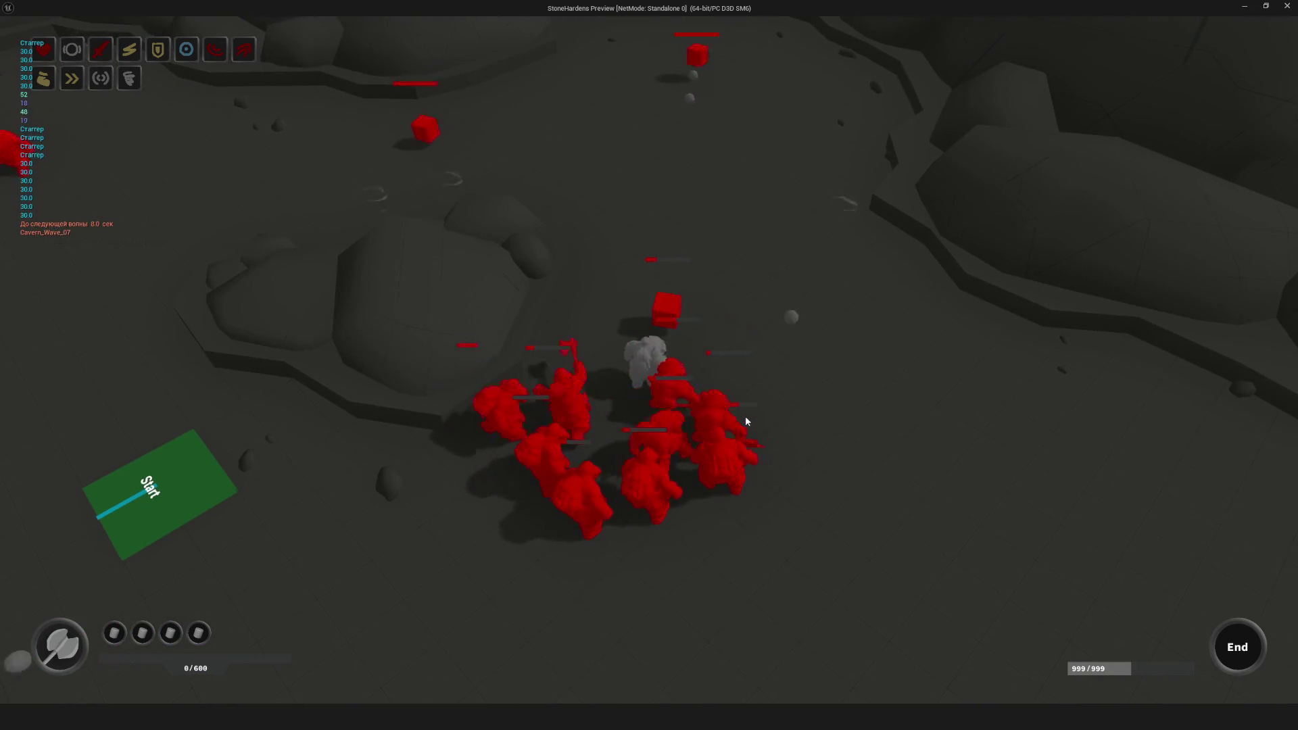
{"action": "key", "text": "Escape"}
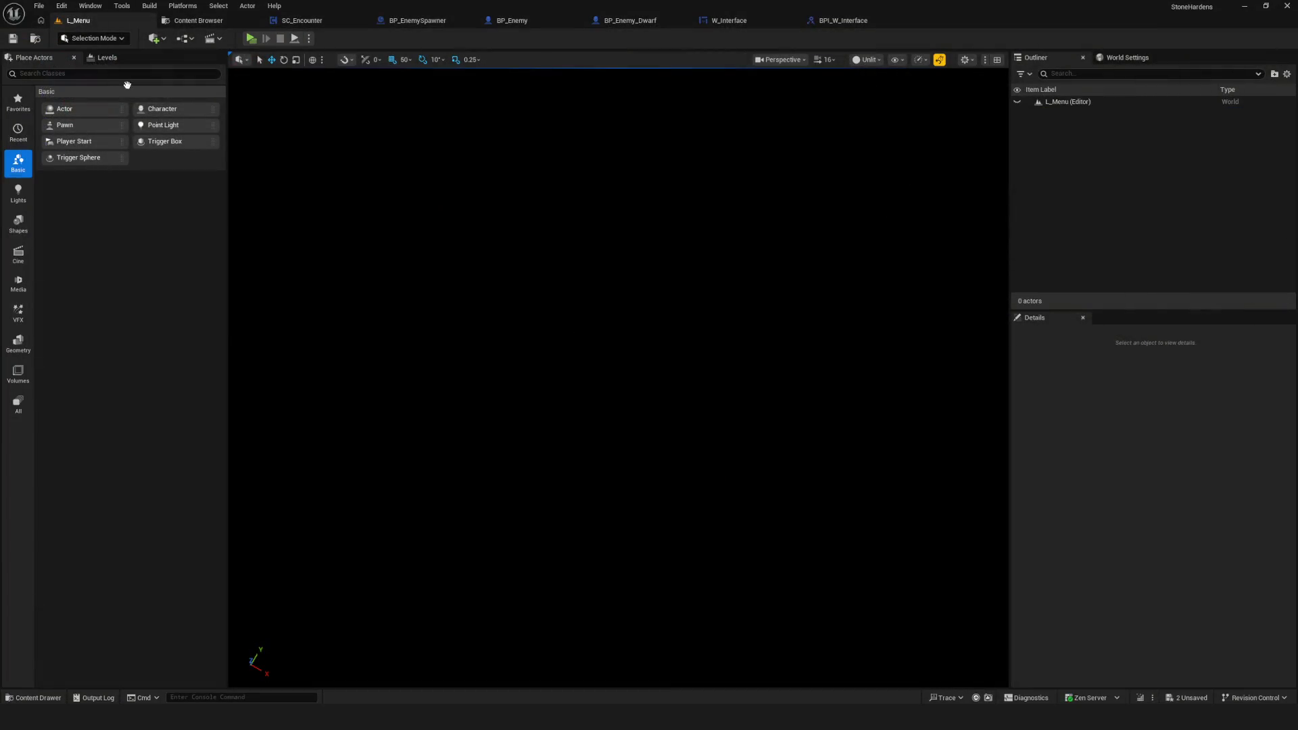
Step: Launch a standalone session with a new game, move through the cavern, and enlarge the window
{"action": "left_click", "coordinate": [251, 39]}
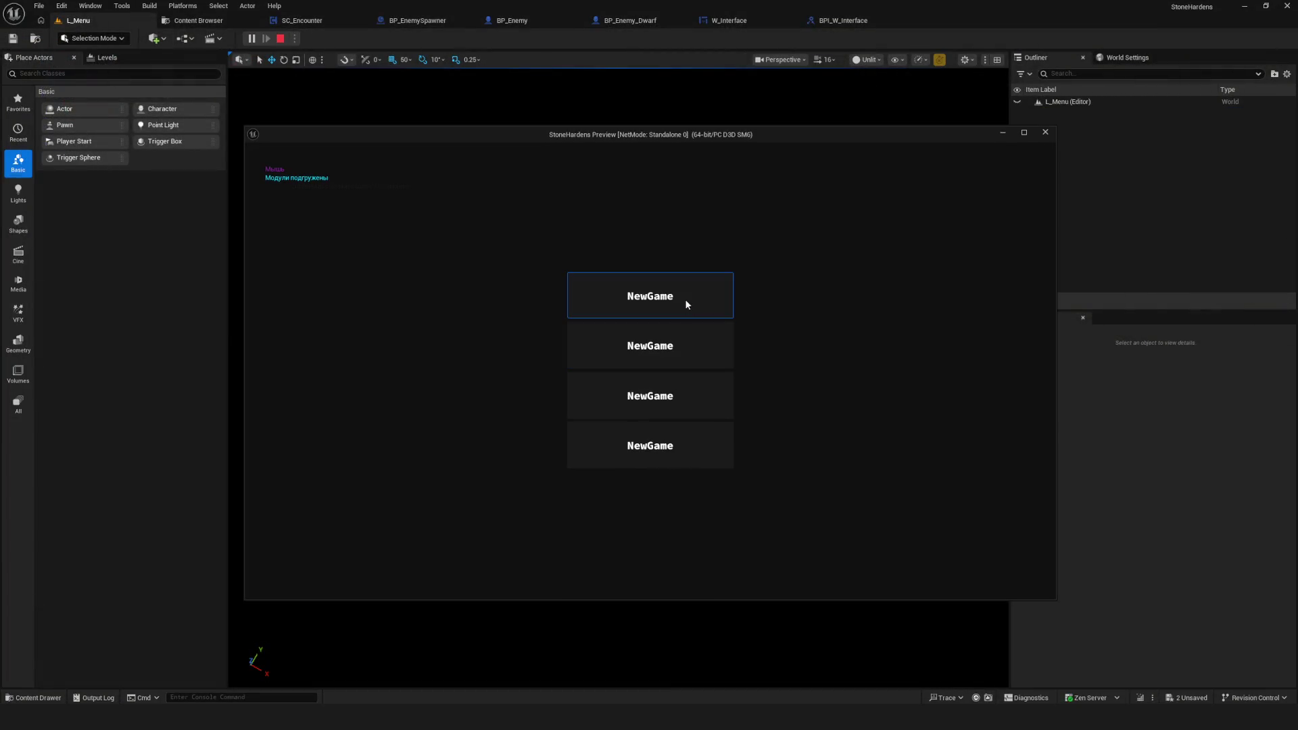
{"action": "left_click", "coordinate": [686, 304]}
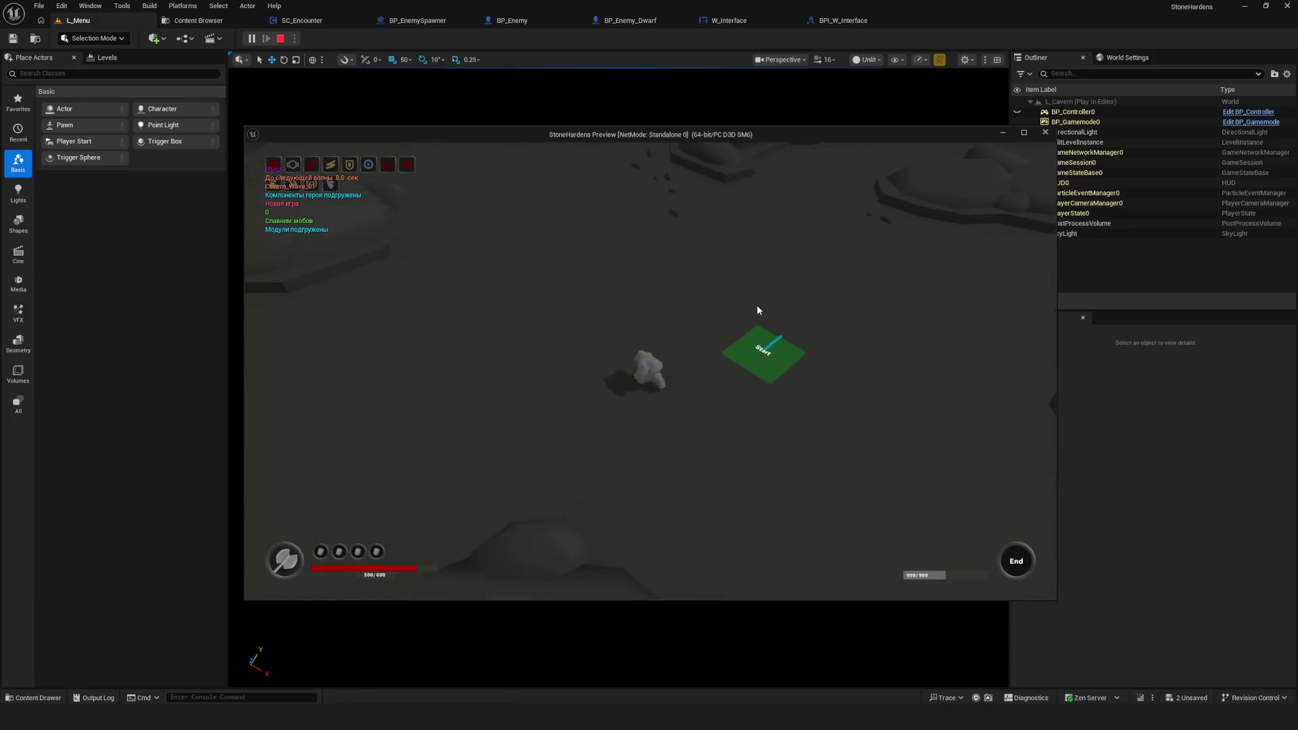
{"action": "left_click", "coordinate": [757, 306]}
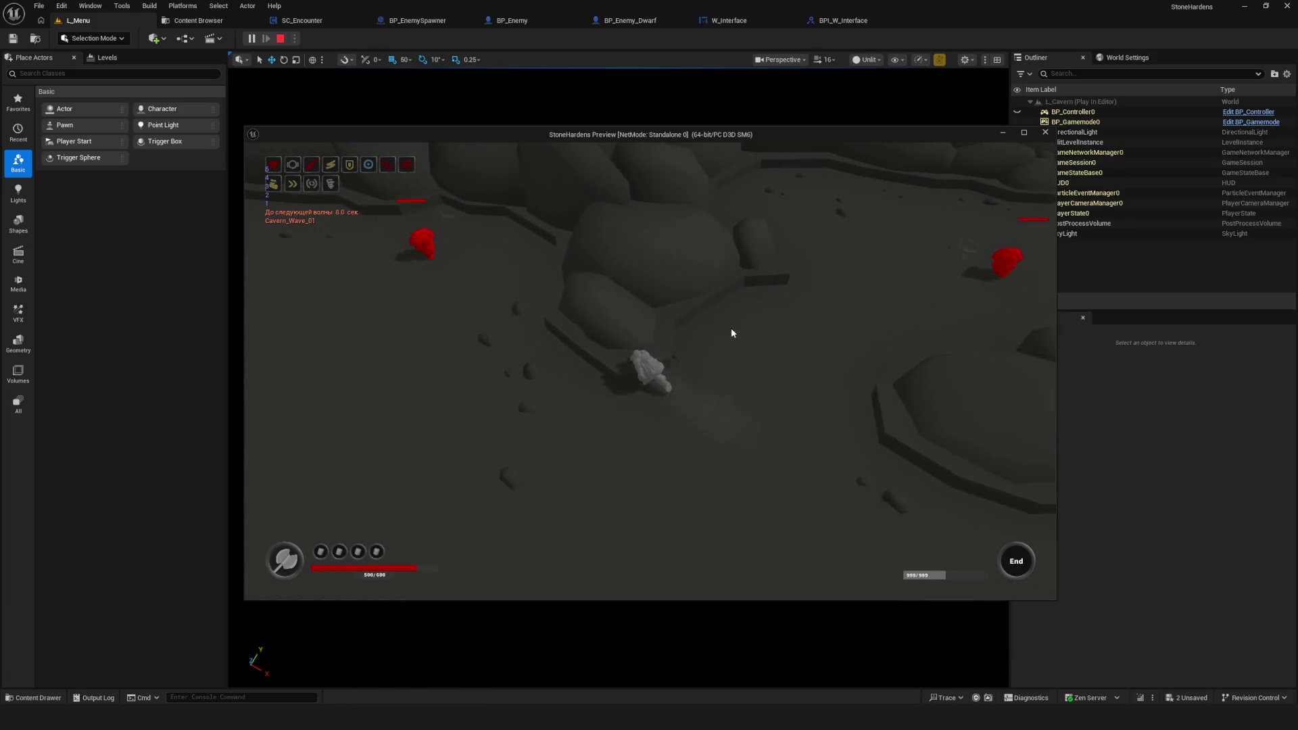
{"action": "left_click", "coordinate": [822, 339]}
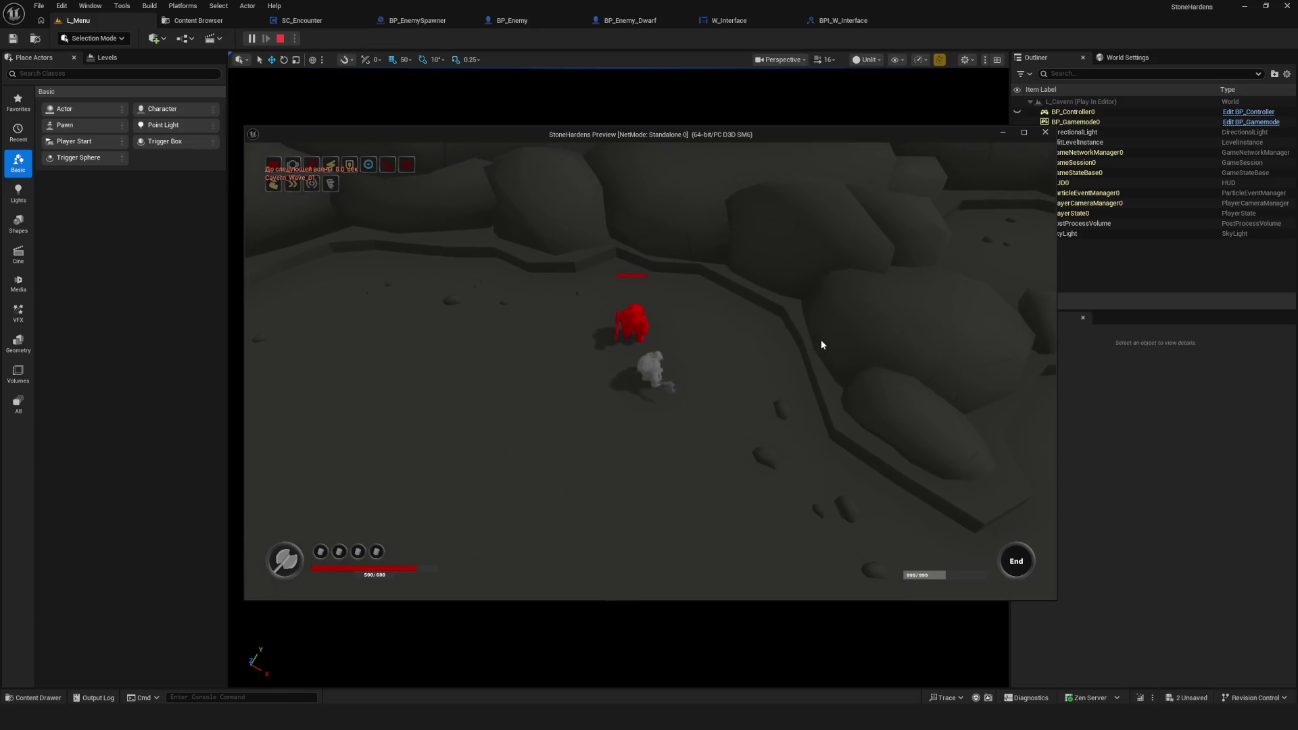
{"action": "left_click", "coordinate": [821, 339]}
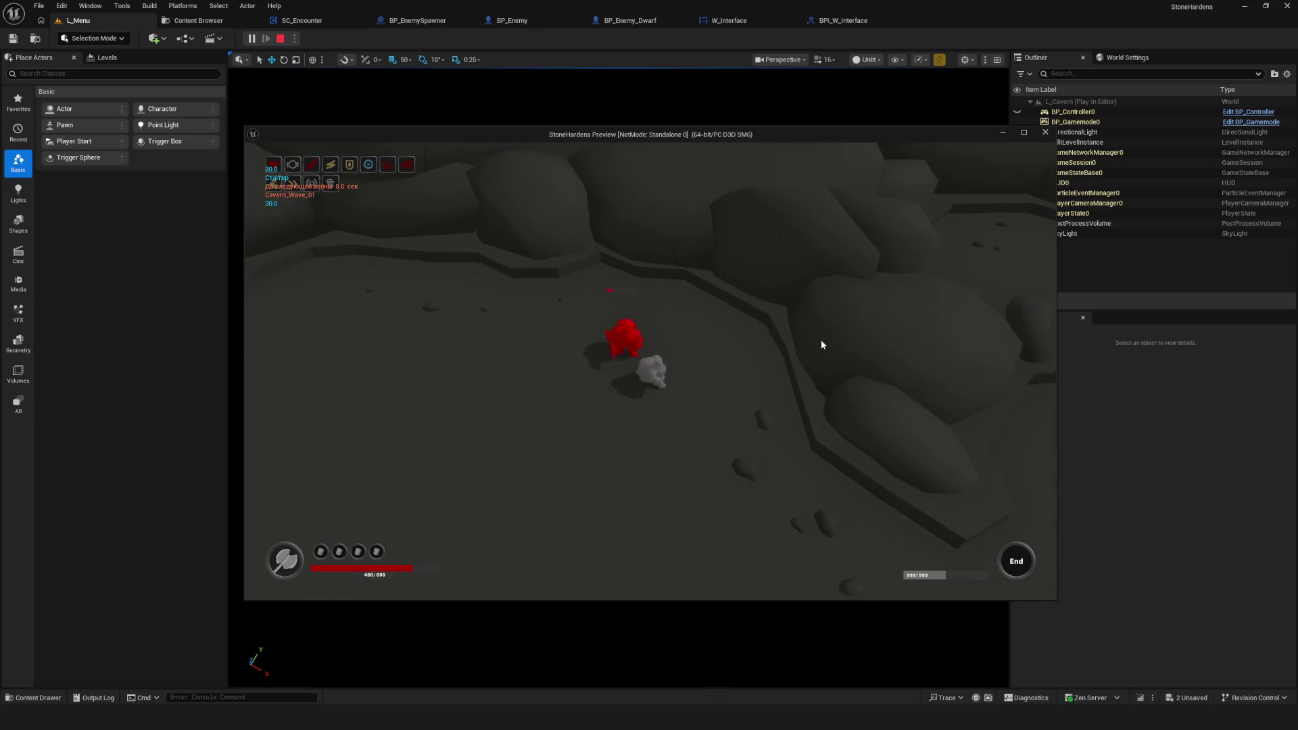
{"action": "left_click", "coordinate": [821, 339]}
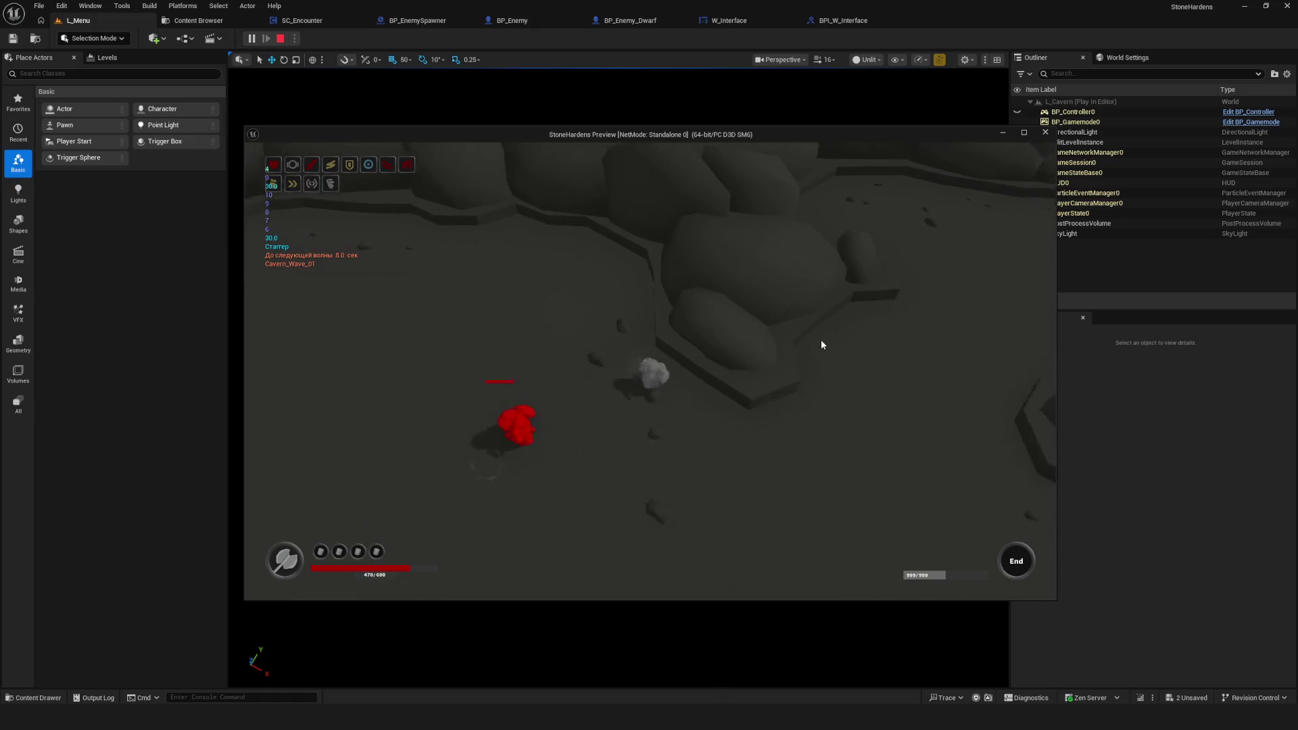
{"action": "left_click", "coordinate": [1029, 346]}
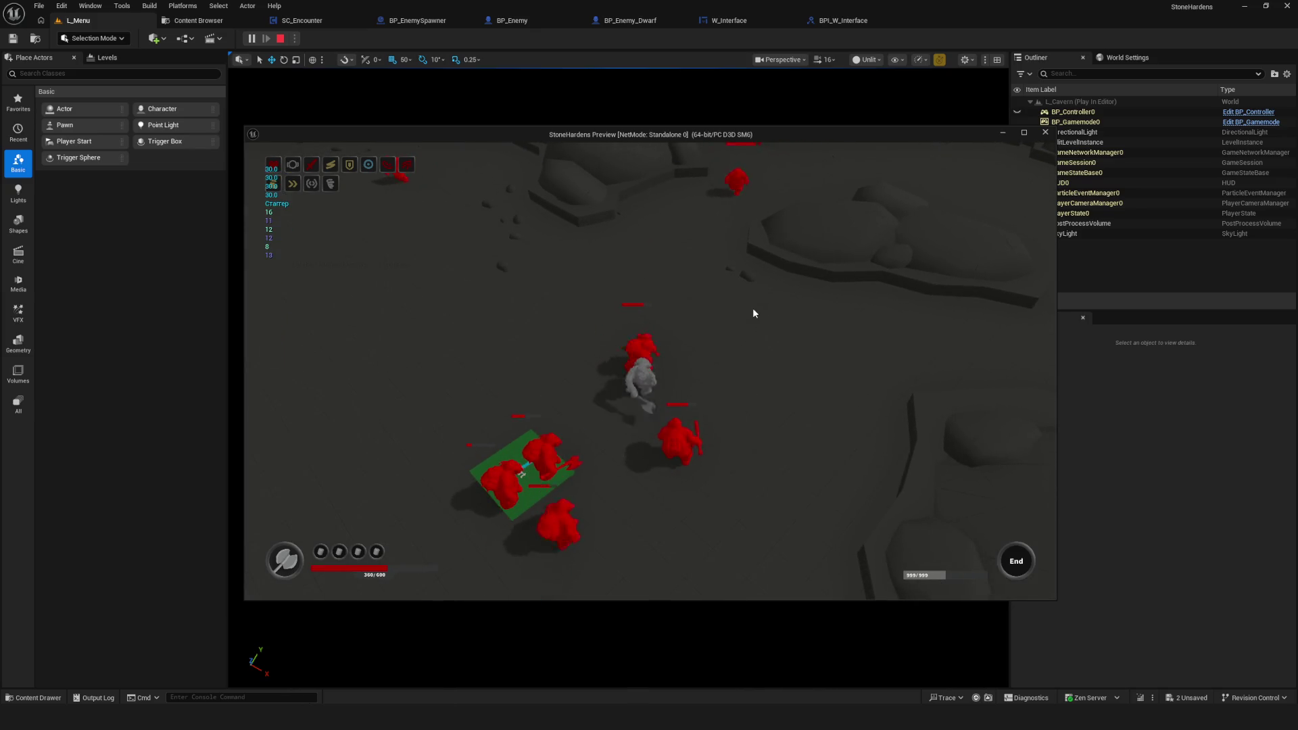
{"action": "left_click", "coordinate": [1024, 133]}
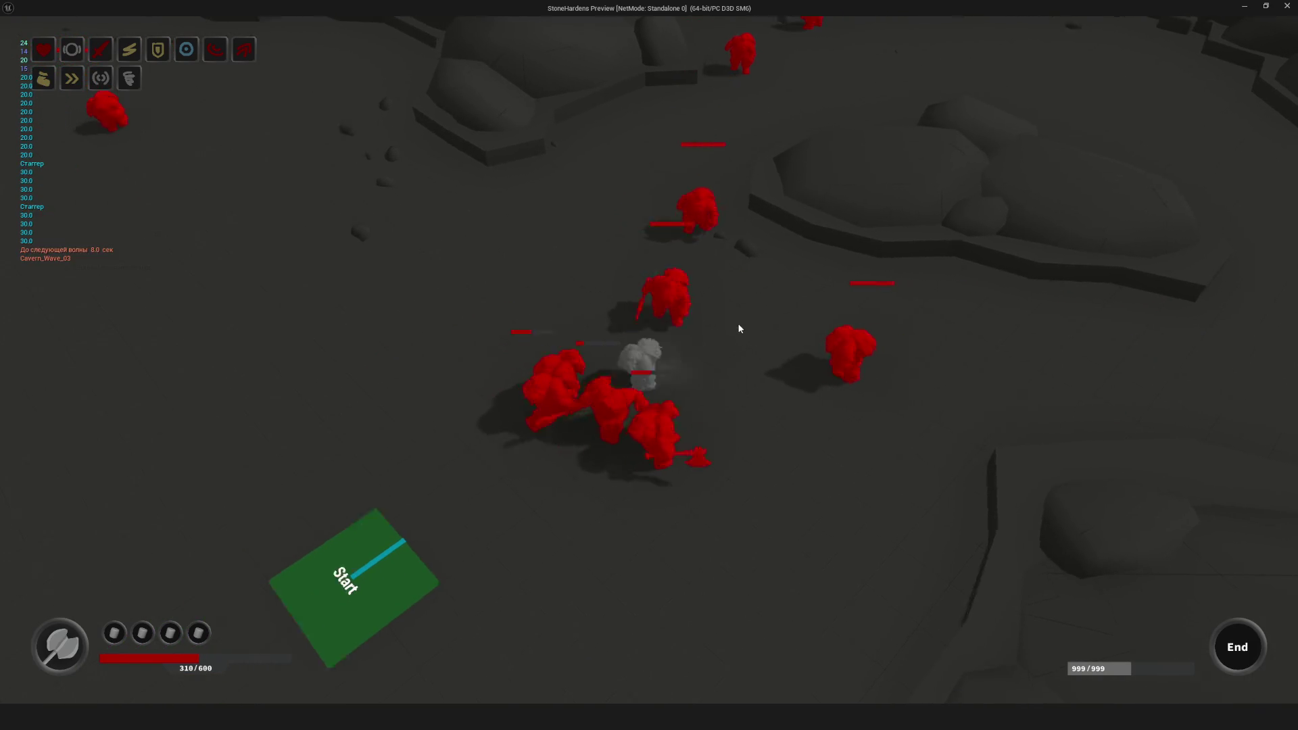
Step: Fight through the waves to Cavern_Wave_07 until health reaches 0/600, then stop the playtest
{"action": "key", "text": "space"}
{"action": "key", "text": "space"}
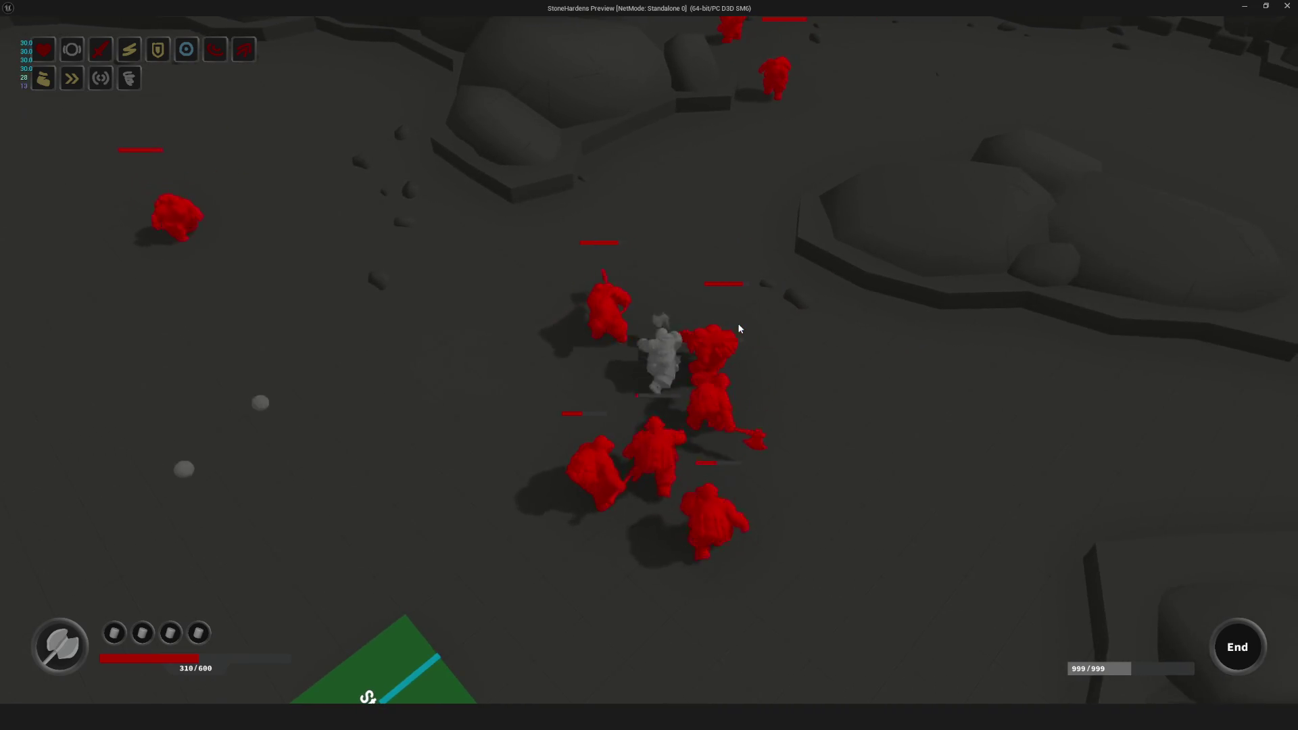
{"action": "key", "text": "space"}
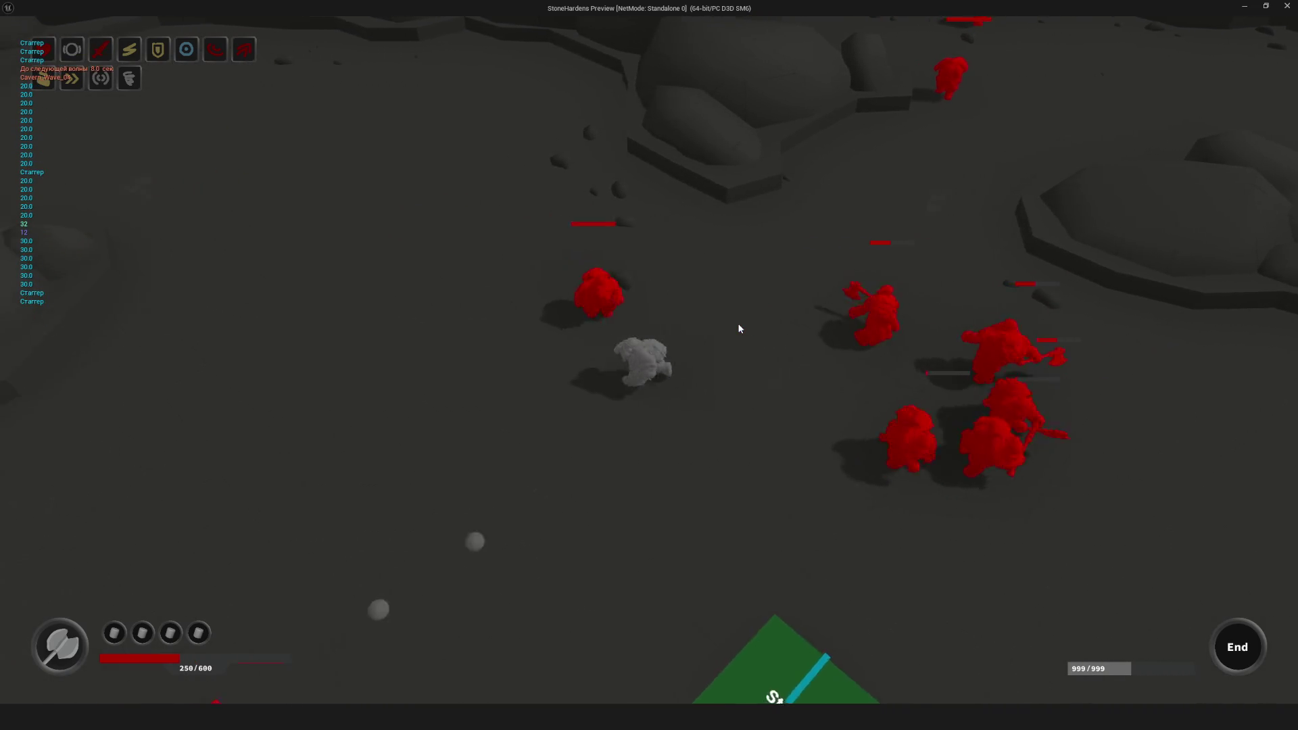
{"action": "key", "text": "space"}
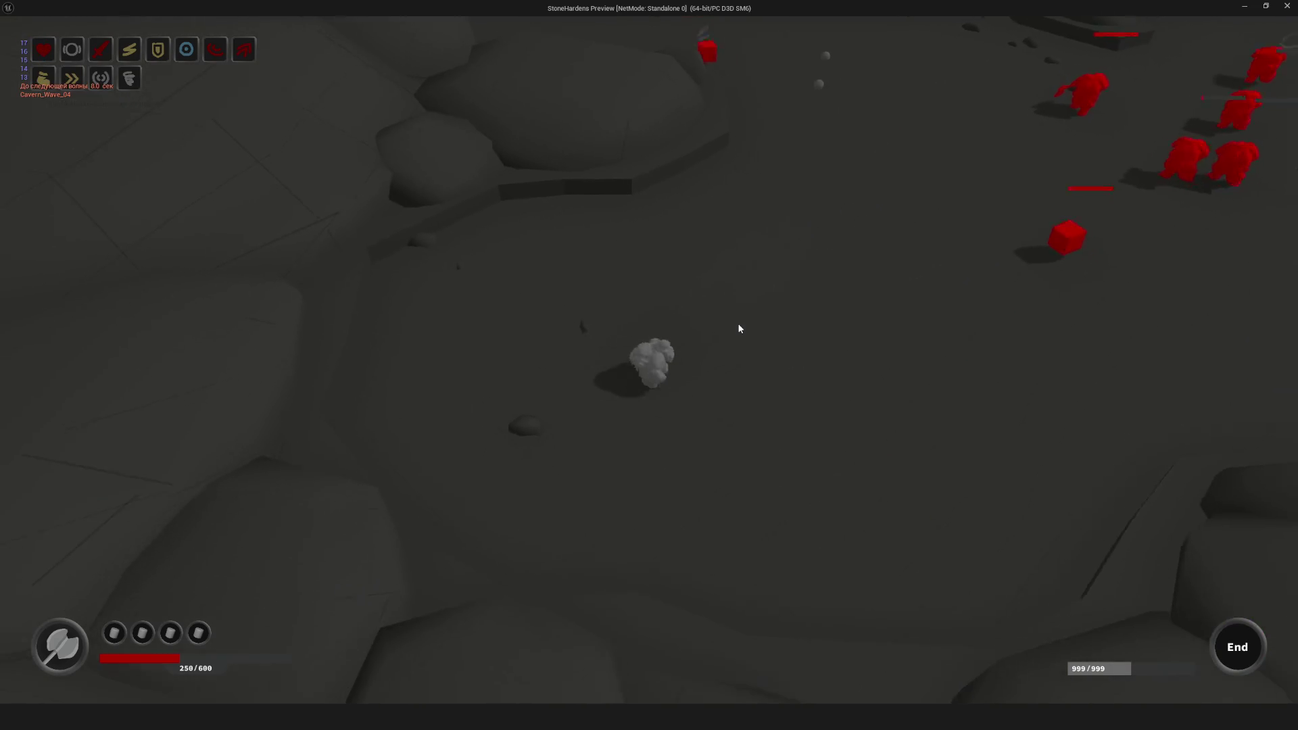
{"action": "key", "text": "space"}
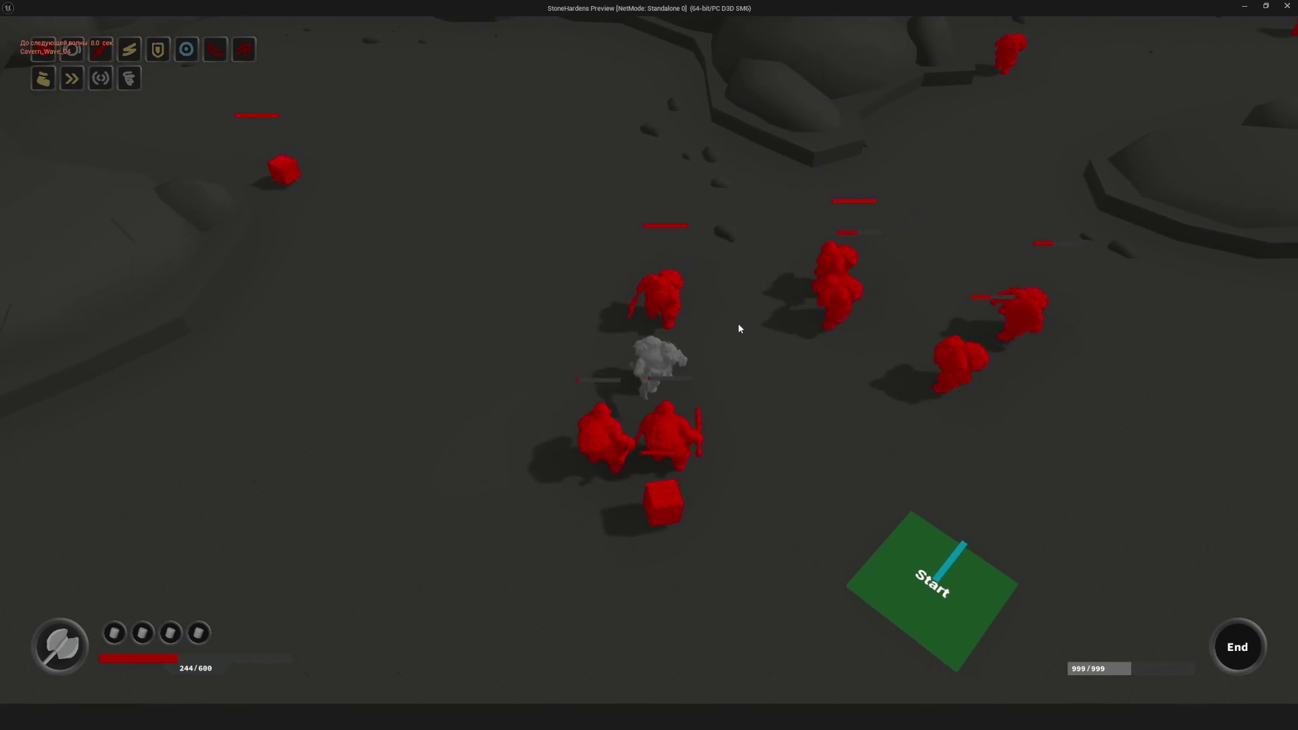
{"action": "key", "text": "space"}
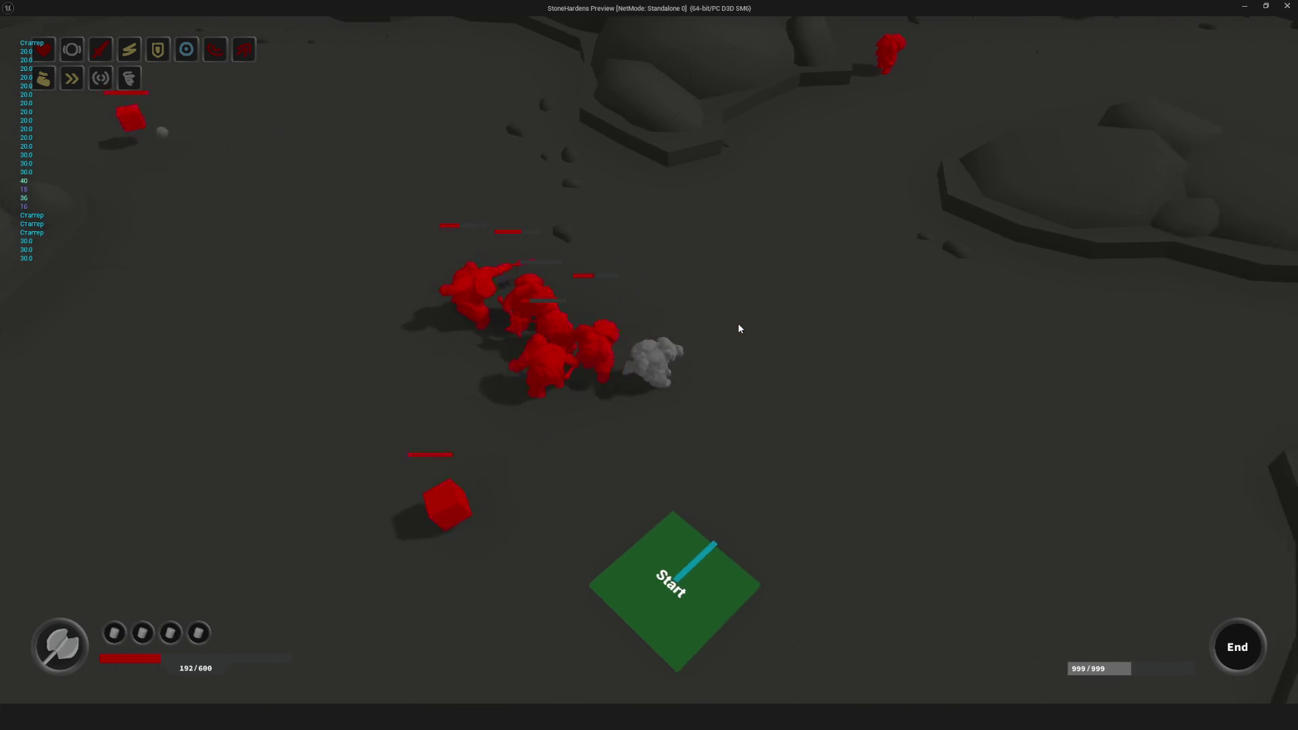
{"action": "key", "text": "w"}
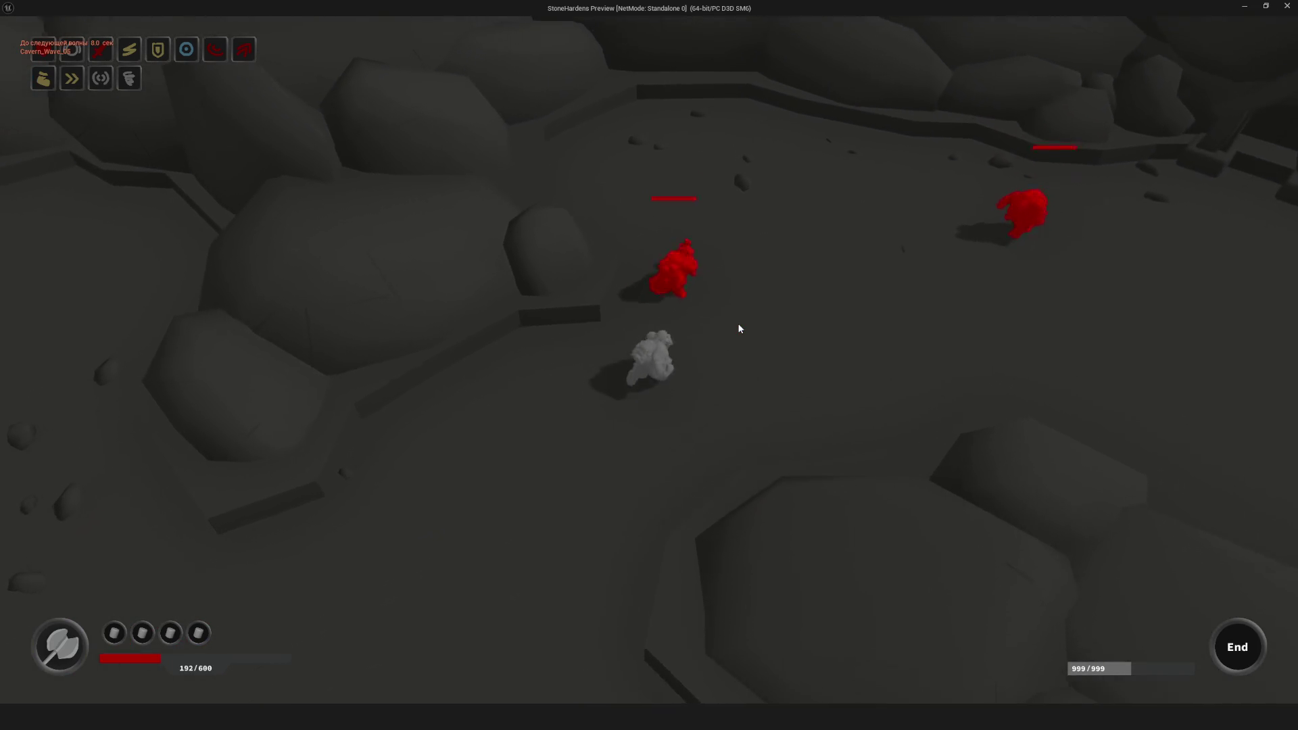
{"action": "left_click", "coordinate": [739, 329]}
{"action": "key", "text": "space"}
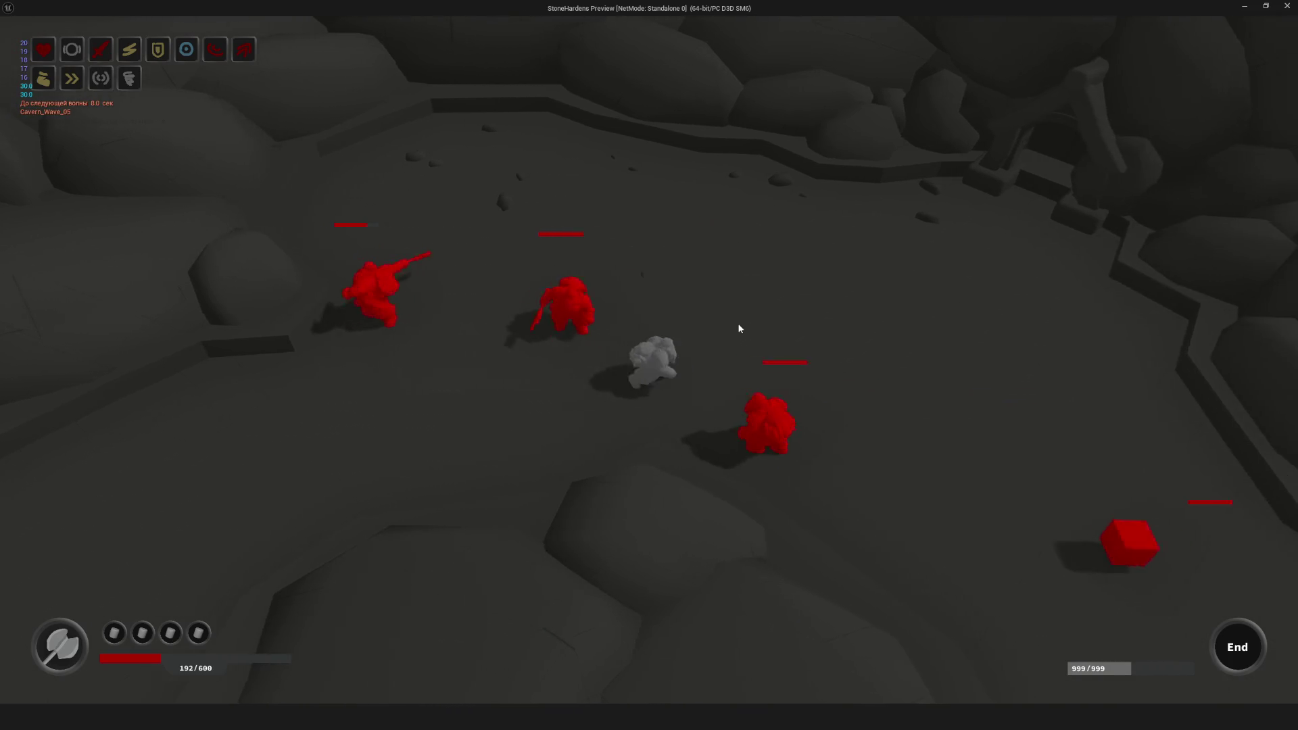
{"action": "key", "text": "a"}
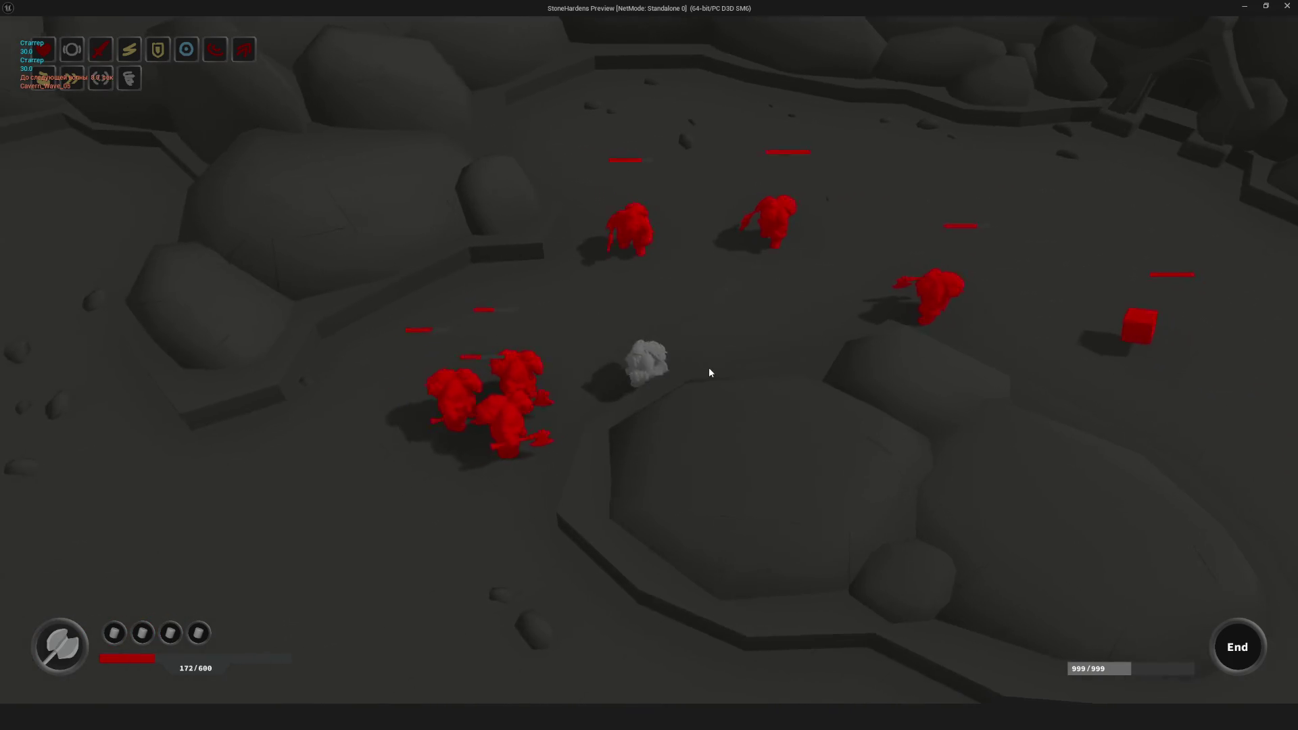
{"action": "key", "text": "w"}
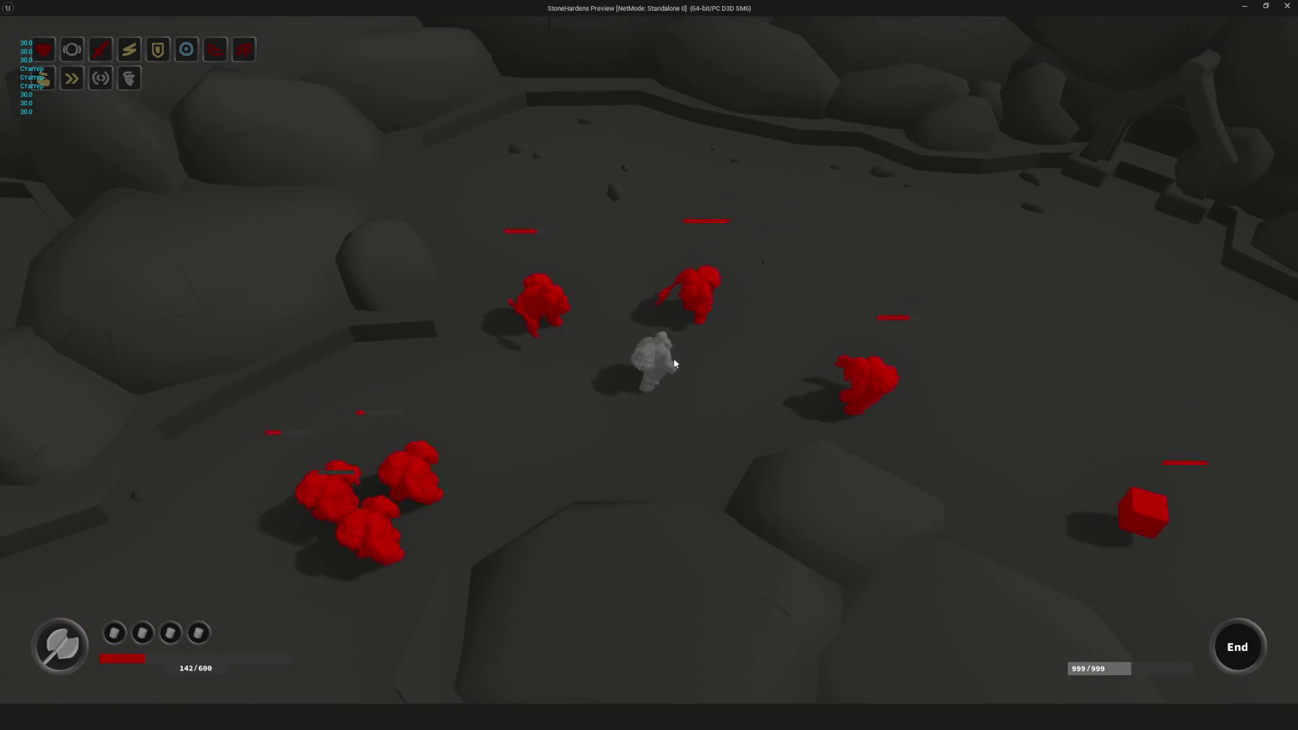
{"action": "key", "text": "w"}
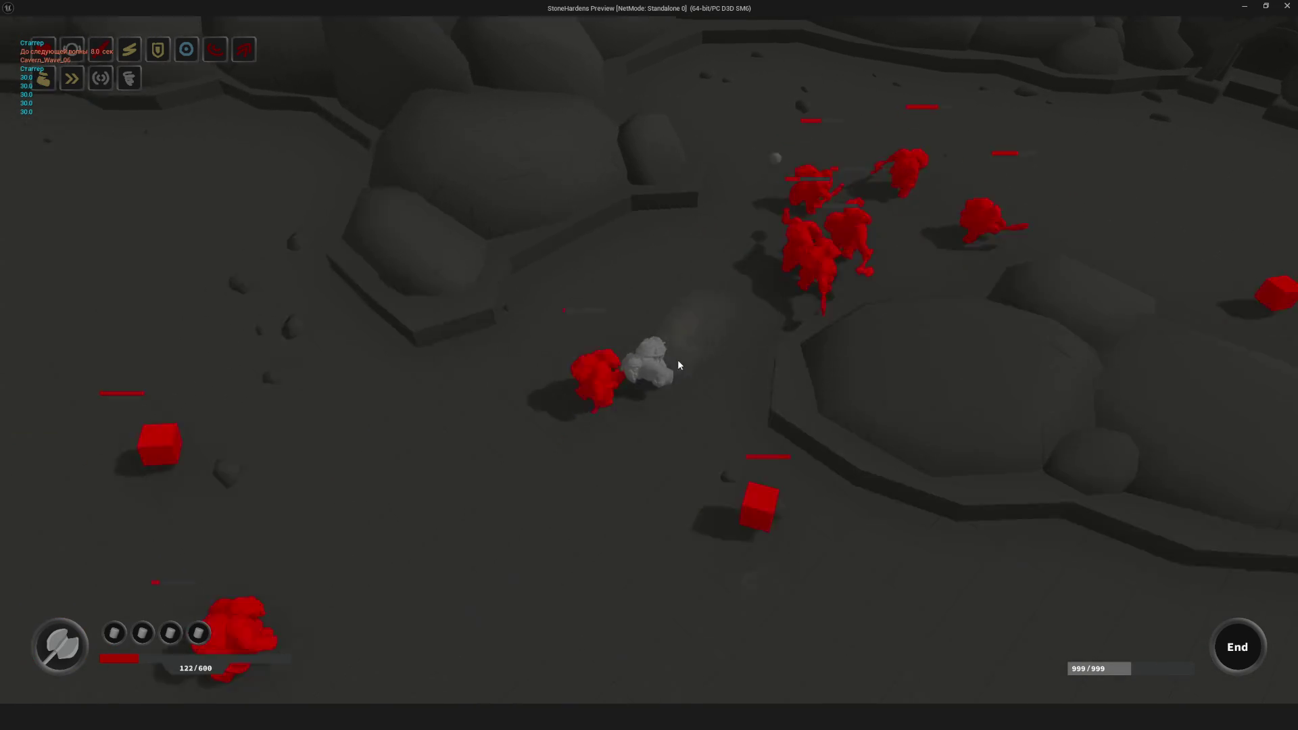
{"action": "key", "text": "a"}
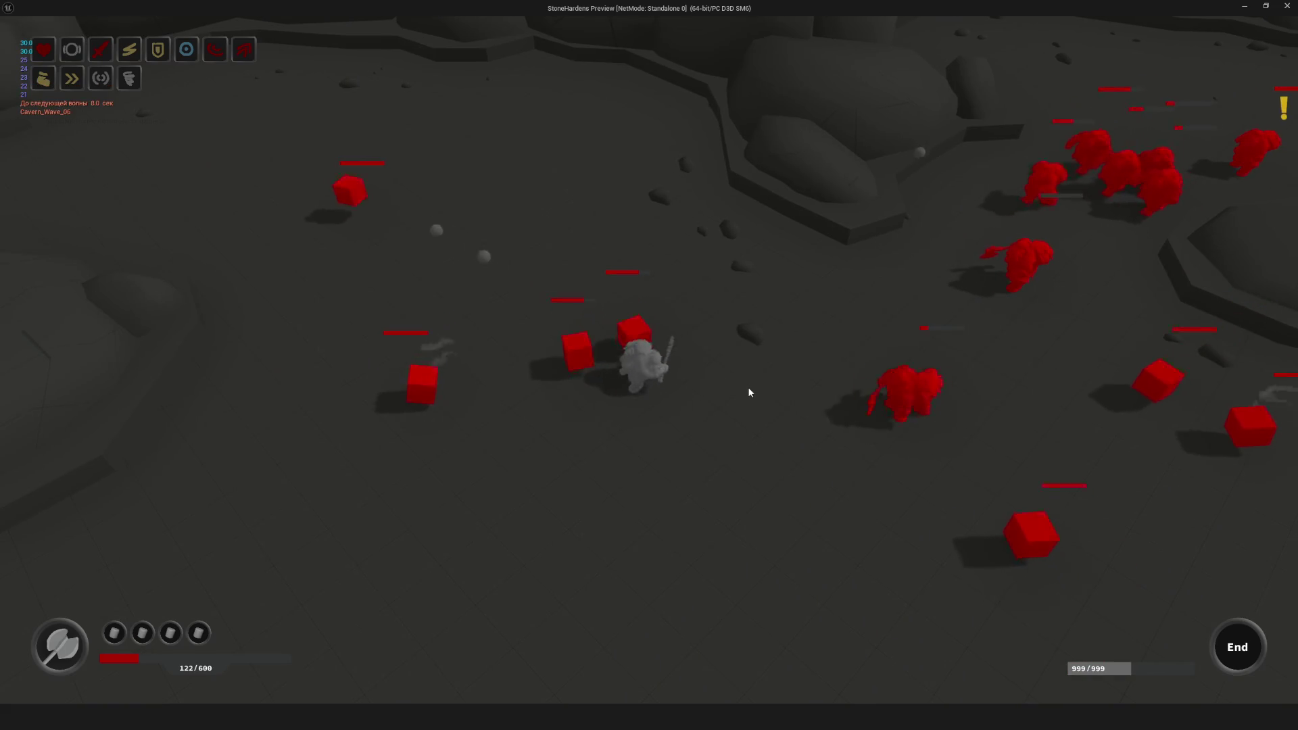
{"action": "key", "text": "d"}
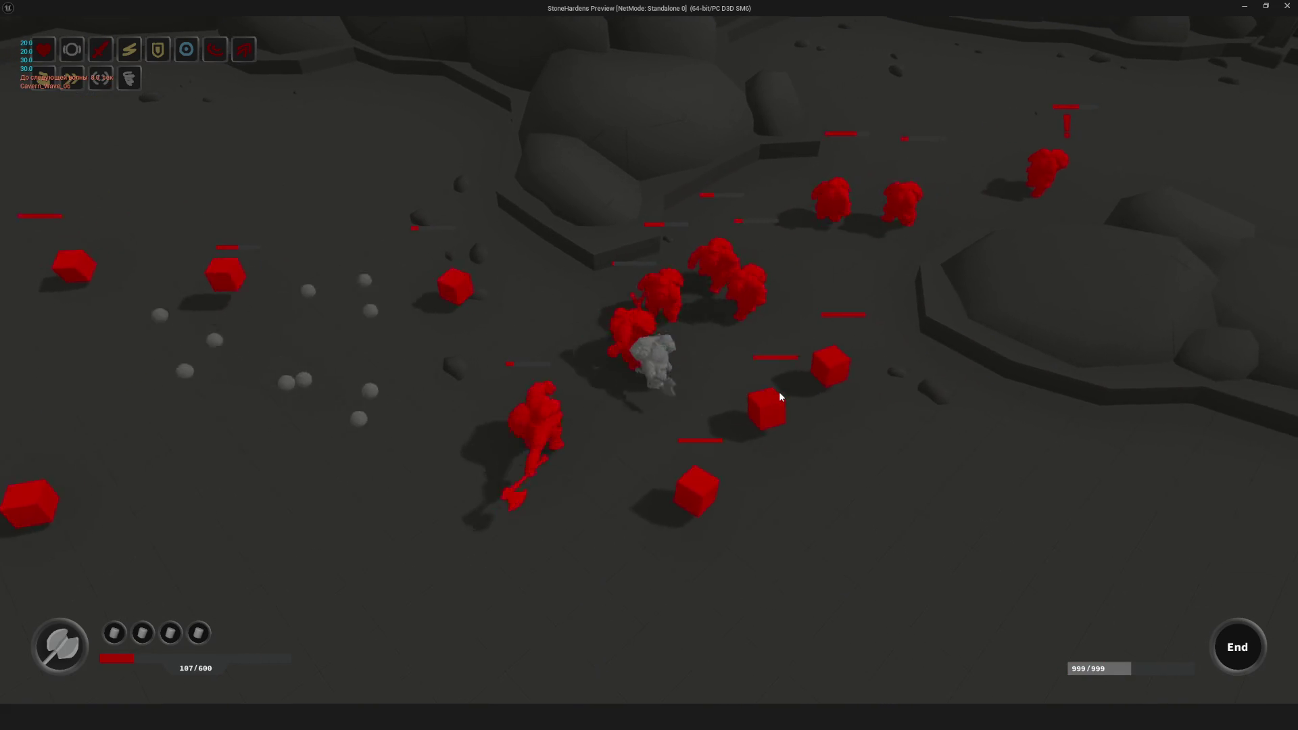
{"action": "key", "text": "d"}
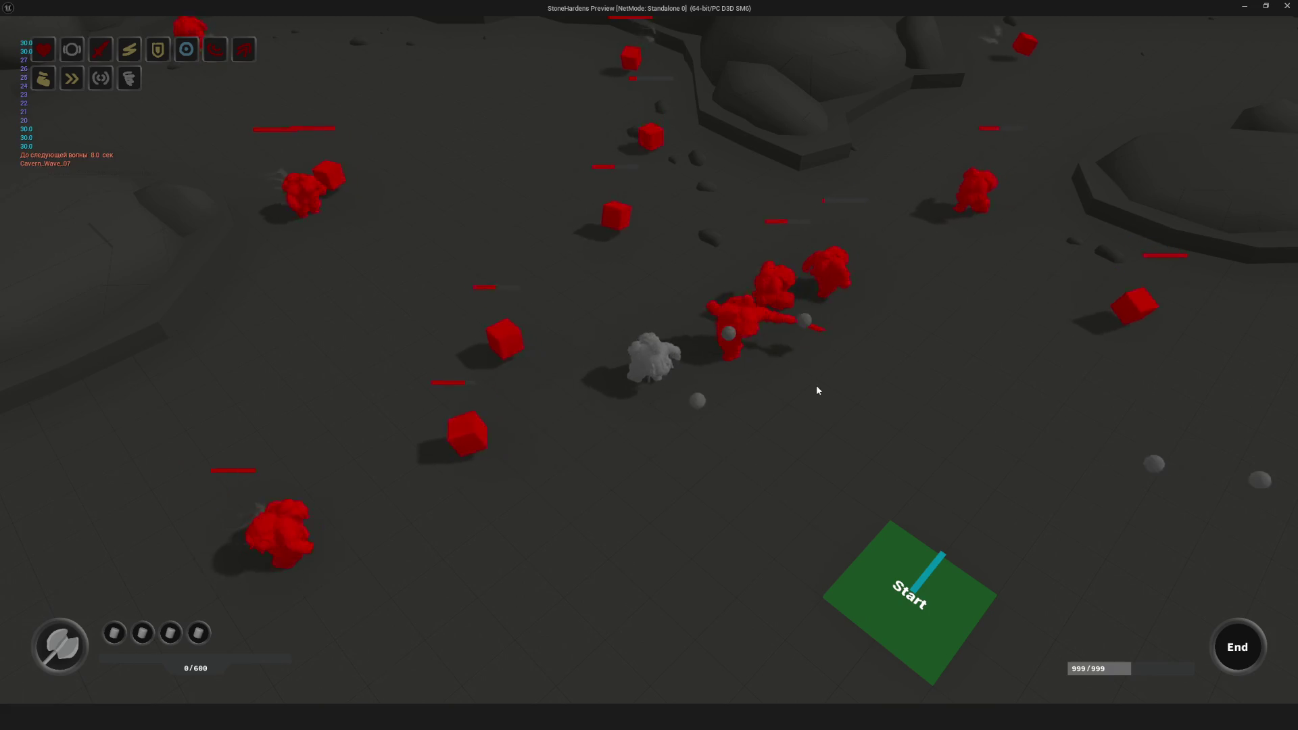
{"action": "key", "text": "Escape"}
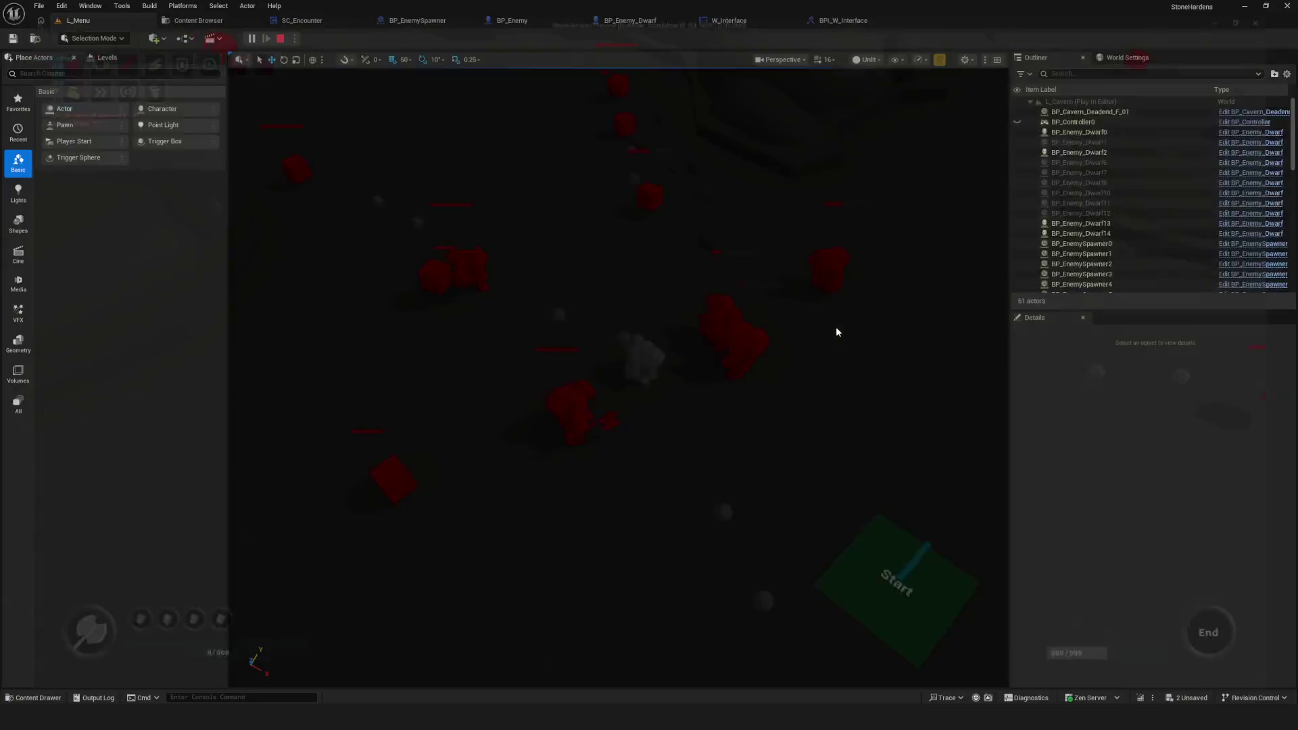
Step: Inspect the RefreshLevelProgress interface function and its event node chain in W_Interface
{"action": "left_click", "coordinate": [829, 19]}
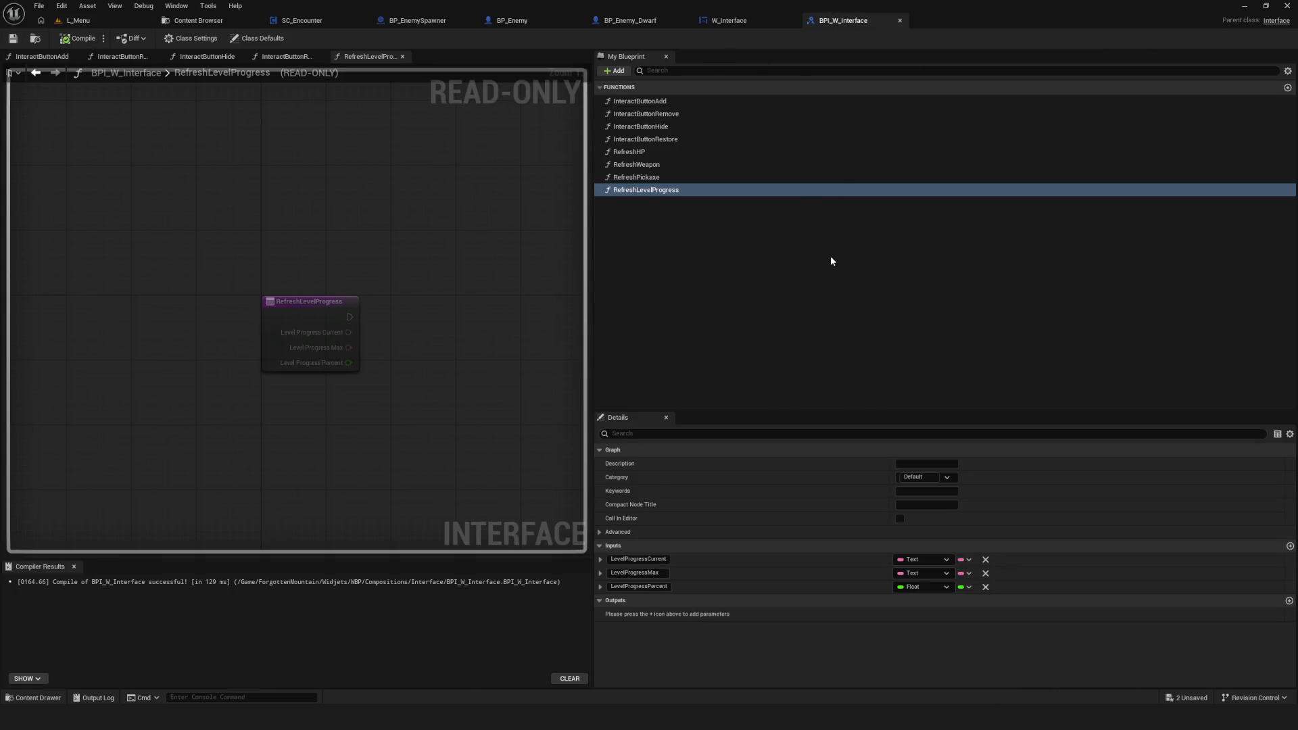
{"action": "left_click", "coordinate": [729, 20]}
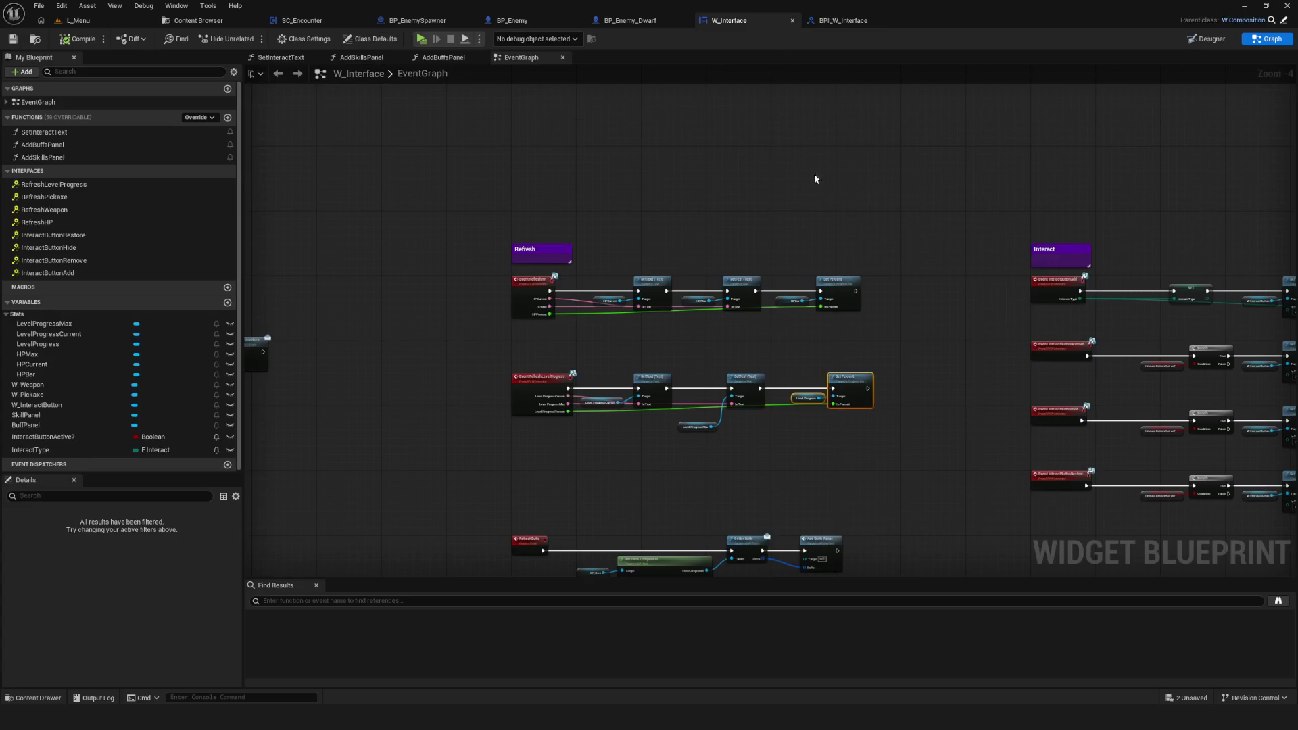
{"action": "scroll", "coordinate": [633, 159], "scroll_direction": "down", "scroll_amount": 5}
{"action": "scroll", "coordinate": [575, 273], "scroll_direction": "up", "scroll_amount": 5}
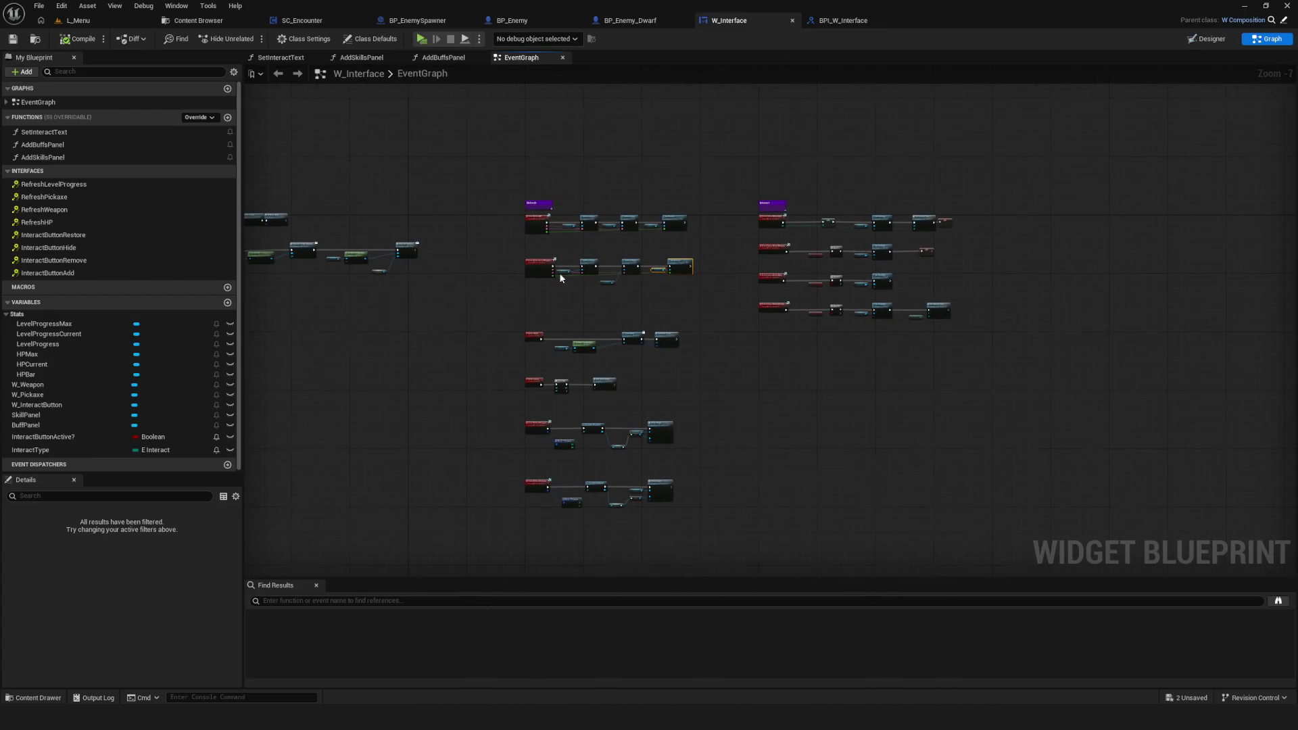
{"action": "scroll", "coordinate": [634, 302], "scroll_direction": "down", "scroll_amount": 2}
{"action": "scroll", "coordinate": [623, 296], "scroll_direction": "up", "scroll_amount": 3}
{"action": "left_click_drag", "start_coordinate": [388, 224], "coordinate": [528, 298]}
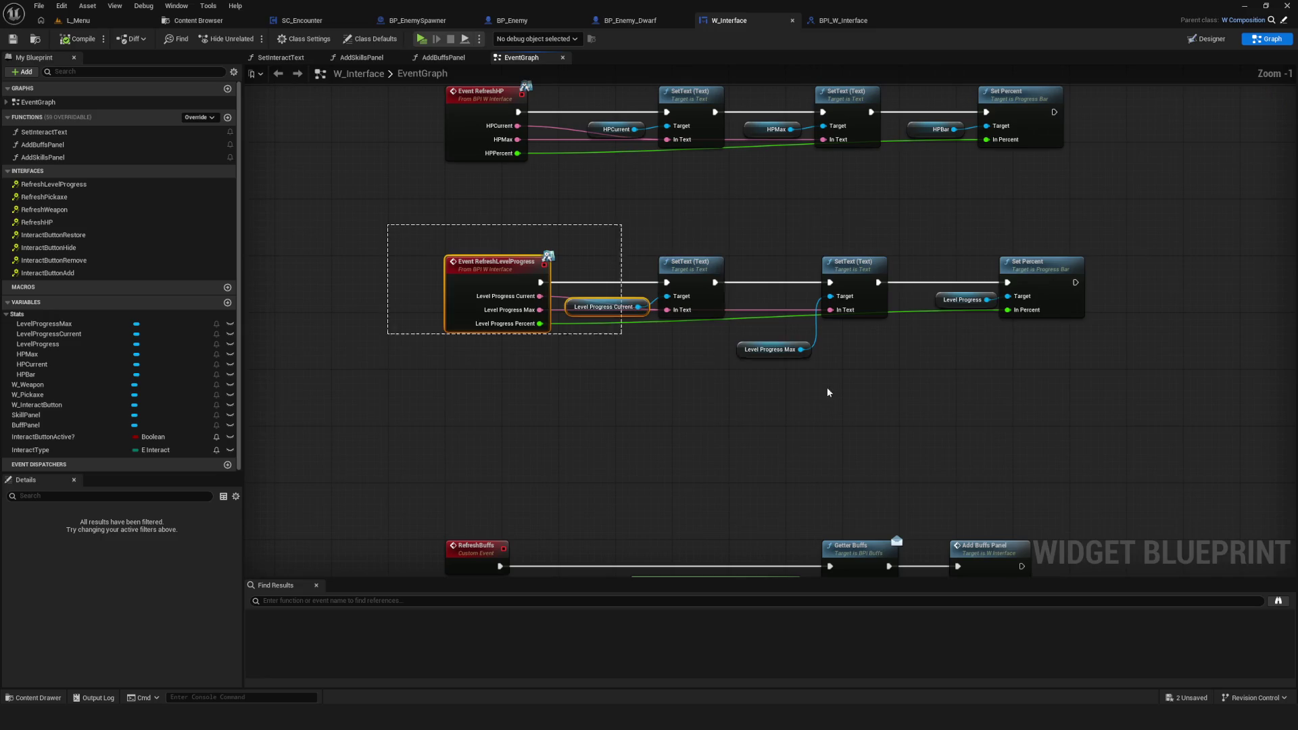
{"action": "left_click_drag", "start_coordinate": [947, 405], "coordinate": [903, 408]}
{"action": "scroll", "coordinate": [487, 290], "scroll_direction": "up", "scroll_amount": 1}
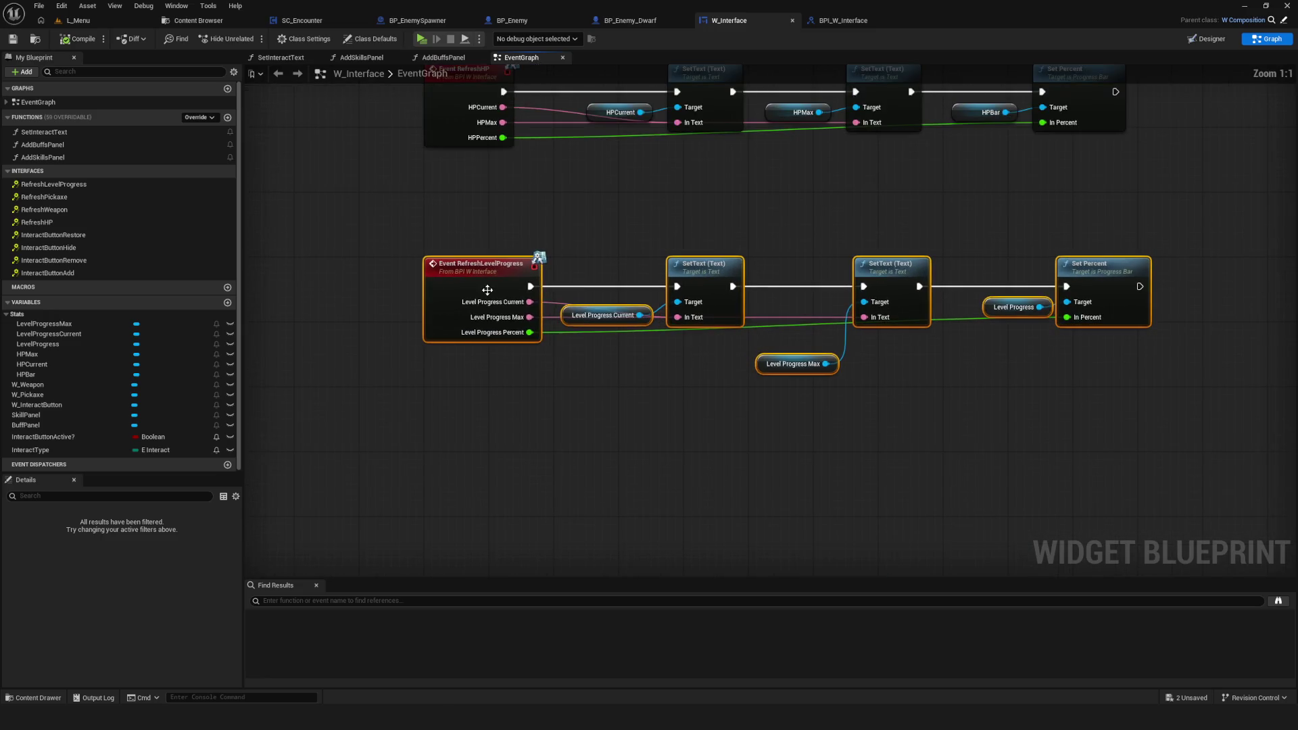
{"action": "left_click_drag", "start_coordinate": [553, 296], "coordinate": [555, 317]}
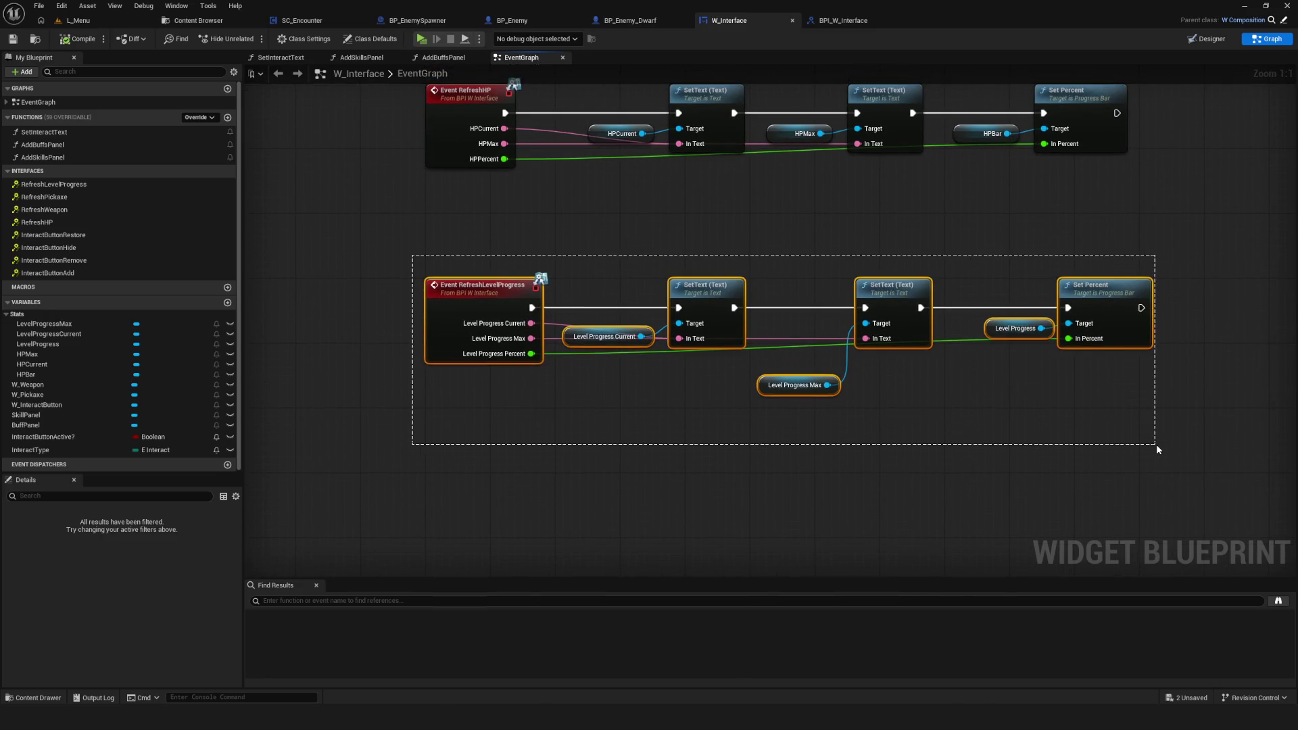
{"action": "left_click_drag", "start_coordinate": [1158, 450], "coordinate": [1158, 450]}
{"action": "left_click_drag", "start_coordinate": [636, 324], "coordinate": [626, 353]}
Step: Save W_Interface and bring up the SC_Encounter event graph
{"action": "left_click", "coordinate": [15, 43]}
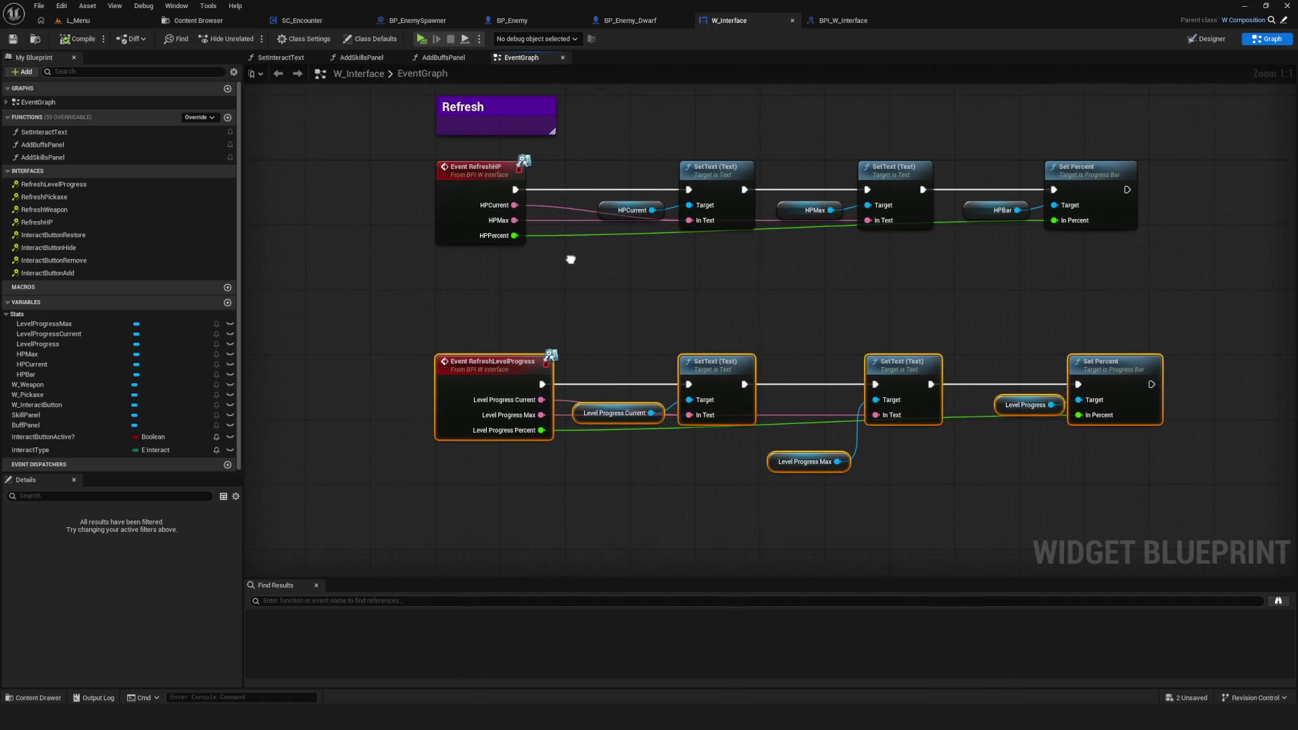
{"action": "left_click", "coordinate": [302, 20]}
{"action": "scroll", "coordinate": [590, 287], "scroll_direction": "up", "scroll_amount": 4}
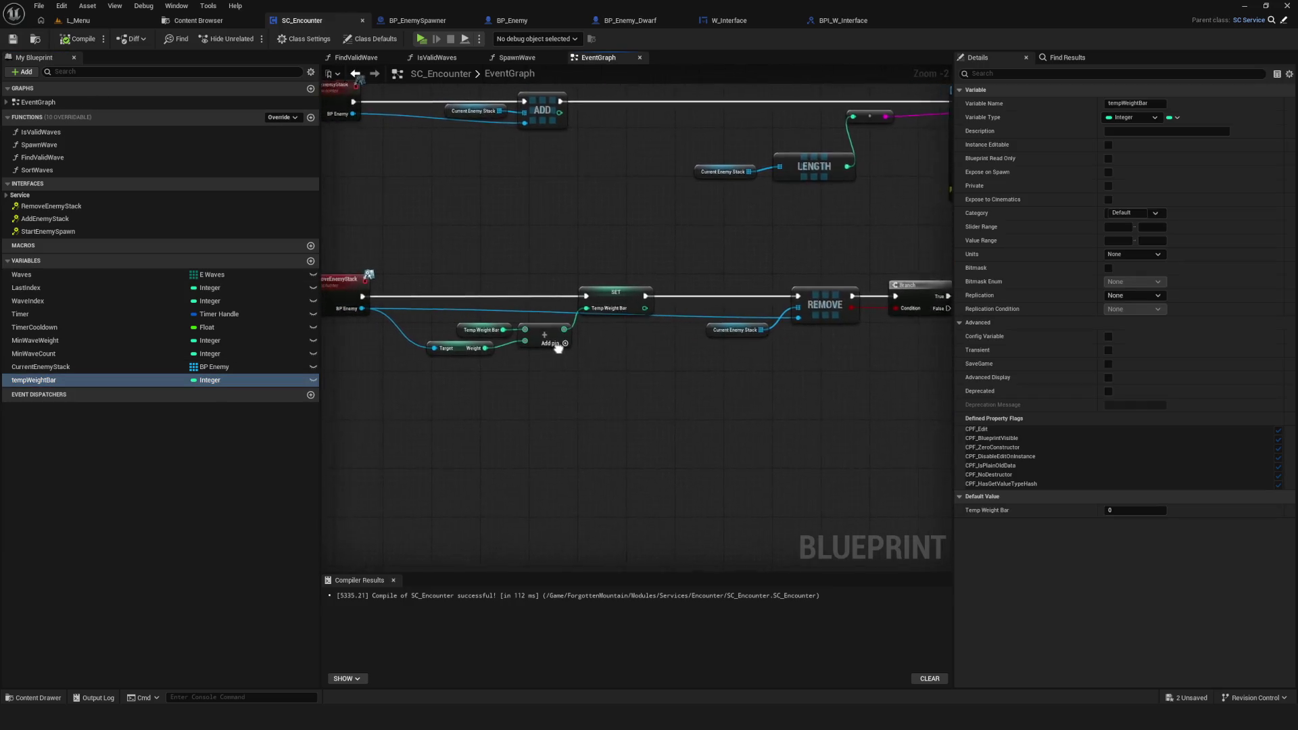
Step: Rename the tempWeightBar variable to LevelProgress and compile SC_Encounter
{"action": "scroll", "coordinate": [655, 384], "scroll_direction": "up", "scroll_amount": 2}
{"action": "left_click_drag", "start_coordinate": [676, 385], "coordinate": [680, 391]}
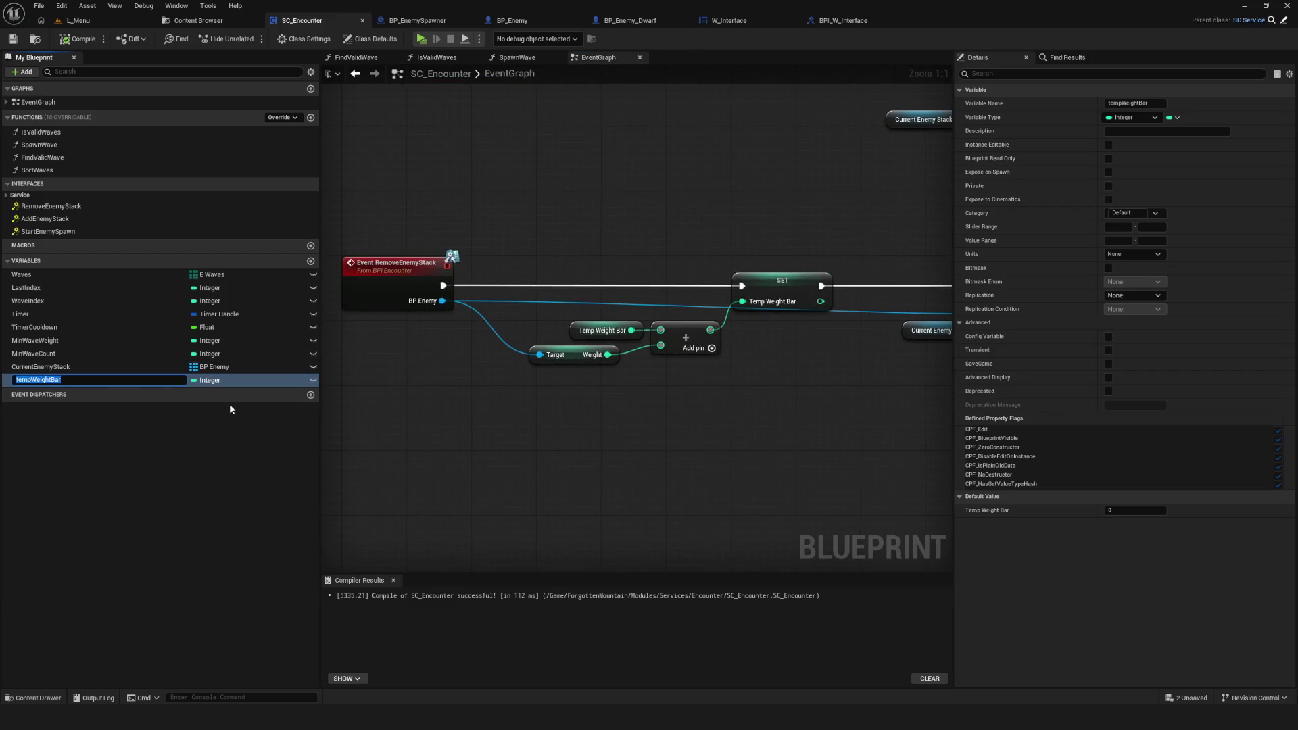
{"action": "type", "text": "LevelP"}
{"action": "type", "text": "rogress"}
{"action": "key", "text": "Return"}
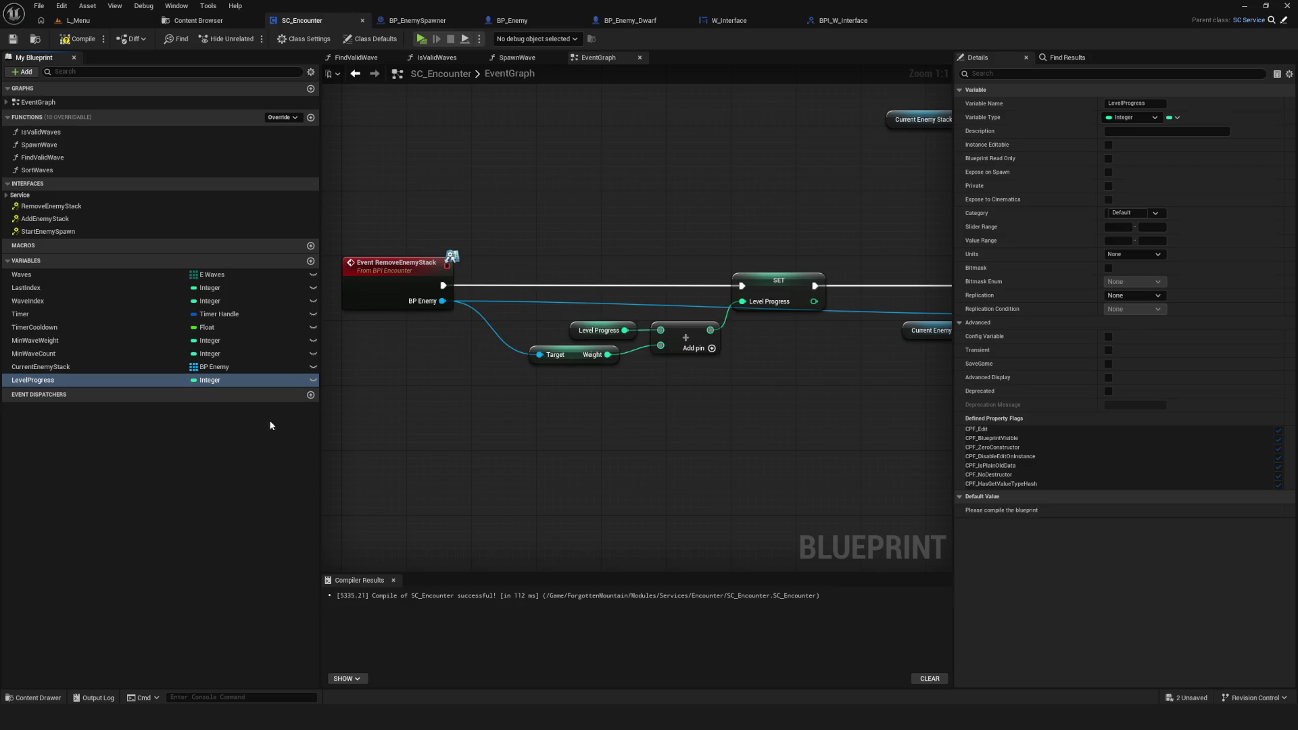
{"action": "left_click_drag", "start_coordinate": [702, 286], "coordinate": [636, 289]}
{"action": "left_click_drag", "start_coordinate": [490, 205], "coordinate": [688, 403]}
{"action": "left_click", "coordinate": [78, 38]}
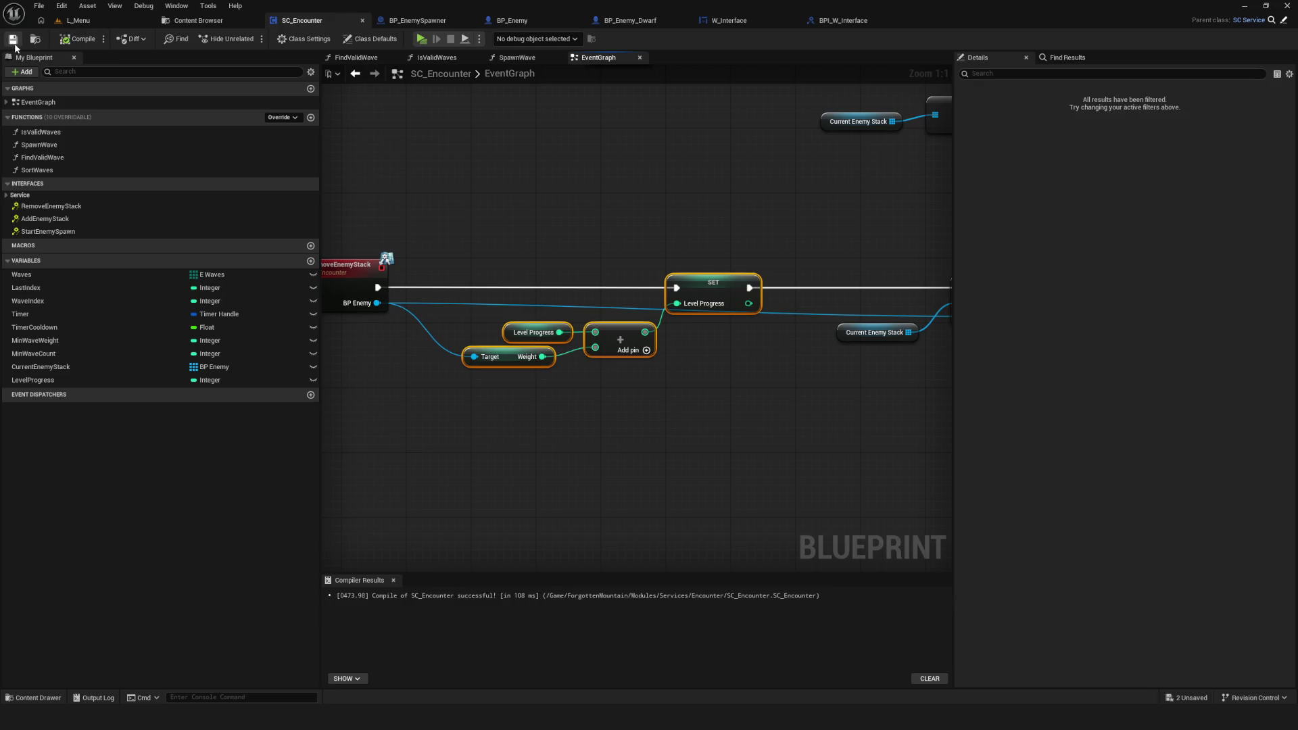
Step: Review the RemoveEnemyStack nodes that add each enemy's weight to LevelProgress
{"action": "scroll", "coordinate": [581, 262], "scroll_direction": "down", "scroll_amount": 2}
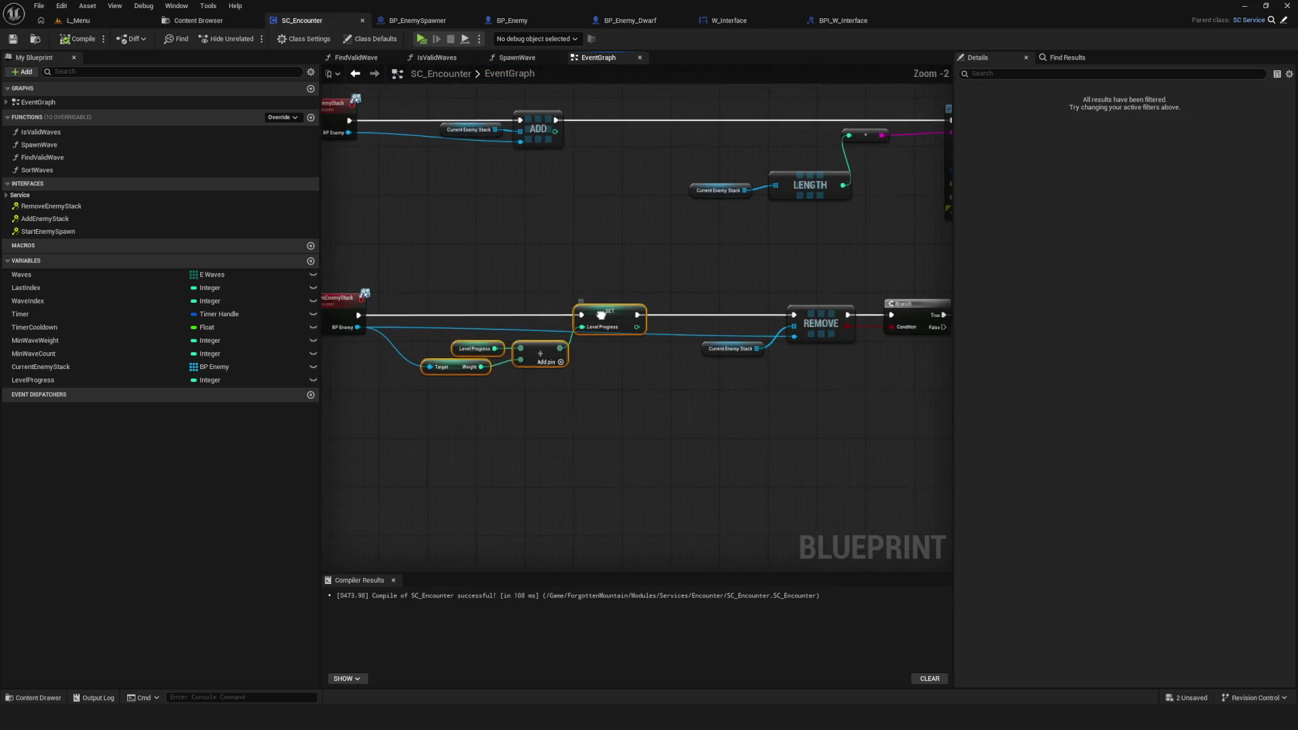
{"action": "mouse_move", "coordinate": [593, 320]}
{"action": "left_mouse_down"}
{"action": "mouse_move", "coordinate": [561, 321]}
{"action": "mouse_move", "coordinate": [648, 324]}
{"action": "left_mouse_up"}
{"action": "left_click_drag", "start_coordinate": [428, 255], "coordinate": [681, 440]}
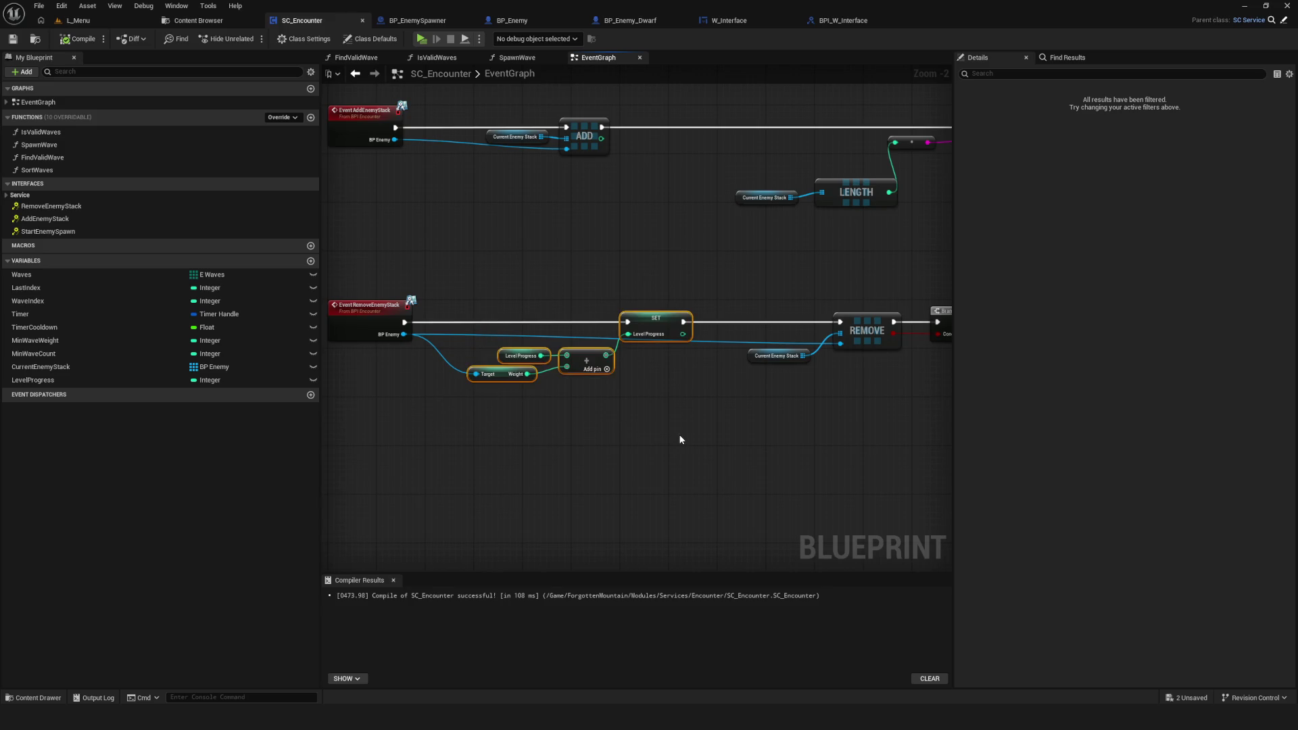
{"action": "left_click_drag", "start_coordinate": [680, 440], "coordinate": [686, 436]}
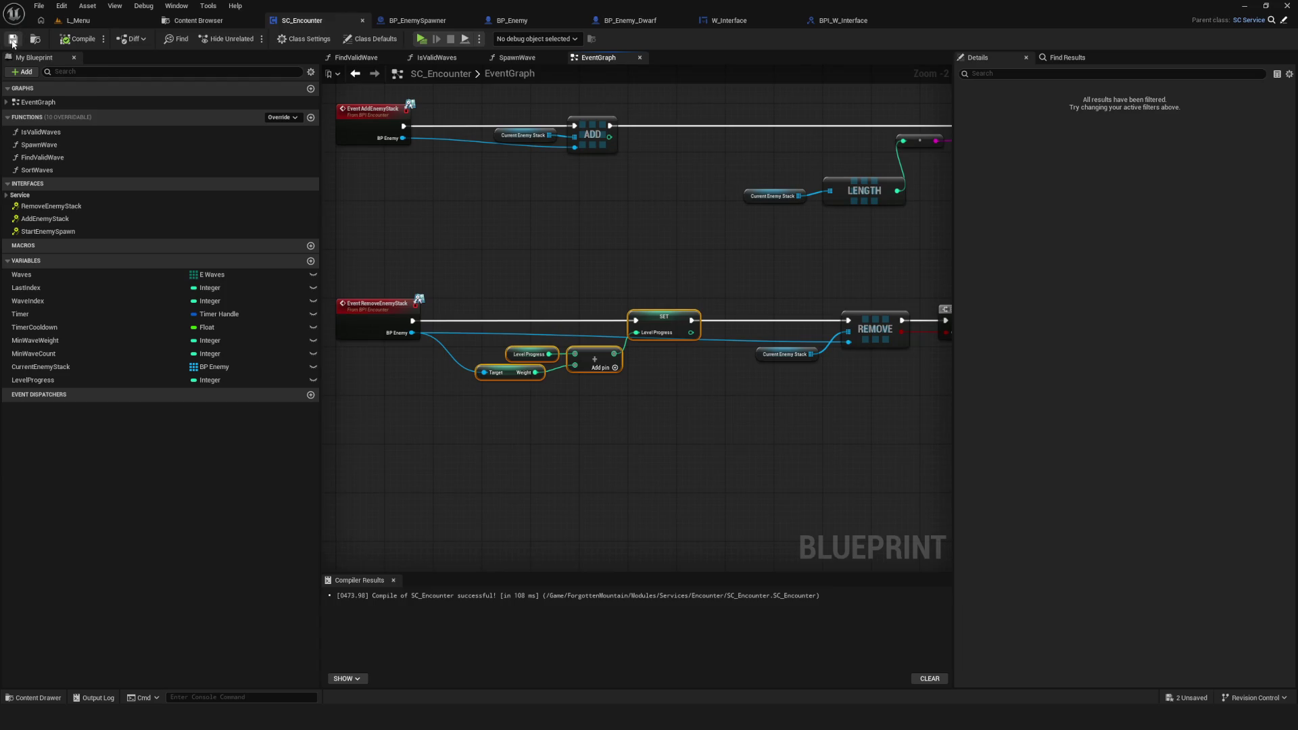
{"action": "scroll", "coordinate": [359, 243], "scroll_direction": "up", "scroll_amount": 2}
{"action": "left_click_drag", "start_coordinate": [361, 232], "coordinate": [443, 471]}
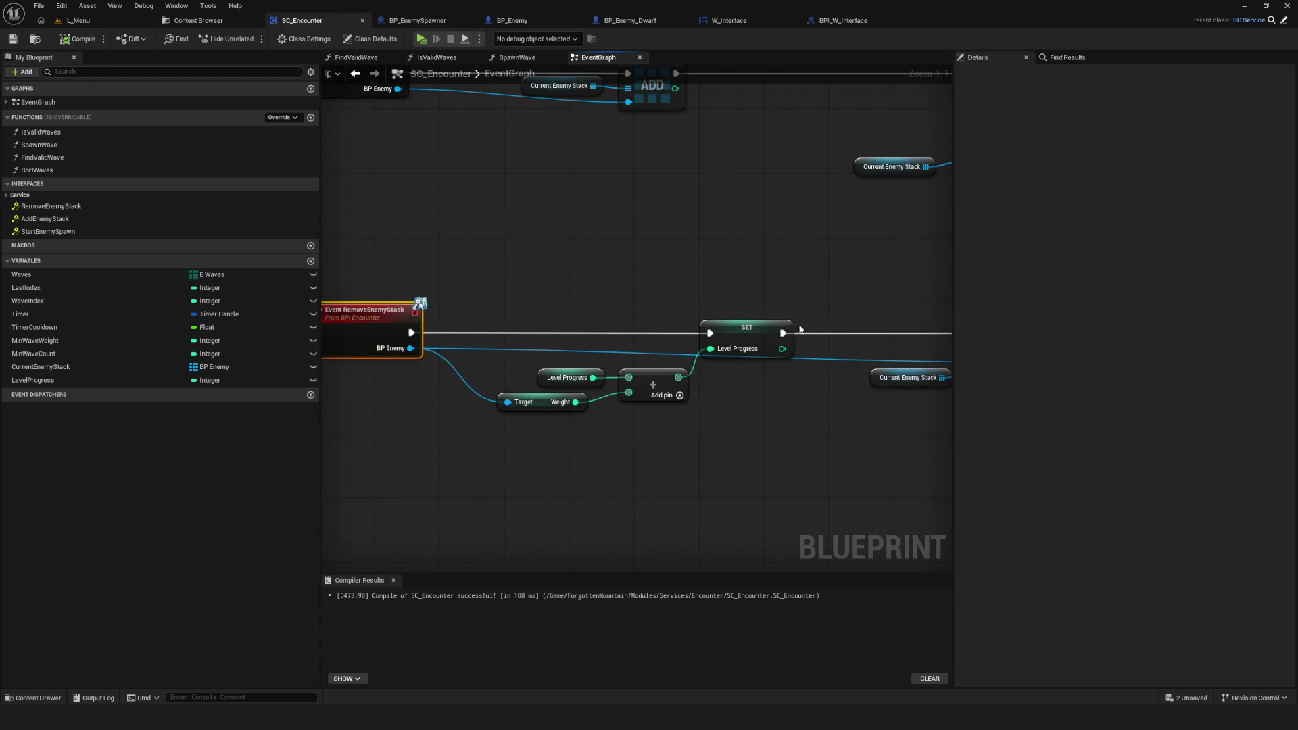
{"action": "left_click_drag", "start_coordinate": [807, 329], "coordinate": [773, 325]}
{"action": "left_click_drag", "start_coordinate": [449, 172], "coordinate": [494, 435]}
{"action": "mouse_move", "coordinate": [721, 318]}
{"action": "left_mouse_down"}
{"action": "mouse_move", "coordinate": [674, 284]}
{"action": "mouse_move", "coordinate": [321, 273]}
{"action": "mouse_move", "coordinate": [751, 264]}
{"action": "mouse_move", "coordinate": [507, 240]}
{"action": "mouse_move", "coordinate": [324, 243]}
{"action": "mouse_move", "coordinate": [947, 256]}
{"action": "mouse_move", "coordinate": [567, 246]}
{"action": "left_mouse_up"}
Step: Delete the debug Length and Print String nodes from the RemoveEnemyStack chain
{"action": "scroll", "coordinate": [568, 246], "scroll_direction": "down", "scroll_amount": 6}
{"action": "scroll", "coordinate": [609, 284], "scroll_direction": "up", "scroll_amount": 3}
{"action": "left_click_drag", "start_coordinate": [394, 243], "coordinate": [906, 377]}
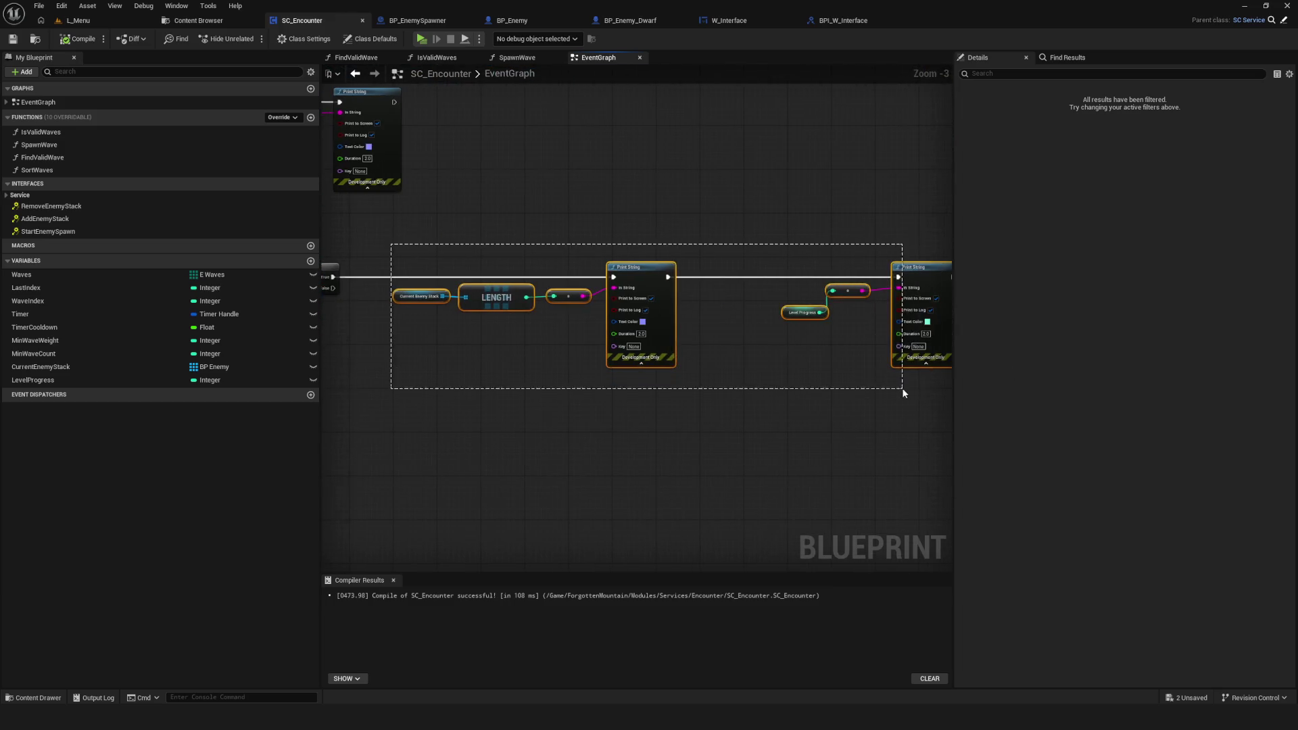
{"action": "mouse_move", "coordinate": [563, 339]}
{"action": "left_mouse_down"}
{"action": "mouse_move", "coordinate": [479, 264]}
{"action": "mouse_move", "coordinate": [932, 413]}
{"action": "left_mouse_up"}
{"action": "scroll", "coordinate": [672, 314], "scroll_direction": "up", "scroll_amount": 3}
{"action": "scroll", "coordinate": [679, 302], "scroll_direction": "down", "scroll_amount": 3}
{"action": "mouse_move", "coordinate": [679, 302]}
{"action": "left_mouse_down"}
{"action": "mouse_move", "coordinate": [642, 299]}
{"action": "mouse_move", "coordinate": [910, 349]}
{"action": "left_mouse_up"}
{"action": "mouse_move", "coordinate": [477, 175]}
{"action": "left_mouse_down"}
{"action": "mouse_move", "coordinate": [642, 266]}
{"action": "mouse_move", "coordinate": [673, 269]}
{"action": "mouse_move", "coordinate": [894, 419]}
{"action": "left_mouse_up"}
{"action": "key", "text": "Delete"}
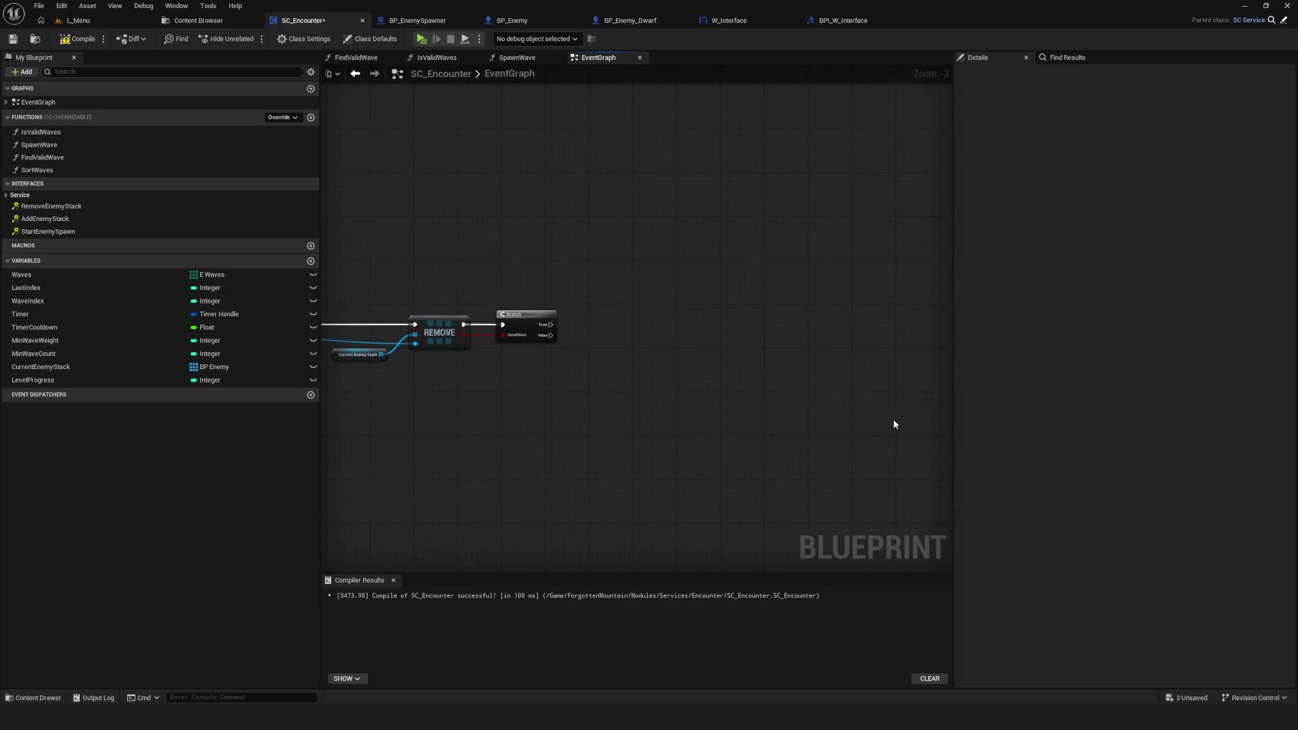
Step: Undo the last change, then save and compile SC_Encounter
{"action": "key", "text": "ctrl+z"}
{"action": "scroll", "coordinate": [568, 302], "scroll_direction": "up", "scroll_amount": 3}
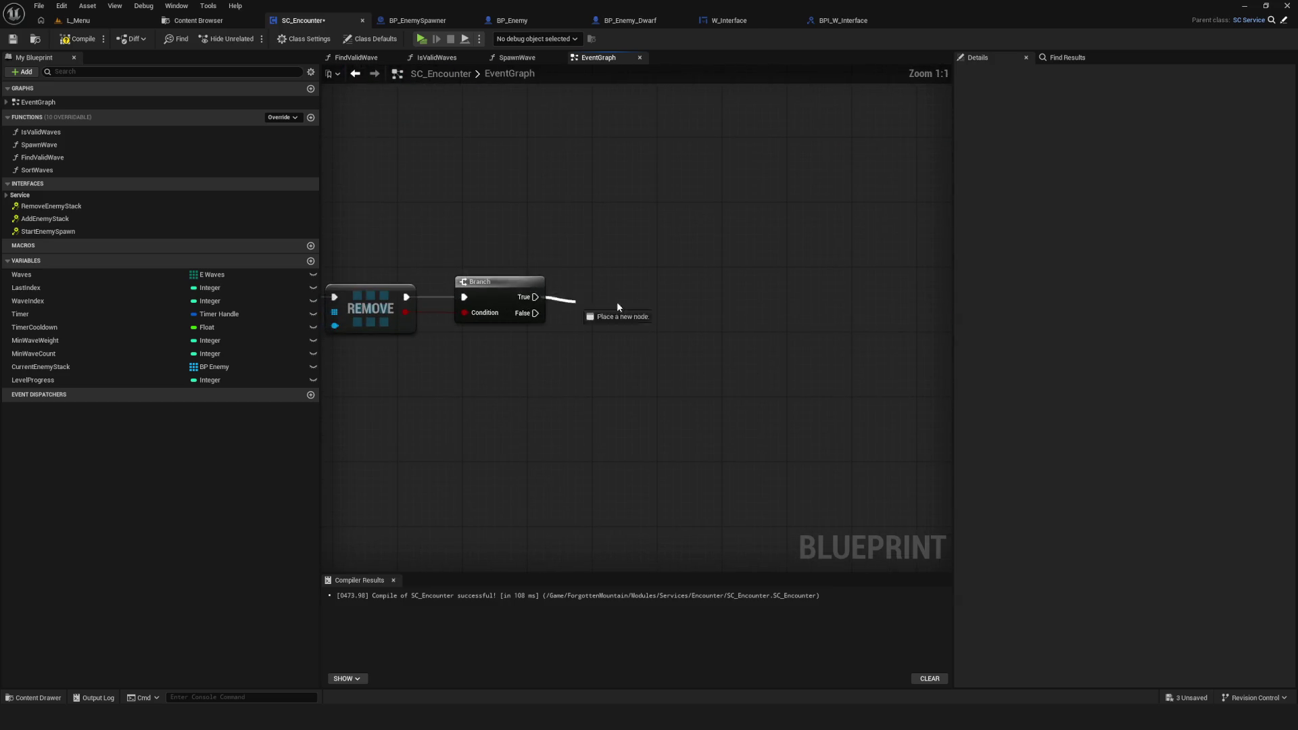
{"action": "key", "text": "ctrl+s"}
{"action": "scroll", "coordinate": [676, 372], "scroll_direction": "down", "scroll_amount": 2}
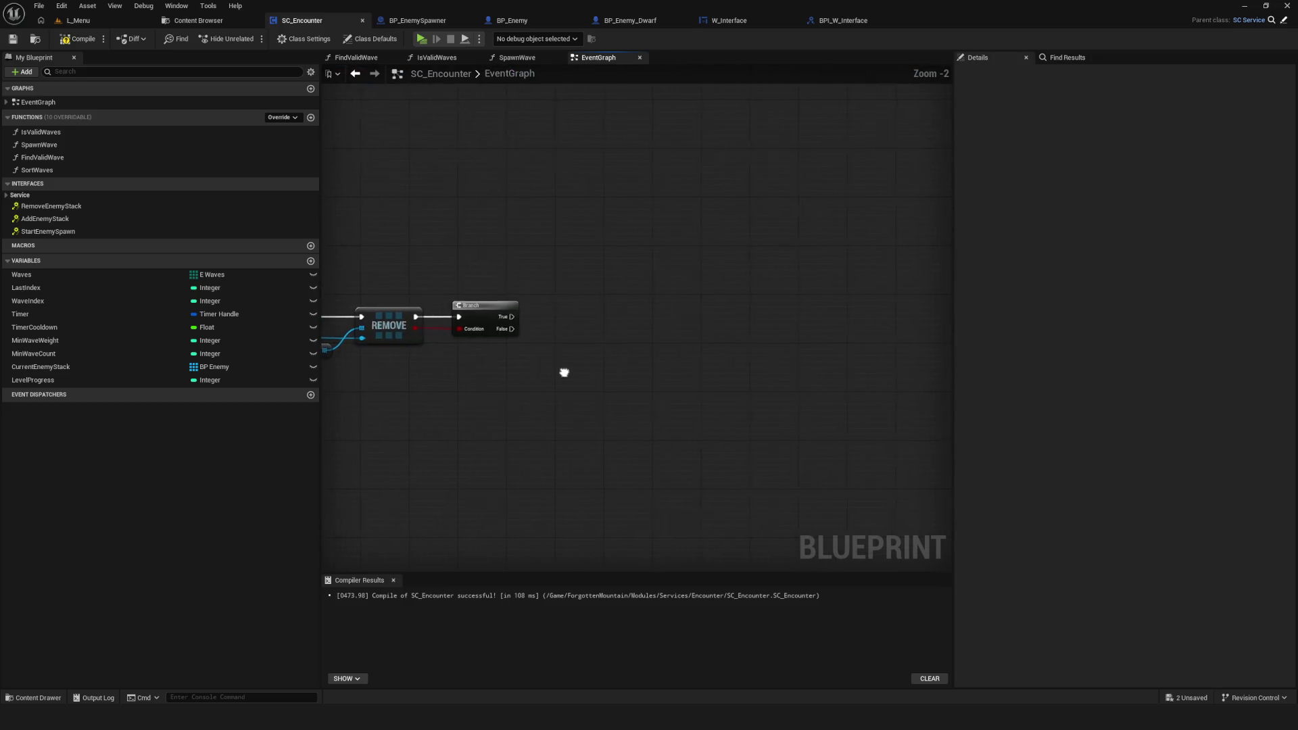
{"action": "left_click", "coordinate": [79, 42]}
{"action": "scroll", "coordinate": [606, 368], "scroll_direction": "up", "scroll_amount": 2}
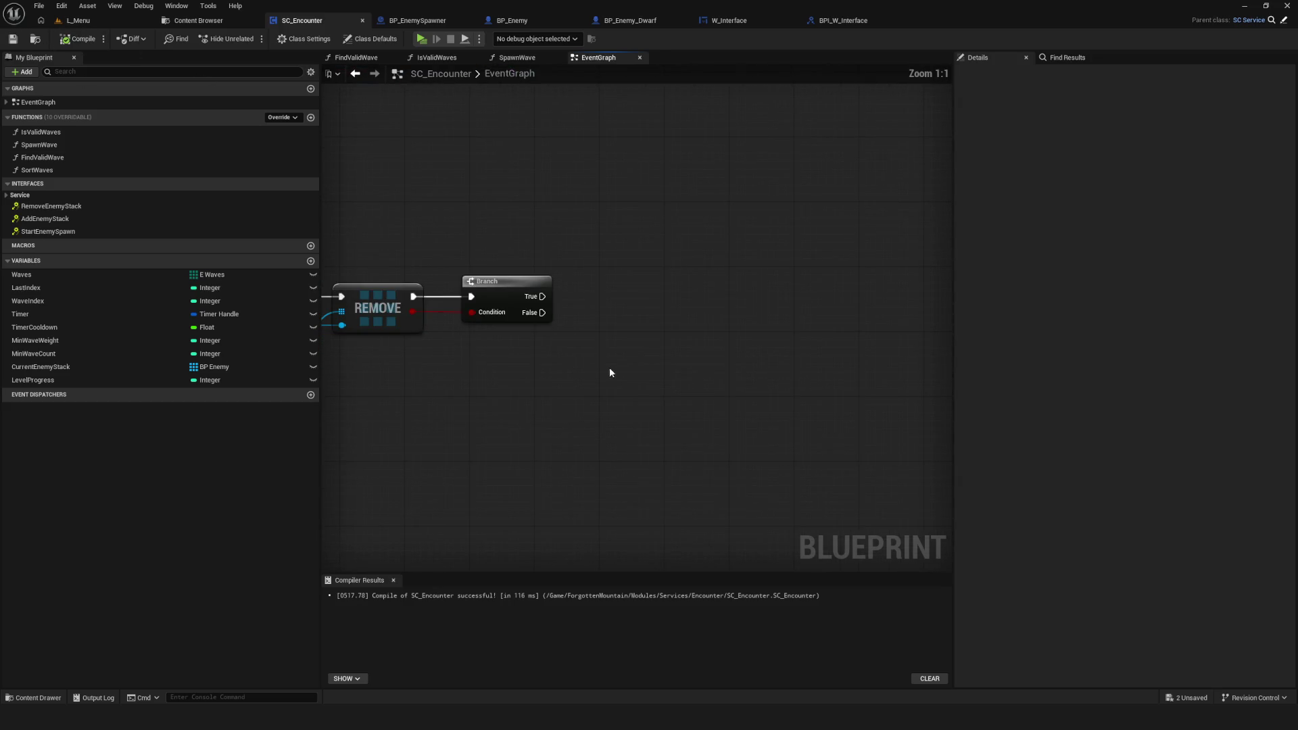
Step: Add a BP Gamemode getter feeding a Get Service node with Name set to Widget
{"action": "right_click", "coordinate": [662, 359]}
{"action": "type", "text": "bp"}
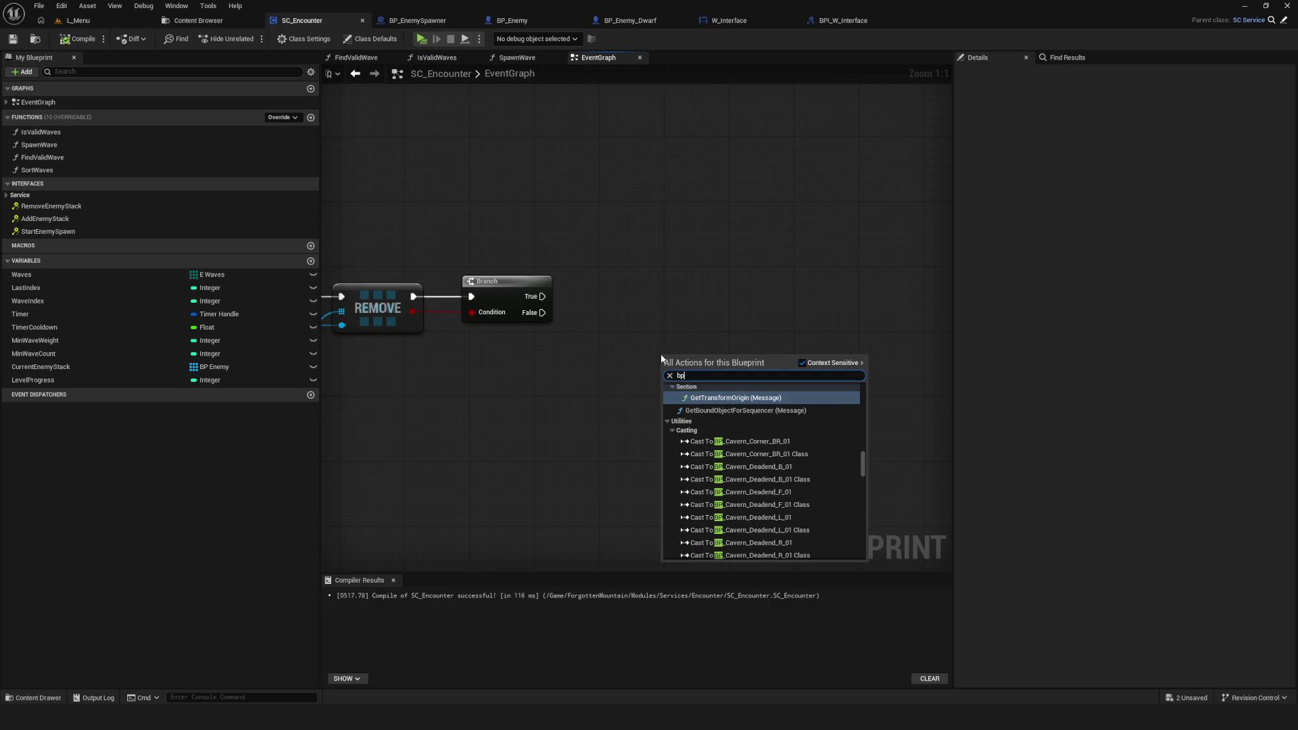
{"action": "type", "text": " game"}
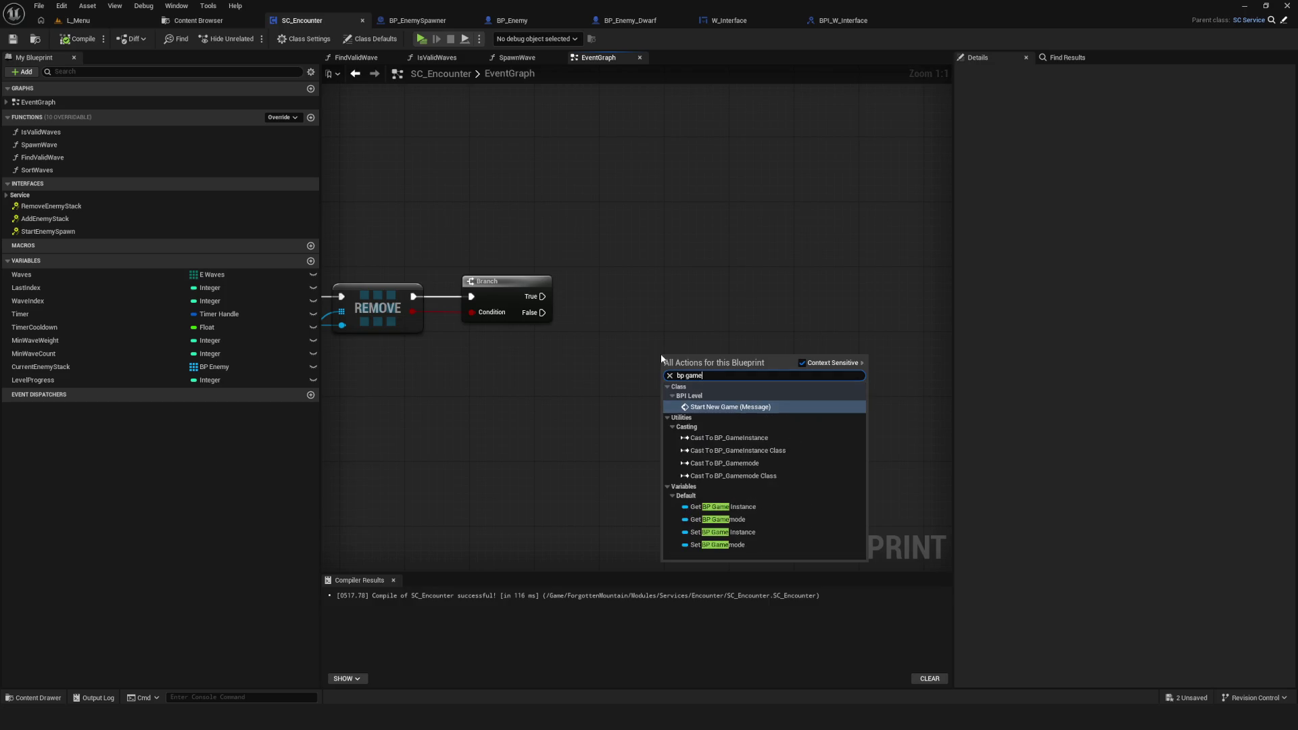
{"action": "left_click", "coordinate": [751, 520]}
{"action": "left_click_drag", "start_coordinate": [714, 358], "coordinate": [768, 369]}
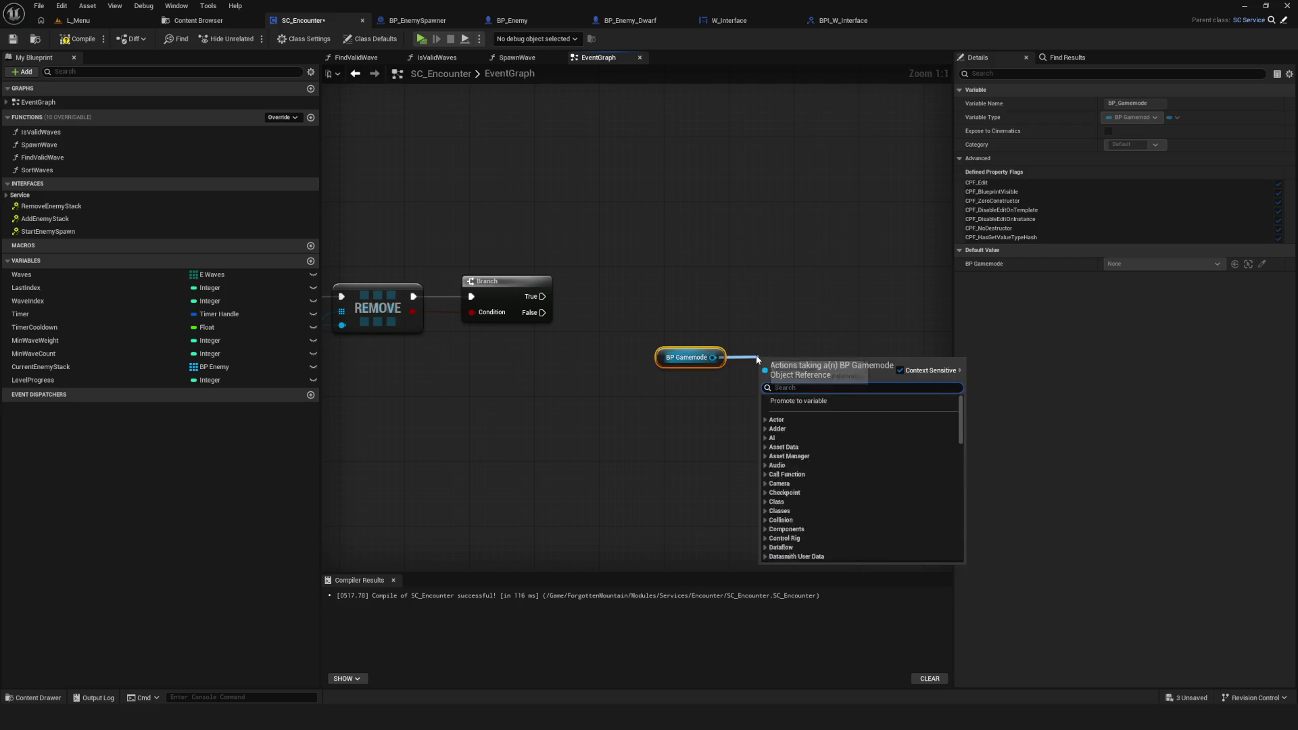
{"action": "type", "text": "service"}
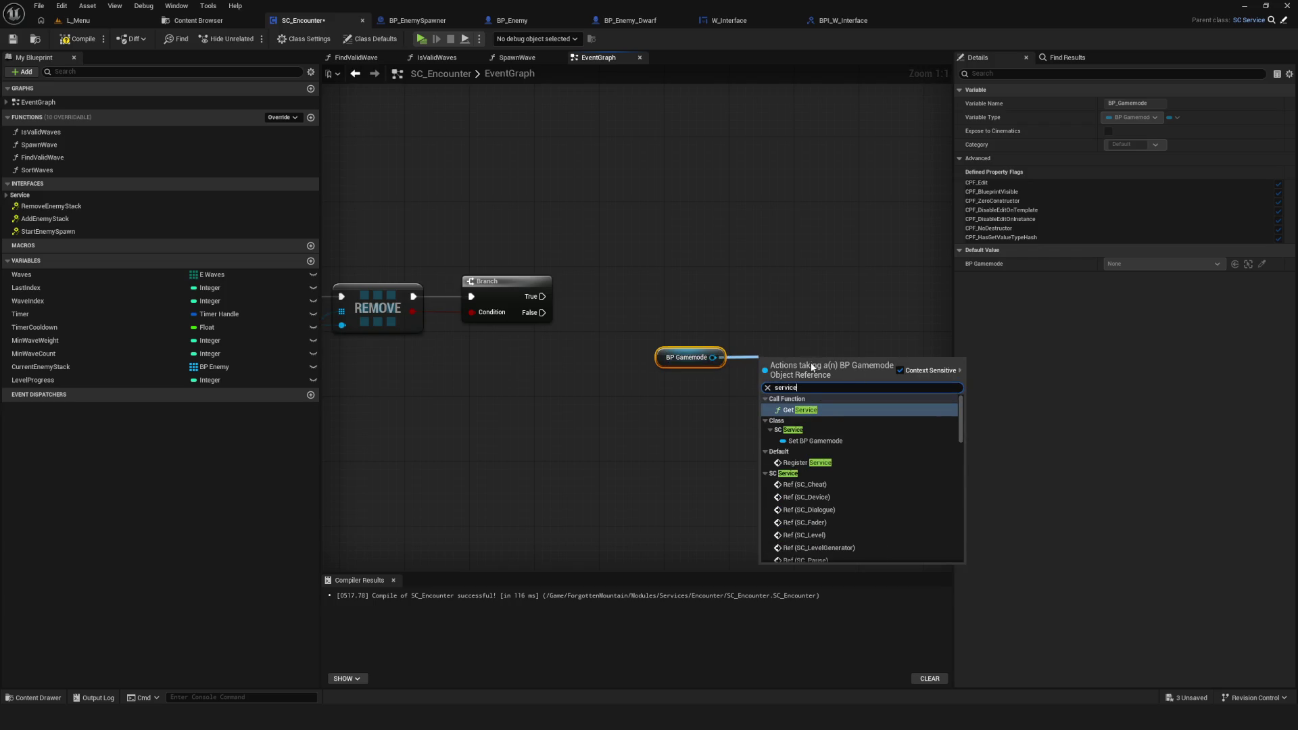
{"action": "left_click", "coordinate": [820, 409]}
{"action": "left_click", "coordinate": [702, 391]}
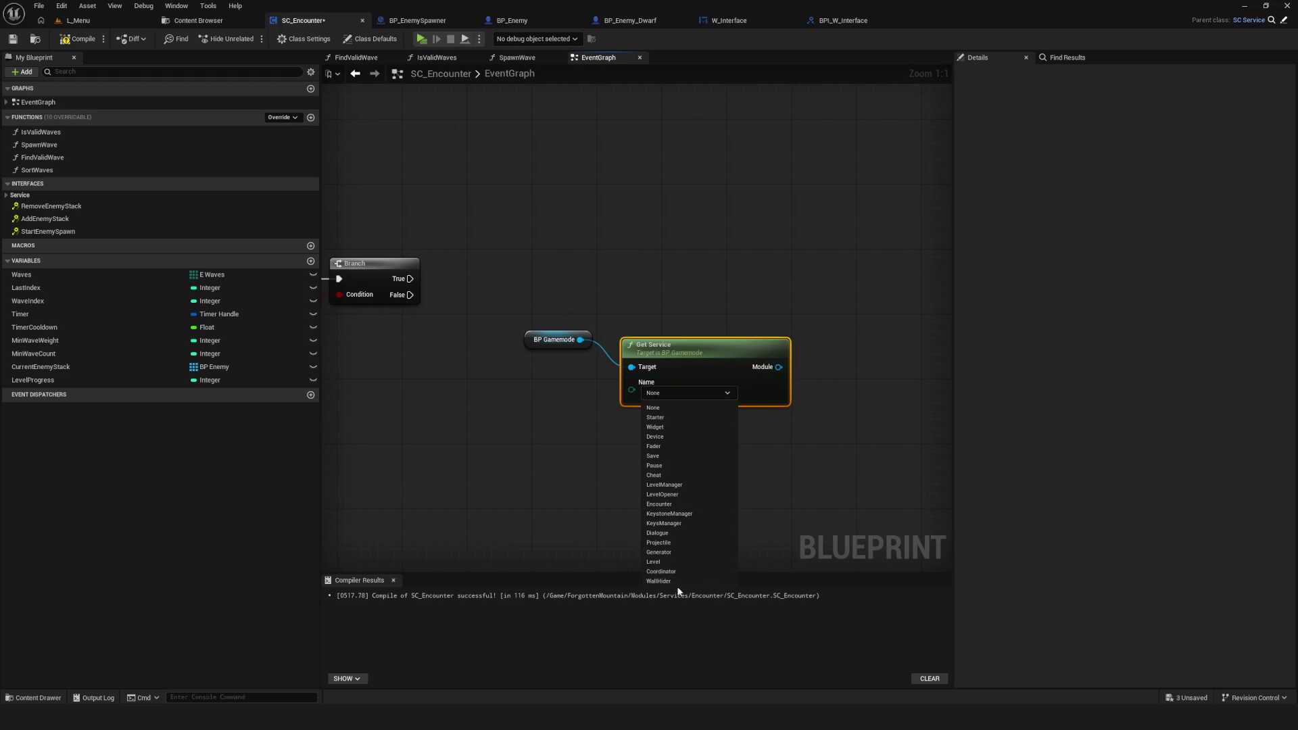
{"action": "left_click", "coordinate": [656, 427]}
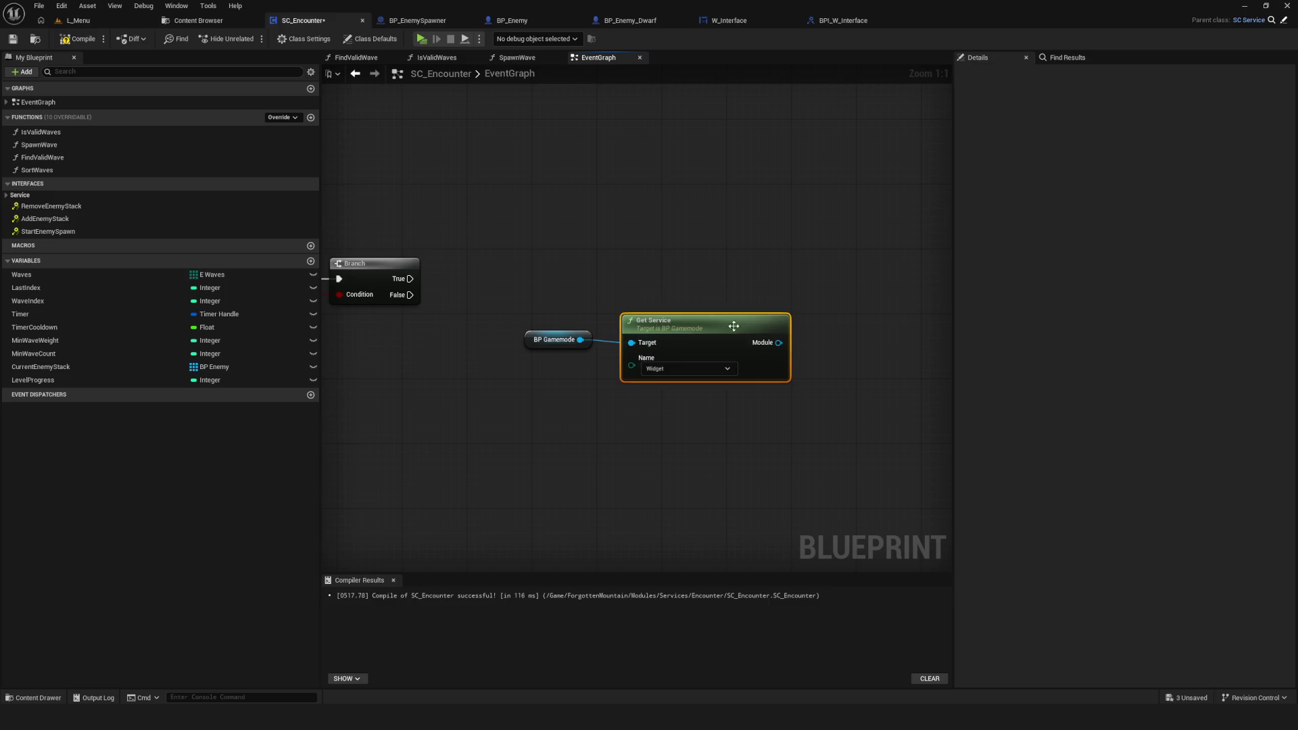
Step: Open the SC_Widget blueprint from the Services/Widget folder in the Content Browser
{"action": "left_click_drag", "start_coordinate": [598, 382], "coordinate": [662, 344]}
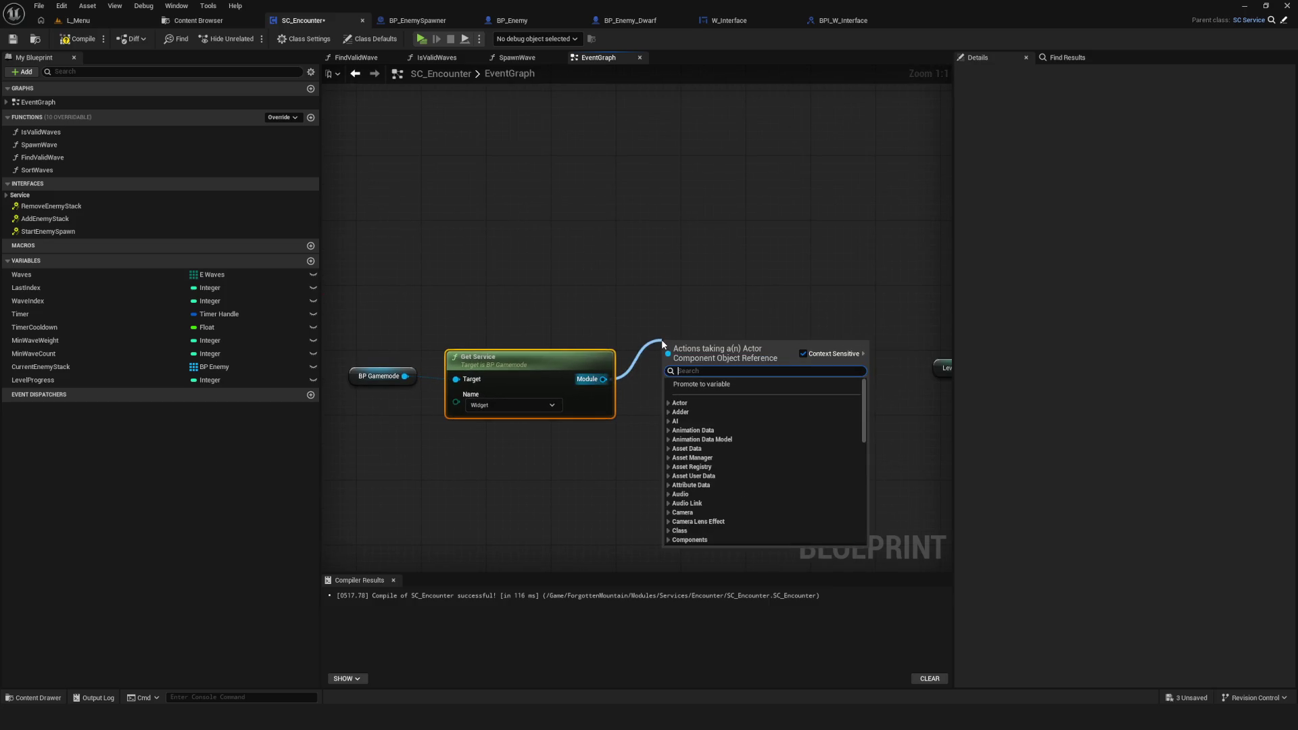
{"action": "left_click", "coordinate": [654, 376]}
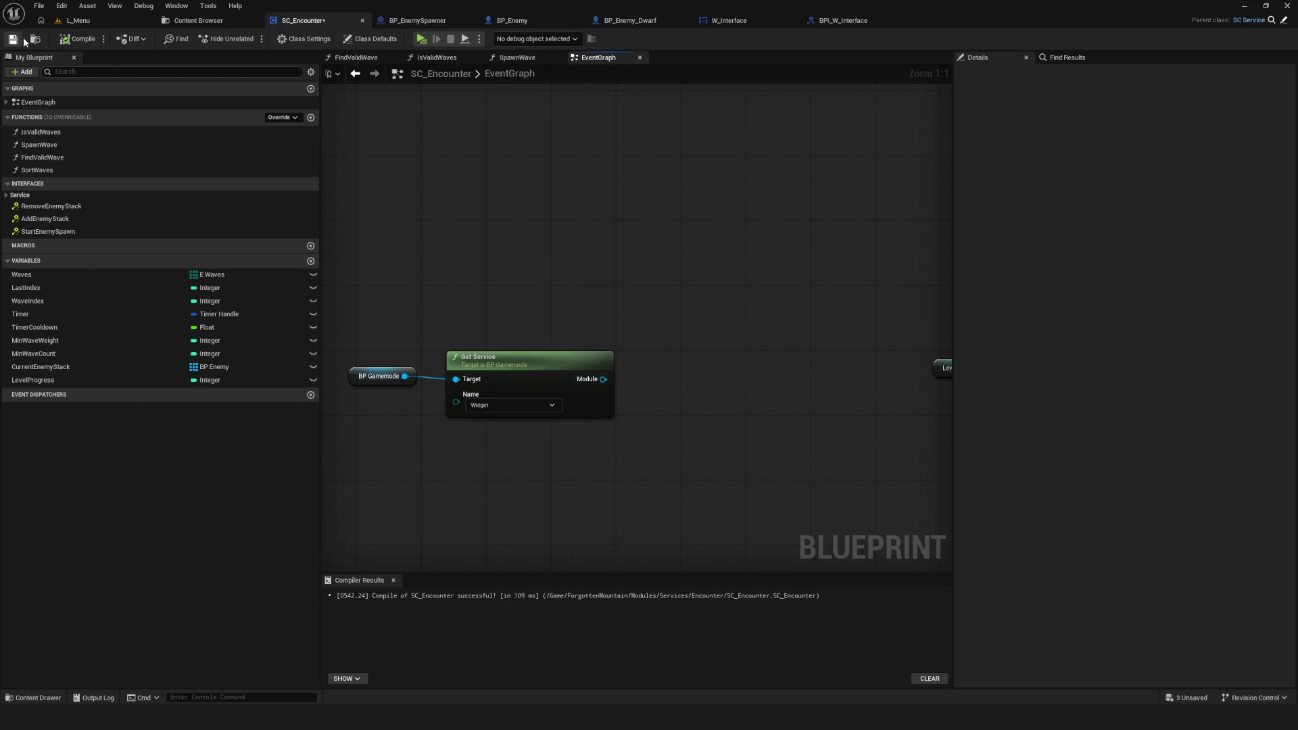
{"action": "left_click", "coordinate": [186, 20]}
{"action": "scroll", "coordinate": [67, 602], "scroll_direction": "down", "scroll_amount": 10}
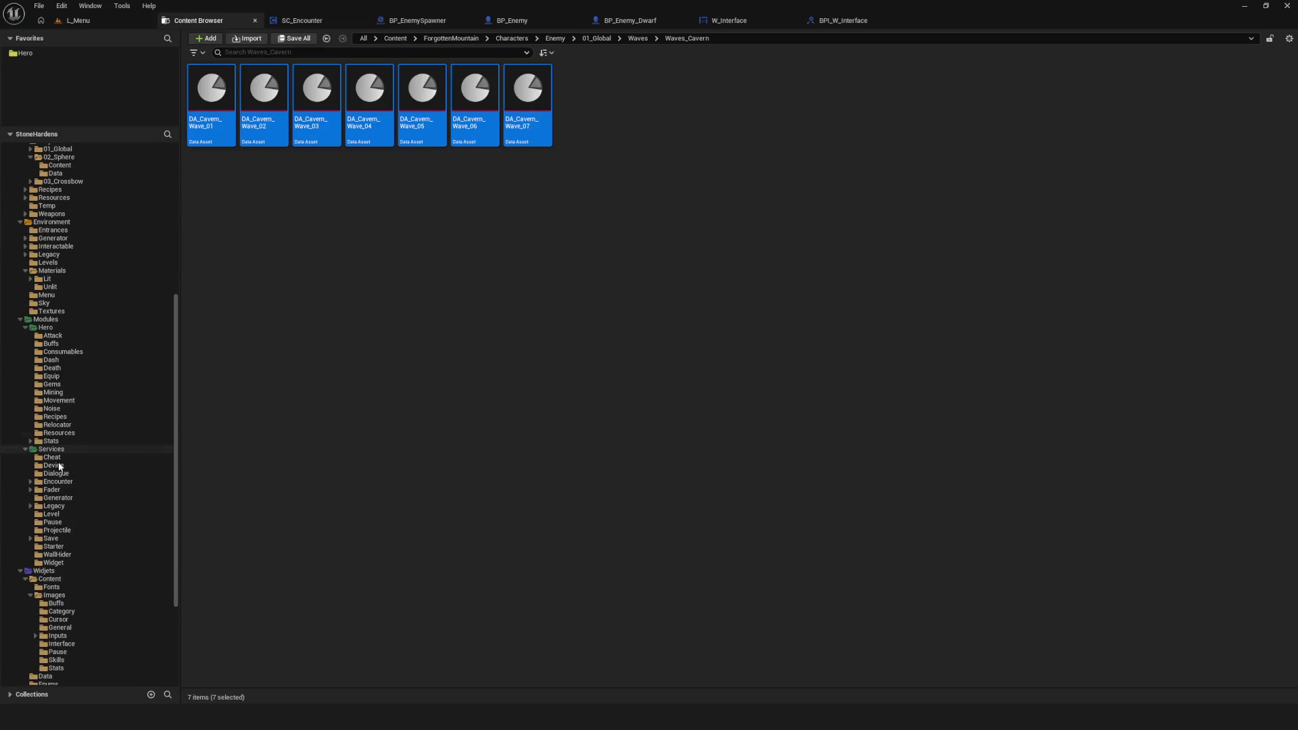
{"action": "left_click", "coordinate": [61, 562]}
{"action": "double_click", "coordinate": [257, 108]}
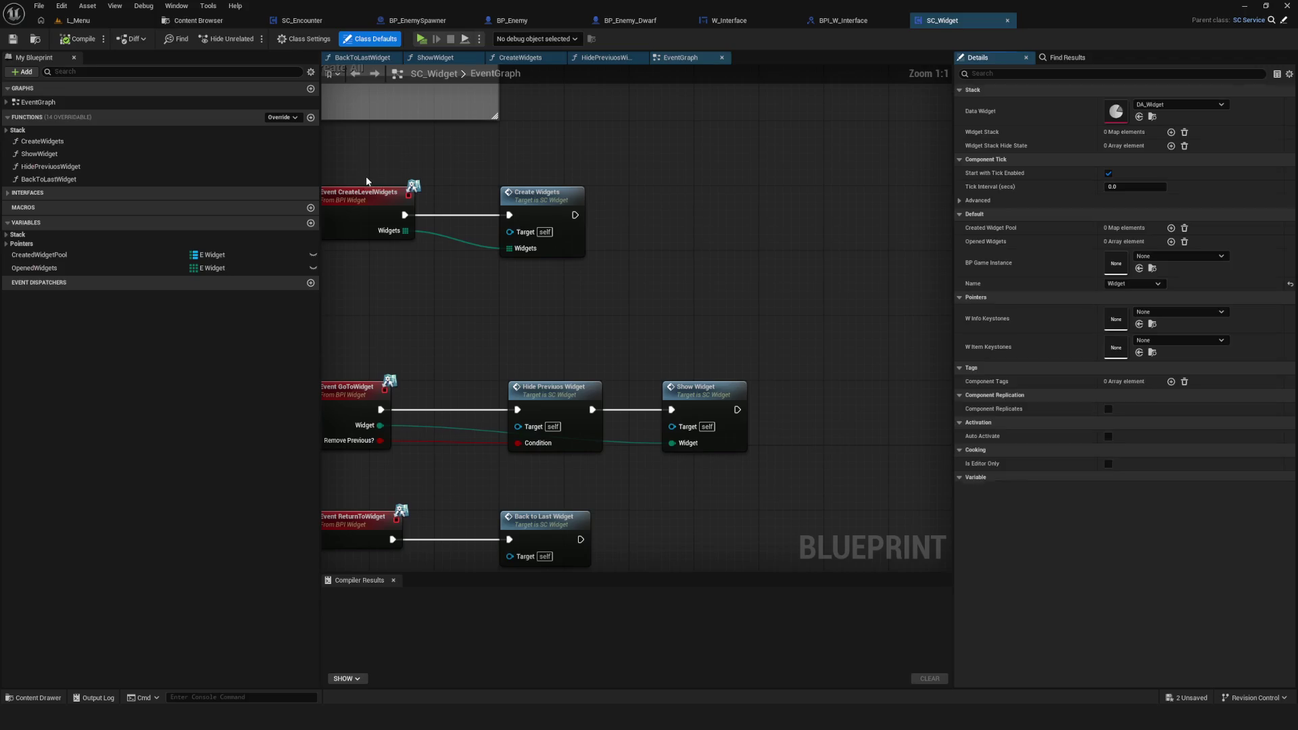
Step: Review SC_Widget's Service functions, then add an execution-wired Getter Widget node on Module in SC_Encounter
{"action": "left_click", "coordinate": [30, 193]}
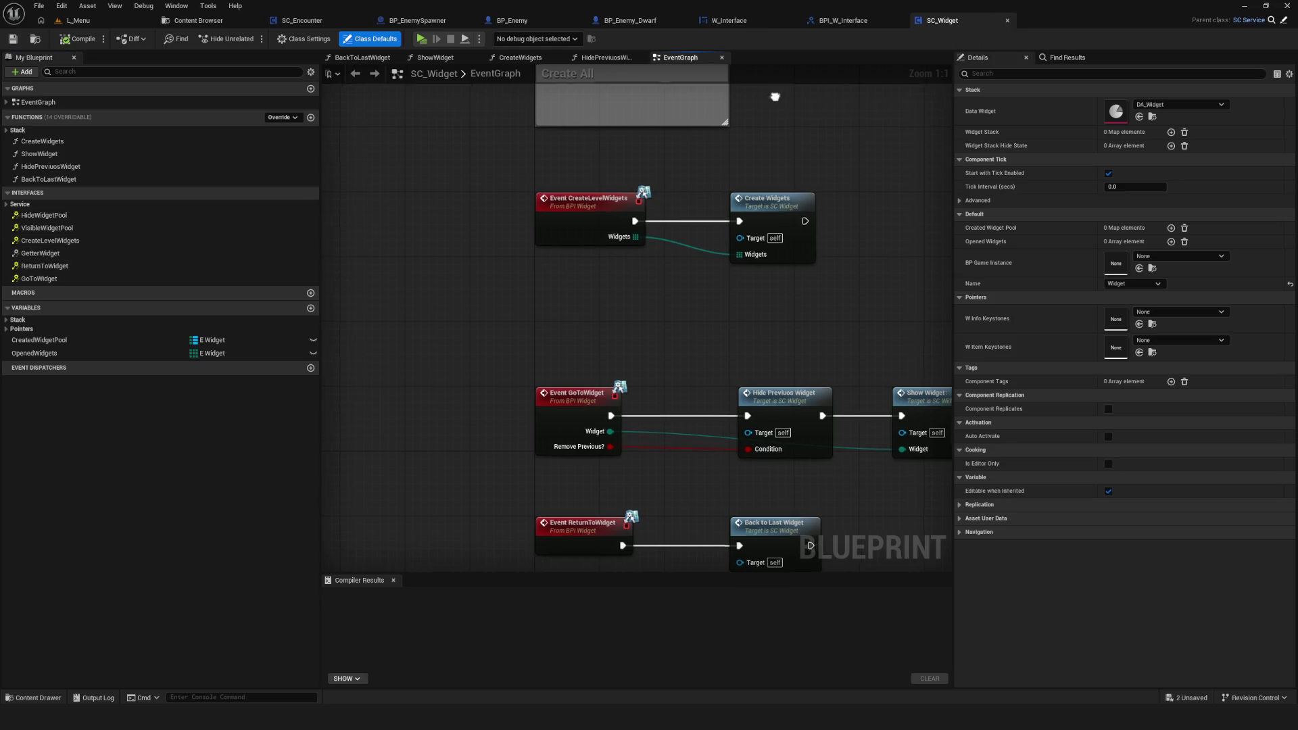
{"action": "left_click_drag", "start_coordinate": [635, 271], "coordinate": [380, 286]}
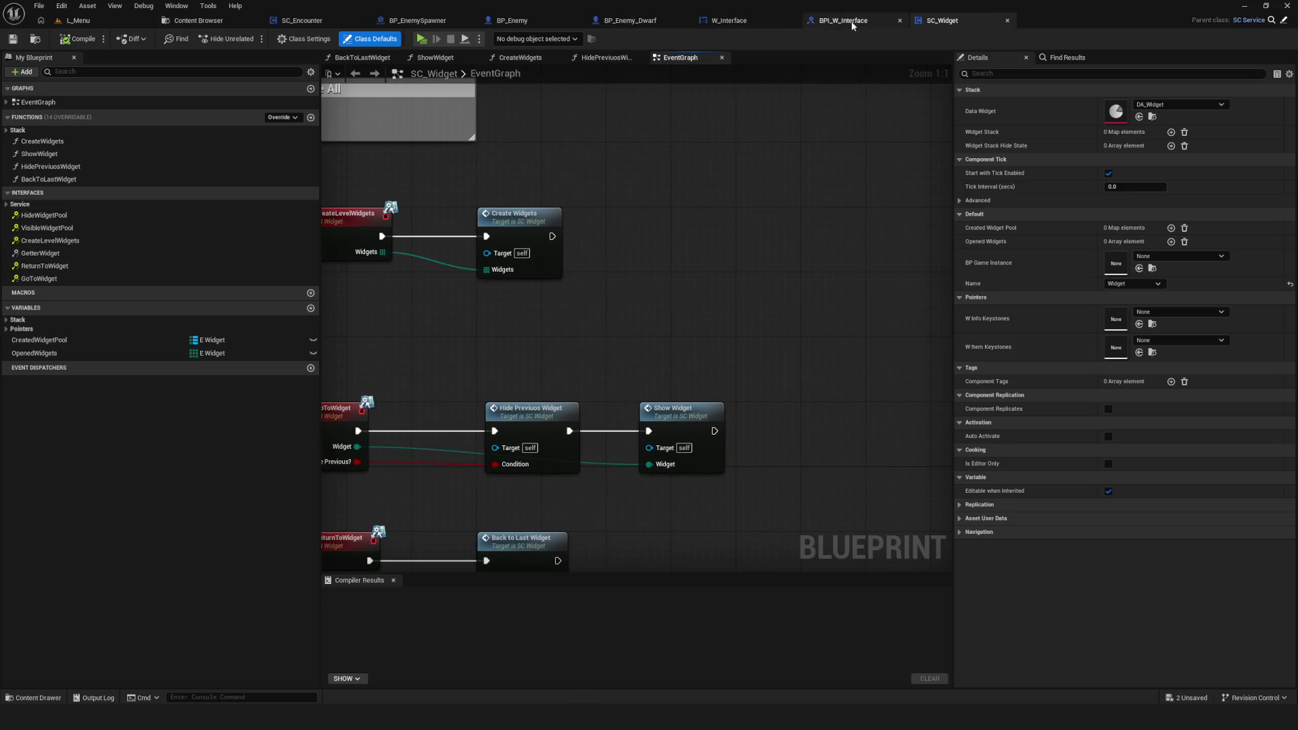
{"action": "left_click", "coordinate": [317, 21]}
{"action": "mouse_move", "coordinate": [604, 352]}
{"action": "left_mouse_down"}
{"action": "mouse_move", "coordinate": [676, 371]}
{"action": "mouse_move", "coordinate": [662, 313]}
{"action": "left_mouse_up"}
{"action": "type", "text": "getter"}
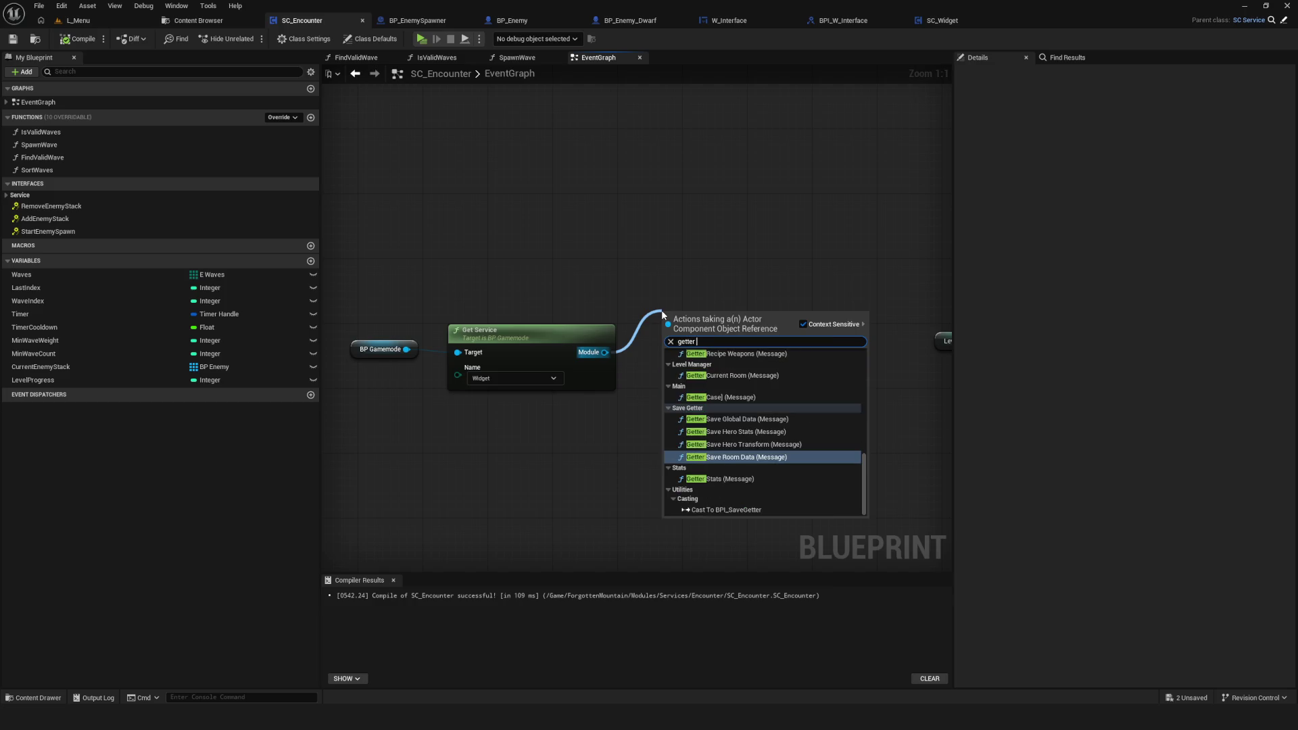
{"action": "type", "text": " widget"}
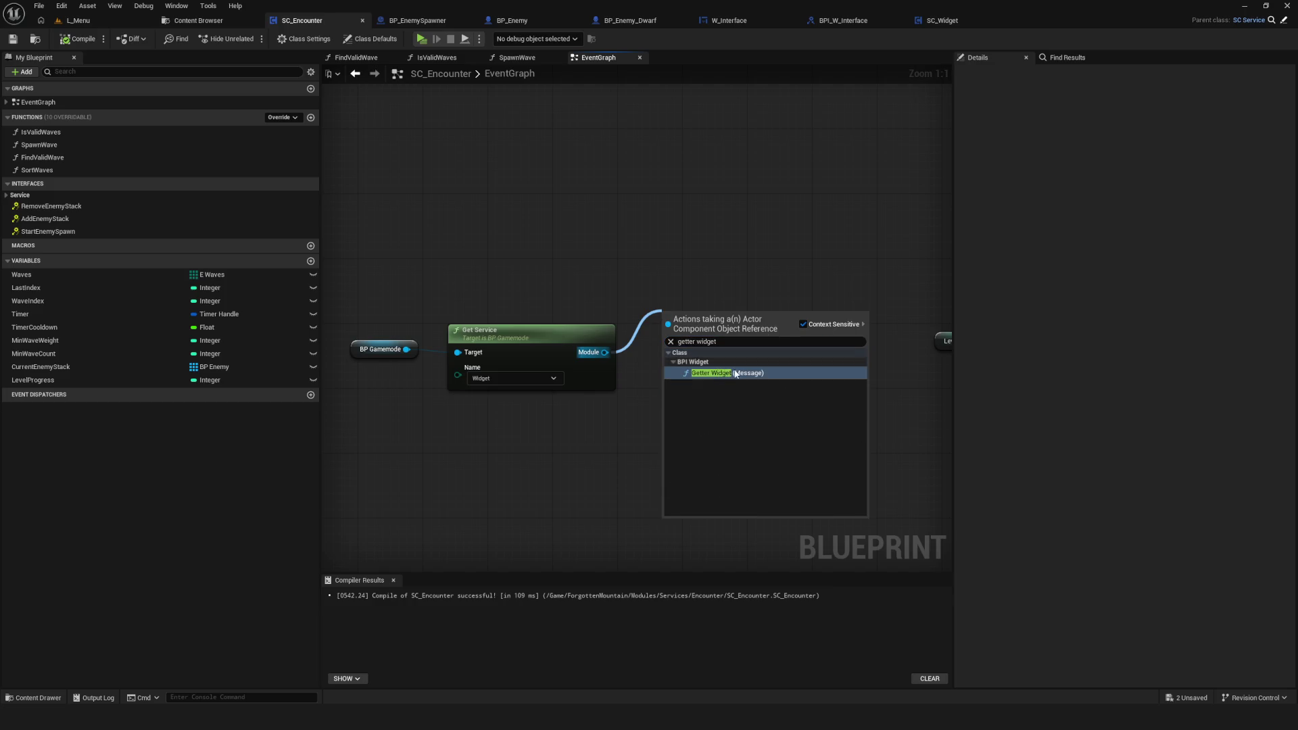
{"action": "left_click", "coordinate": [742, 373]}
{"action": "left_click_drag", "start_coordinate": [715, 318], "coordinate": [703, 267]}
{"action": "left_click_drag", "start_coordinate": [440, 290], "coordinate": [841, 290]}
{"action": "scroll", "coordinate": [538, 244], "scroll_direction": "down", "scroll_amount": 3}
{"action": "scroll", "coordinate": [537, 243], "scroll_direction": "up", "scroll_amount": 3}
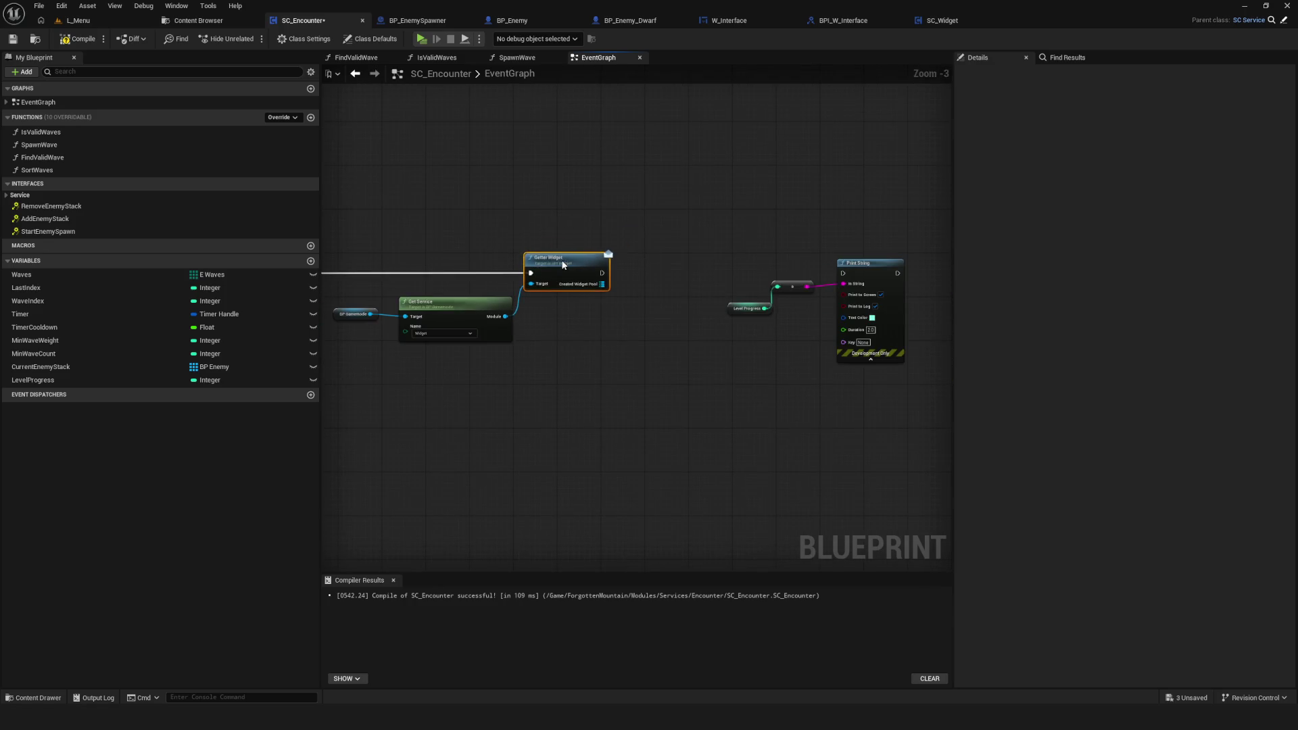
Step: Add a Find node on Created Widget Pool keyed to W_Interface, moving the debug nodes aside
{"action": "left_click_drag", "start_coordinate": [614, 291], "coordinate": [638, 350]}
{"action": "type", "text": "find"}
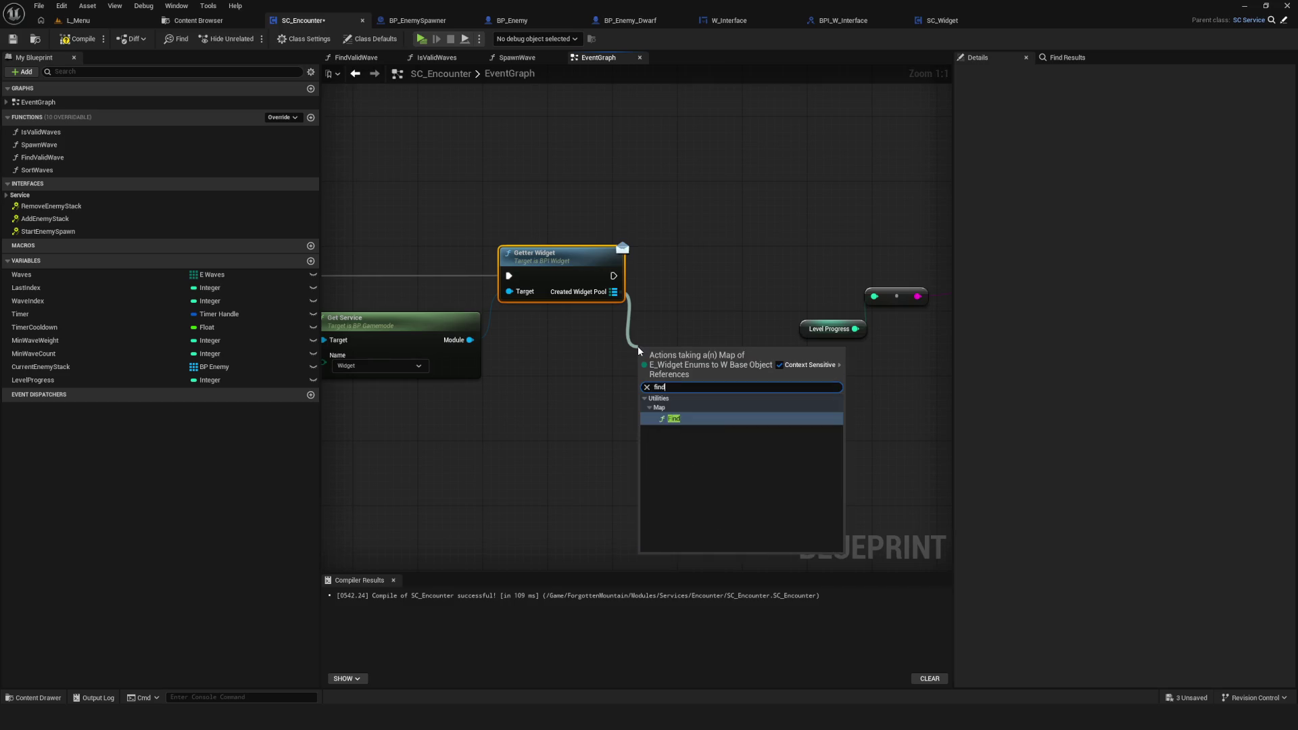
{"action": "left_click", "coordinate": [676, 419]}
{"action": "left_click", "coordinate": [703, 373]}
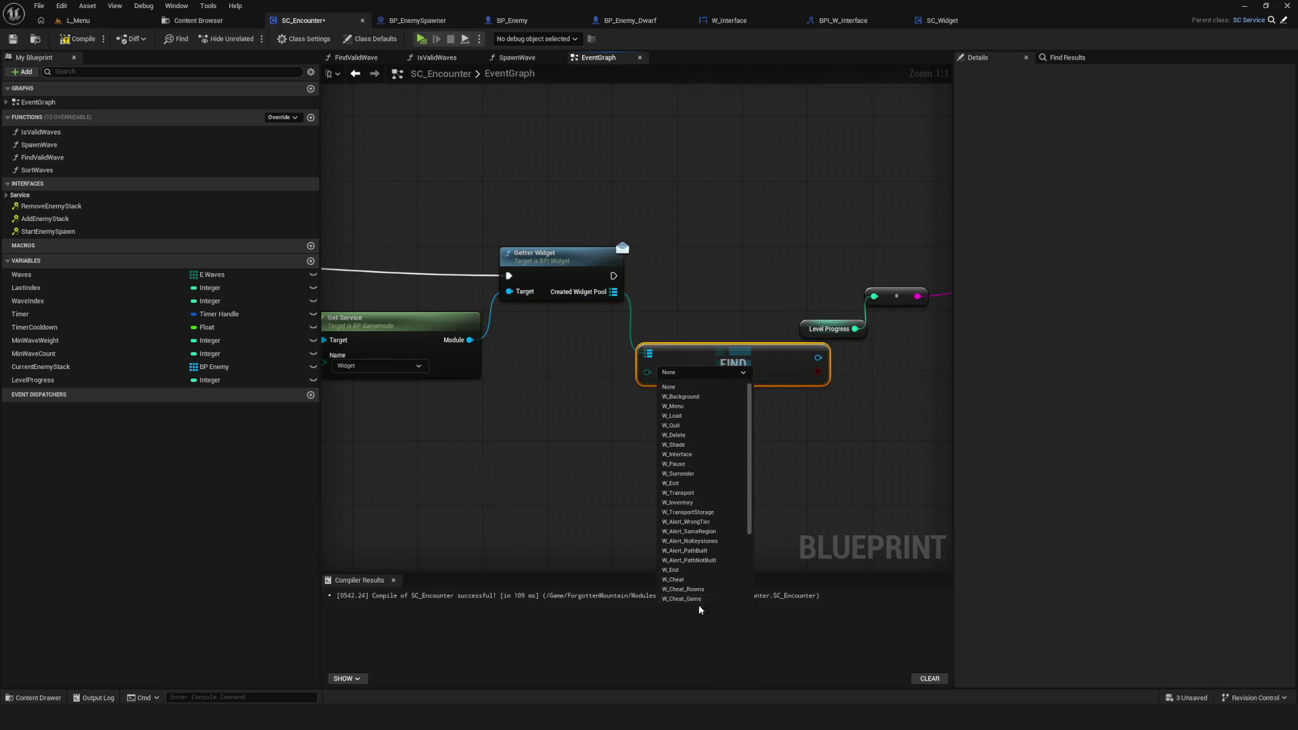
{"action": "left_click", "coordinate": [678, 454]}
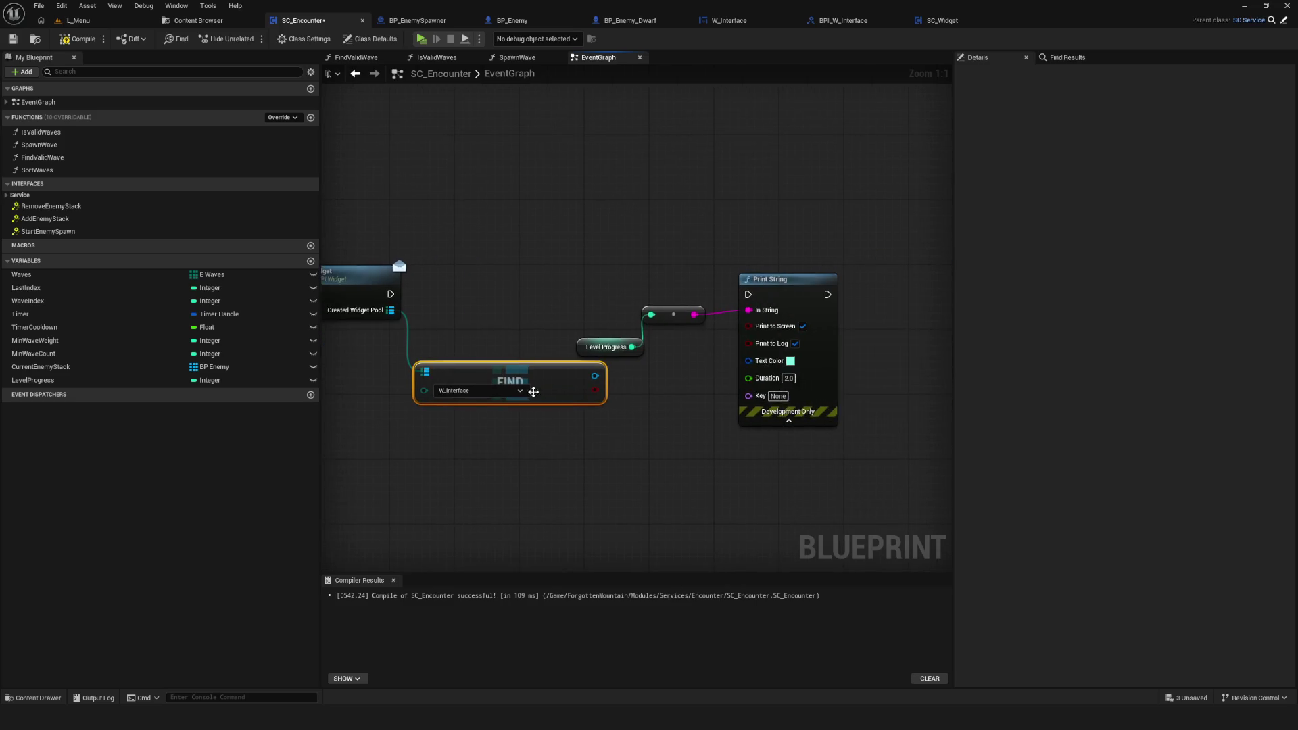
{"action": "scroll", "coordinate": [534, 398], "scroll_direction": "down", "scroll_amount": 3}
{"action": "mouse_move", "coordinate": [588, 278]}
{"action": "left_mouse_down"}
{"action": "mouse_move", "coordinate": [733, 342]}
{"action": "mouse_move", "coordinate": [643, 267]}
{"action": "mouse_move", "coordinate": [781, 335]}
{"action": "left_mouse_up"}
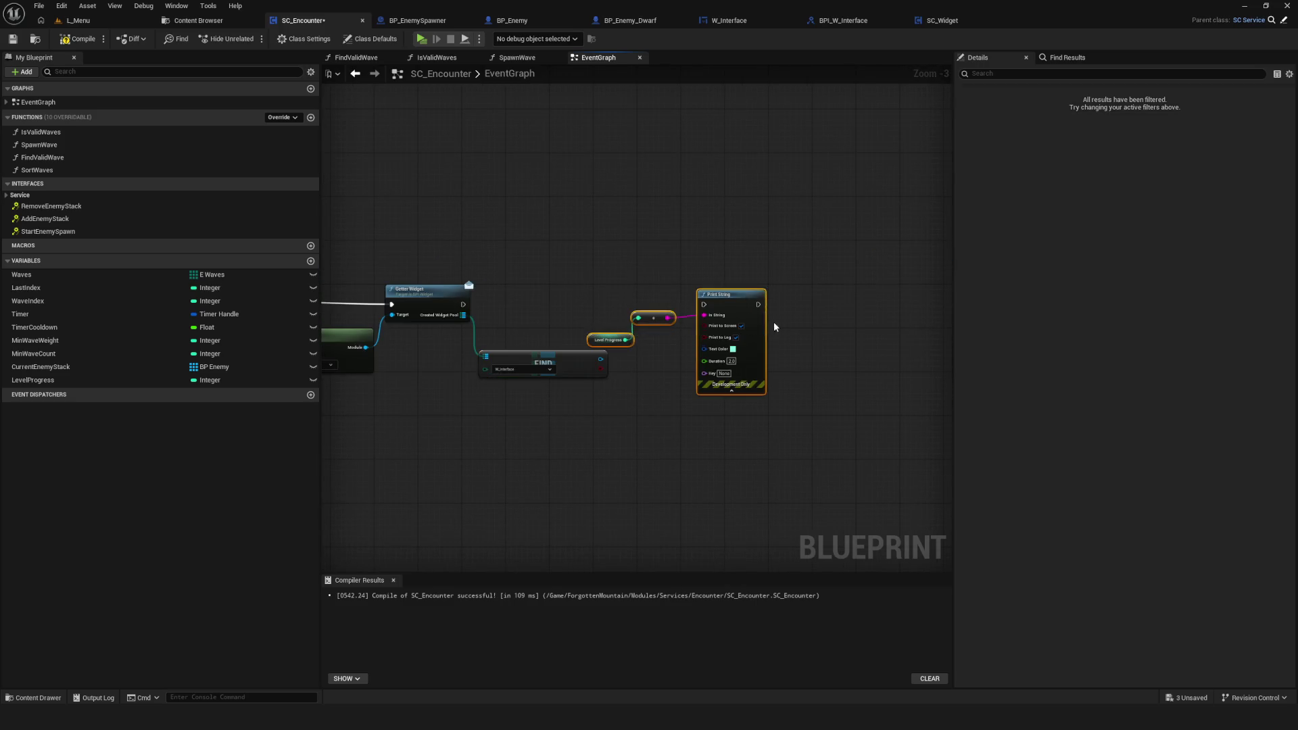
{"action": "left_click_drag", "start_coordinate": [734, 295], "coordinate": [917, 295]}
{"action": "scroll", "coordinate": [650, 339], "scroll_direction": "up", "scroll_amount": 3}
Step: Call Refresh Level Progress on the found W_Interface widget and wire execution into it
{"action": "left_click_drag", "start_coordinate": [576, 370], "coordinate": [631, 291]}
{"action": "type", "text": "r"}
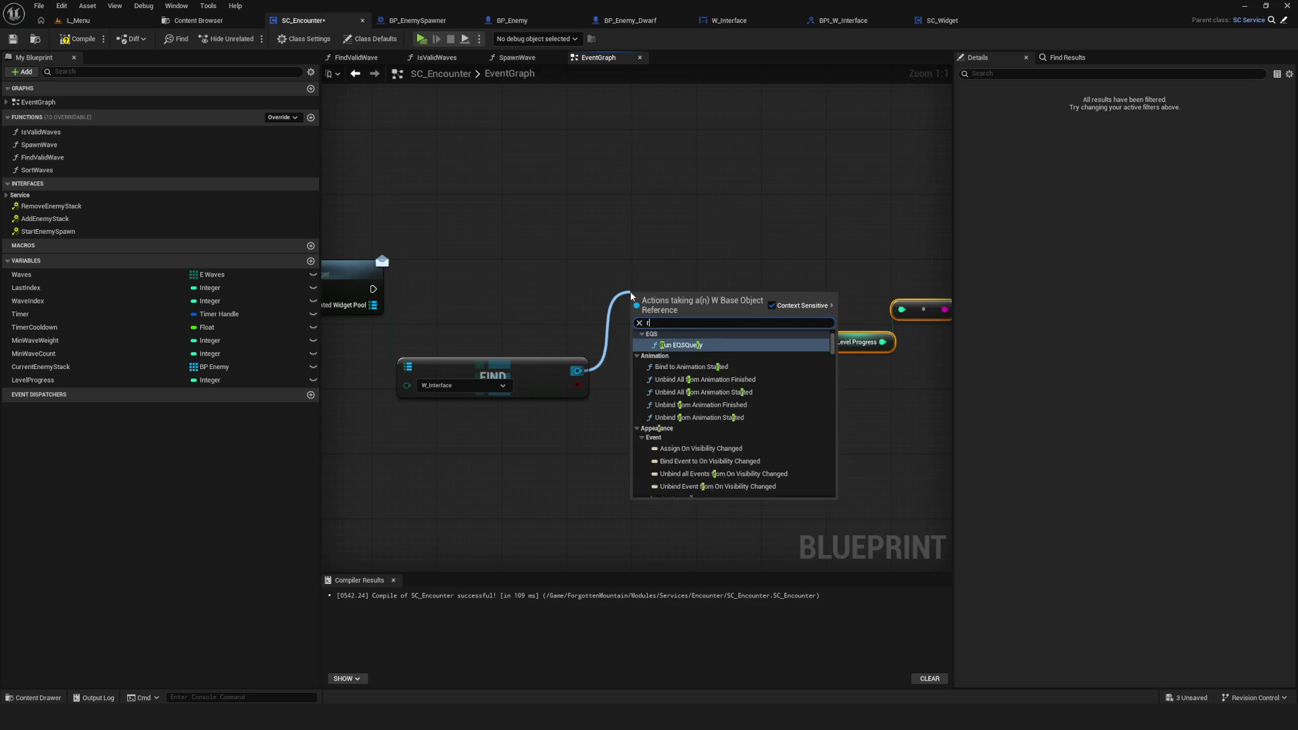
{"action": "type", "text": "efresh"}
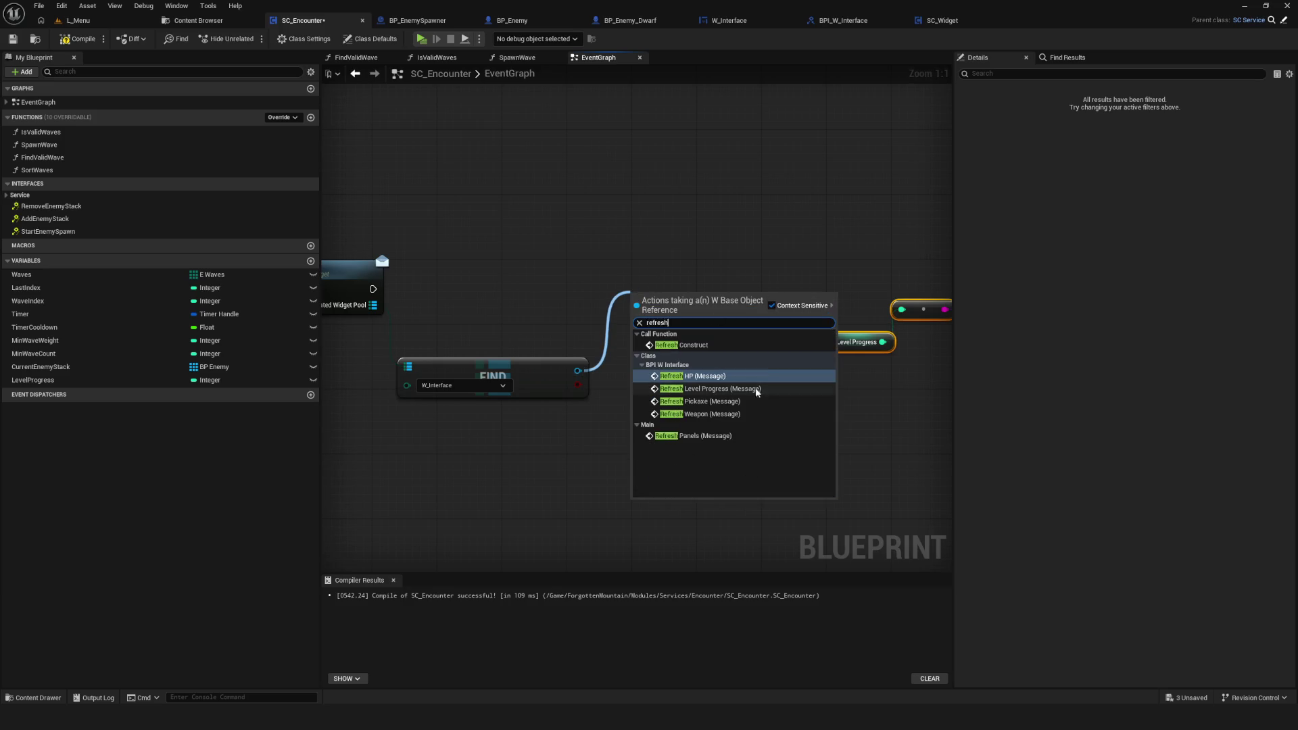
{"action": "left_click", "coordinate": [722, 389]}
{"action": "left_click_drag", "start_coordinate": [711, 336], "coordinate": [735, 307]}
{"action": "left_click_drag", "start_coordinate": [374, 289], "coordinate": [676, 286]}
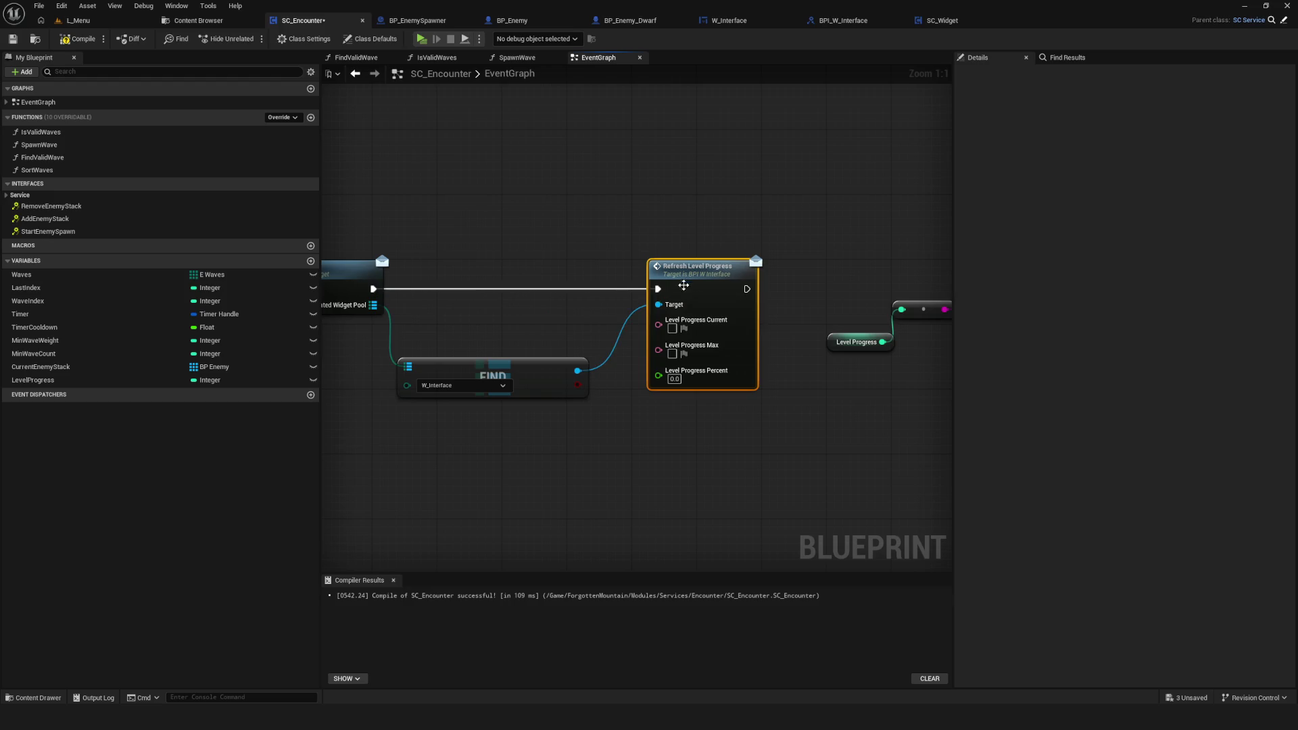
{"action": "scroll", "coordinate": [676, 286], "scroll_direction": "down", "scroll_amount": 6}
Step: Compile, then collapse the Getter Widget, Find and Refresh Level Progress nodes into a new function
{"action": "scroll", "coordinate": [444, 230], "scroll_direction": "up", "scroll_amount": 2}
{"action": "left_click_drag", "start_coordinate": [440, 237], "coordinate": [766, 398]}
{"action": "scroll", "coordinate": [571, 328], "scroll_direction": "up", "scroll_amount": 4}
{"action": "scroll", "coordinate": [570, 327], "scroll_direction": "down", "scroll_amount": 4}
{"action": "scroll", "coordinate": [554, 322], "scroll_direction": "up", "scroll_amount": 3}
{"action": "left_click", "coordinate": [73, 41]}
{"action": "scroll", "coordinate": [432, 253], "scroll_direction": "down", "scroll_amount": 2}
{"action": "mouse_move", "coordinate": [431, 254]}
{"action": "left_mouse_down"}
{"action": "mouse_move", "coordinate": [821, 433]}
{"action": "mouse_move", "coordinate": [529, 428]}
{"action": "mouse_move", "coordinate": [539, 424]}
{"action": "left_mouse_up"}
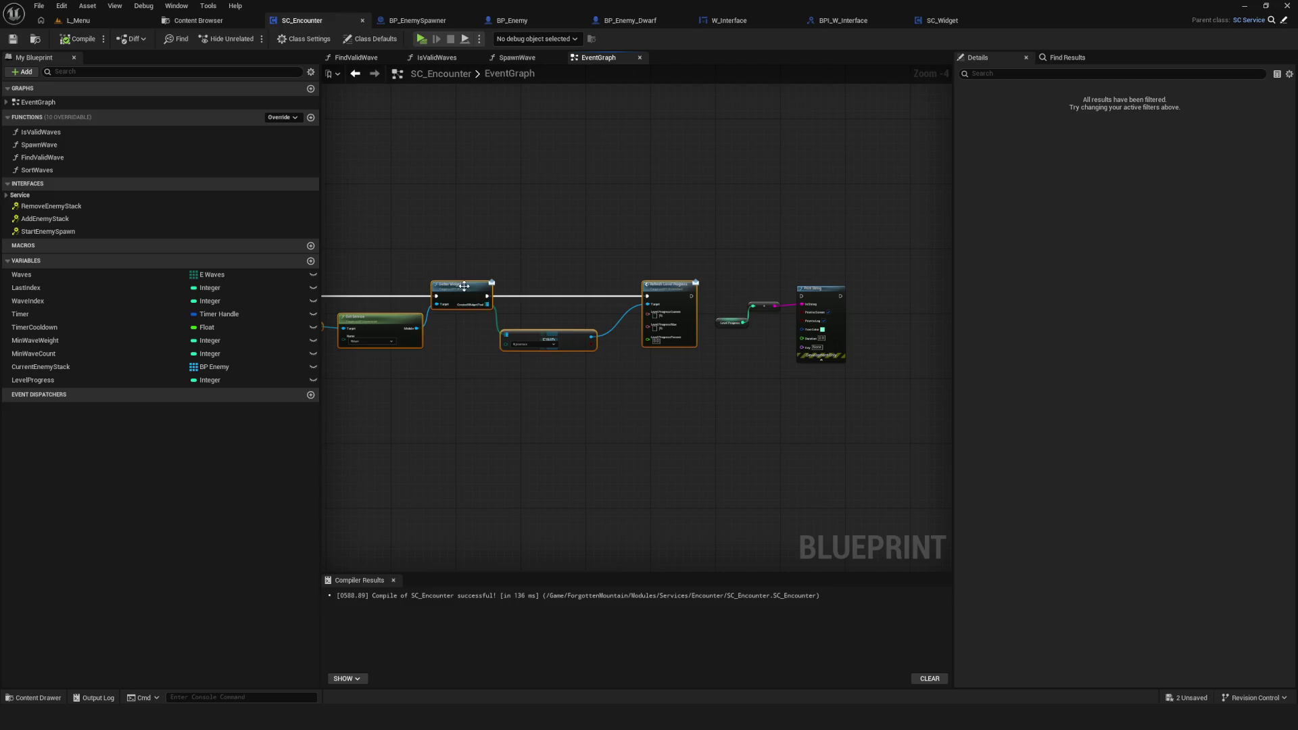
{"action": "right_click", "coordinate": [464, 290]}
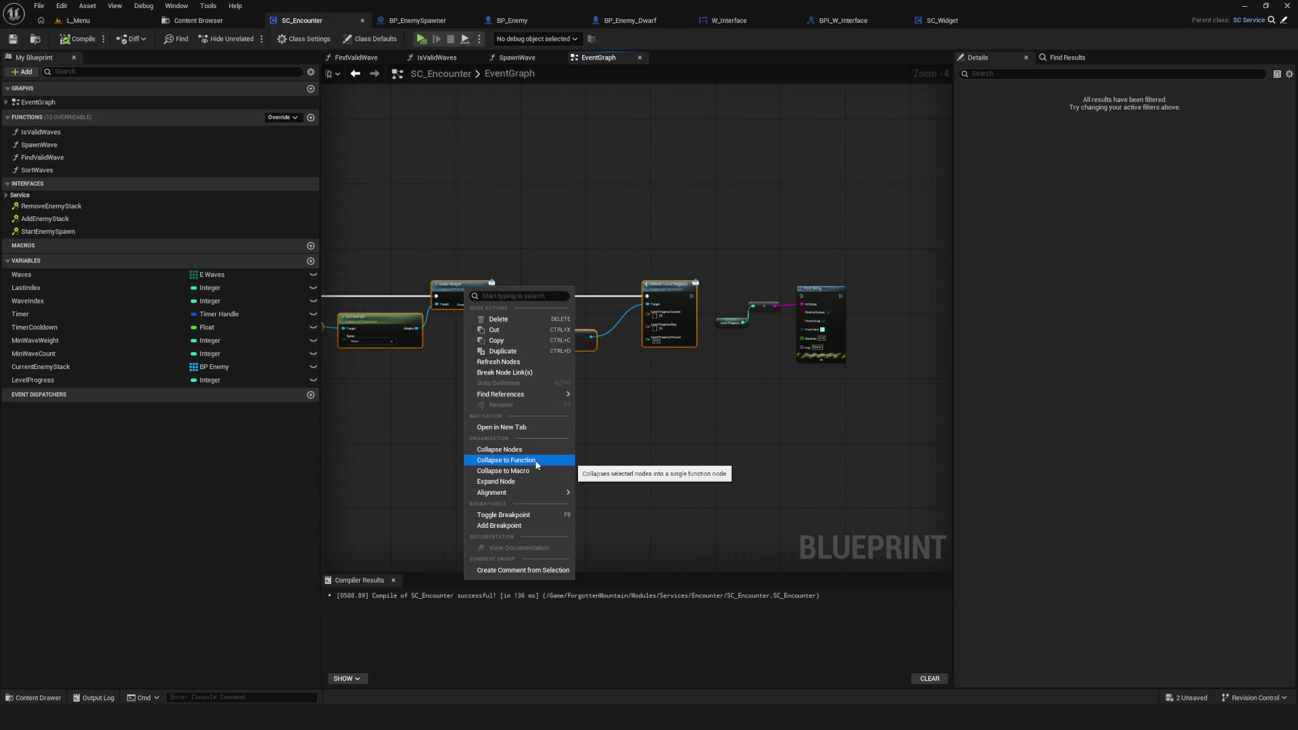
{"action": "left_click", "coordinate": [538, 461]}
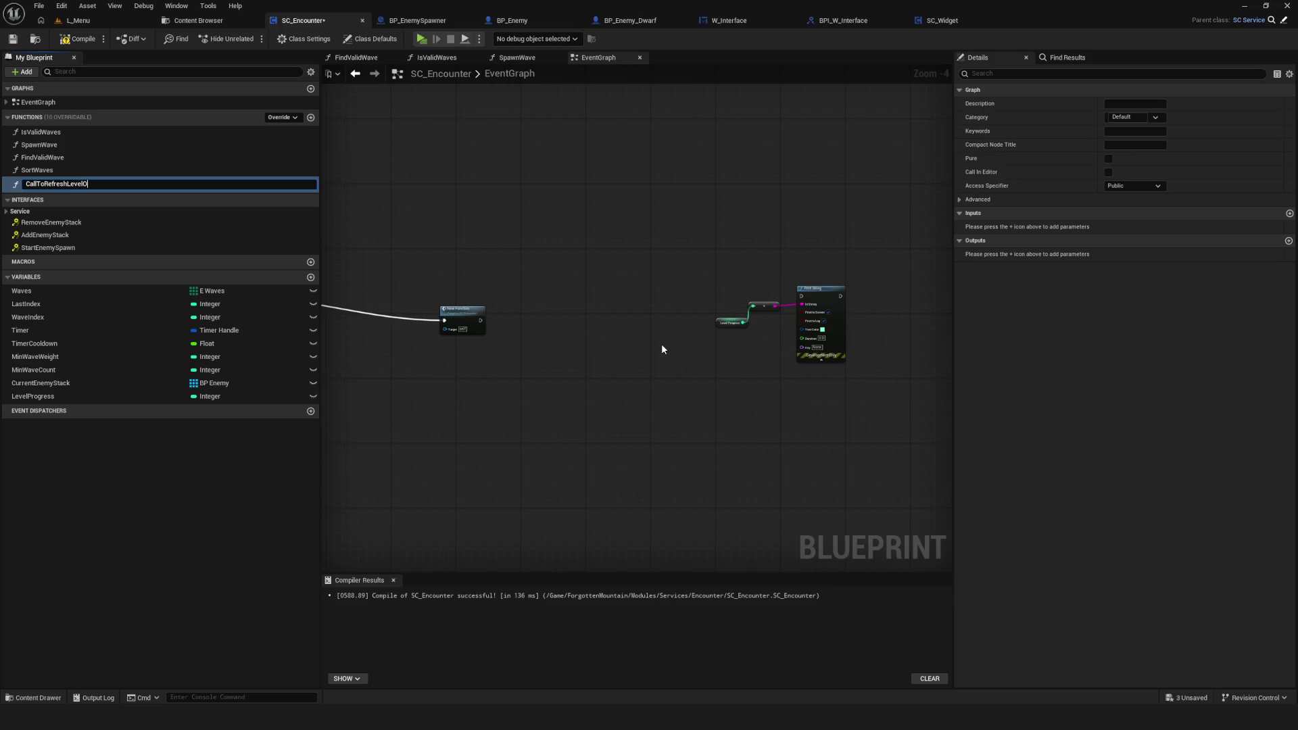
{"action": "type", "text": "CallToRefreshLevelProgress"}
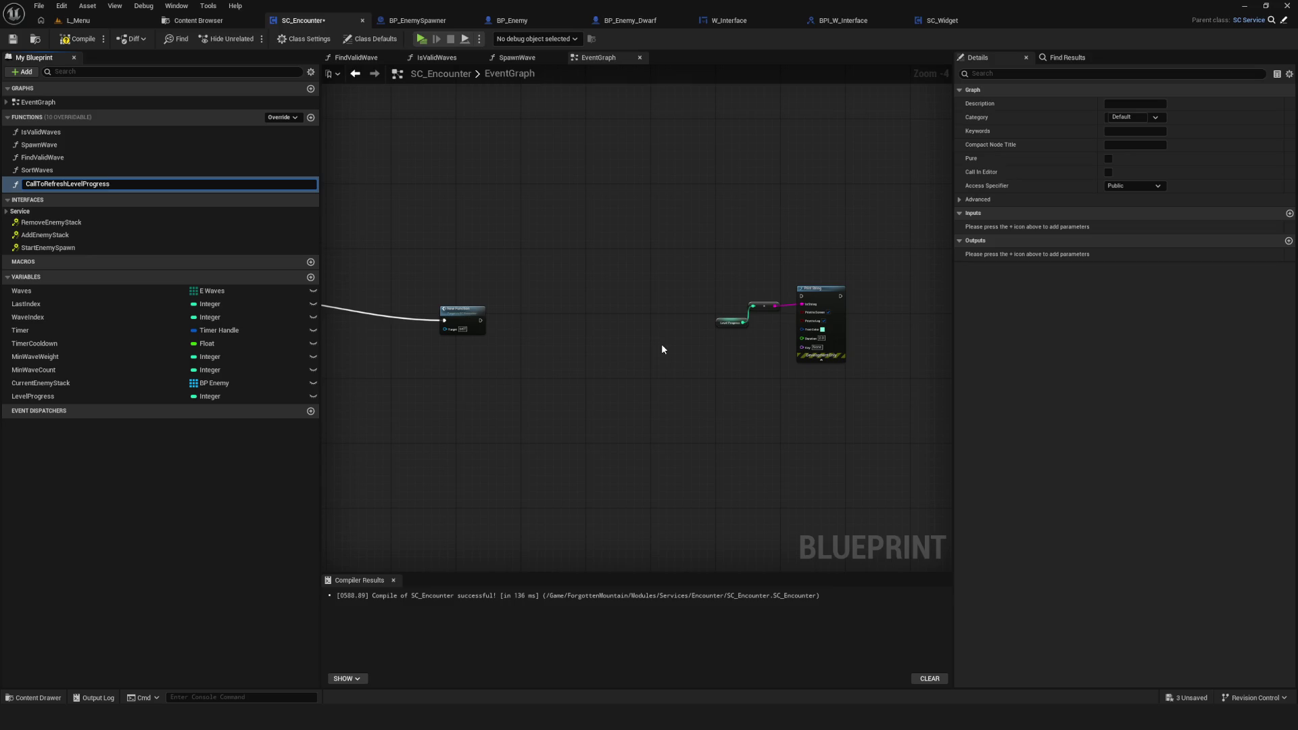
Step: Name the function CallToRefreshLevelProgress, open its graph, tidy the nodes, then save and compile
{"action": "key", "text": "Return"}
{"action": "left_click", "coordinate": [466, 321]}
{"action": "scroll", "coordinate": [494, 301], "scroll_direction": "up", "scroll_amount": 4}
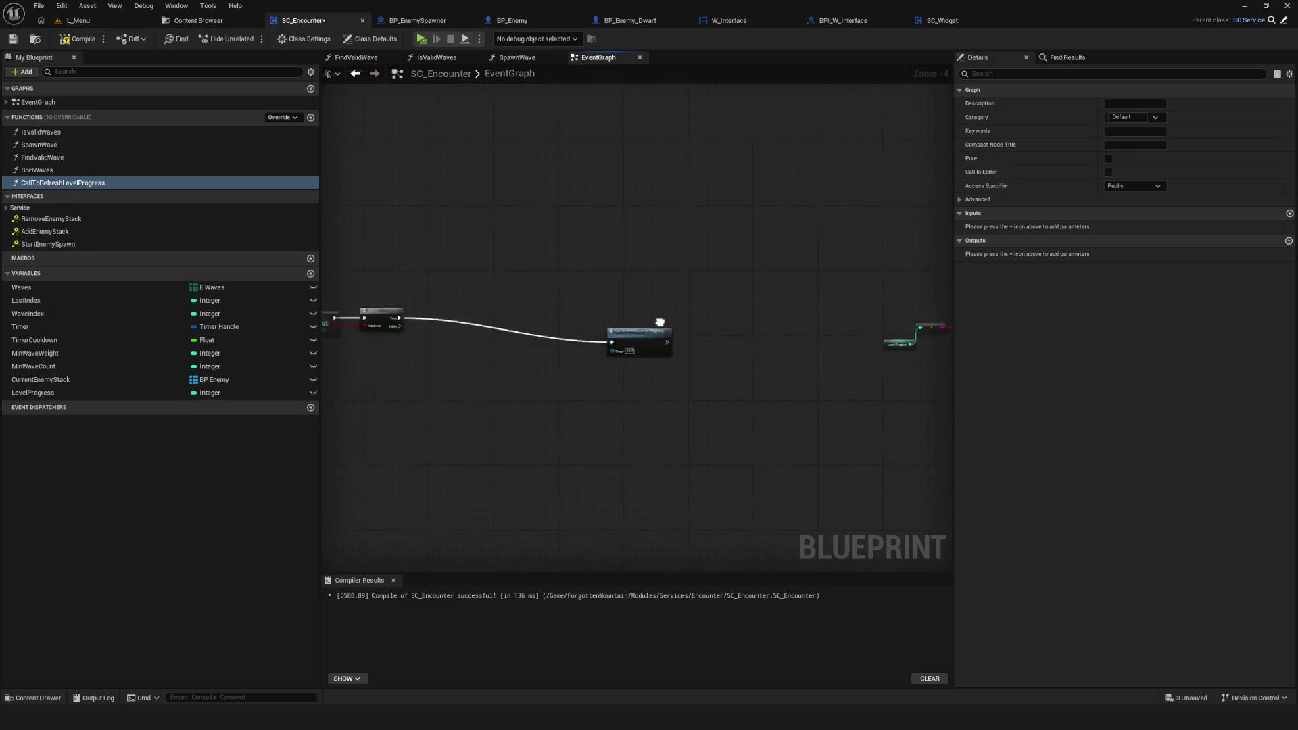
{"action": "double_click", "coordinate": [495, 305]}
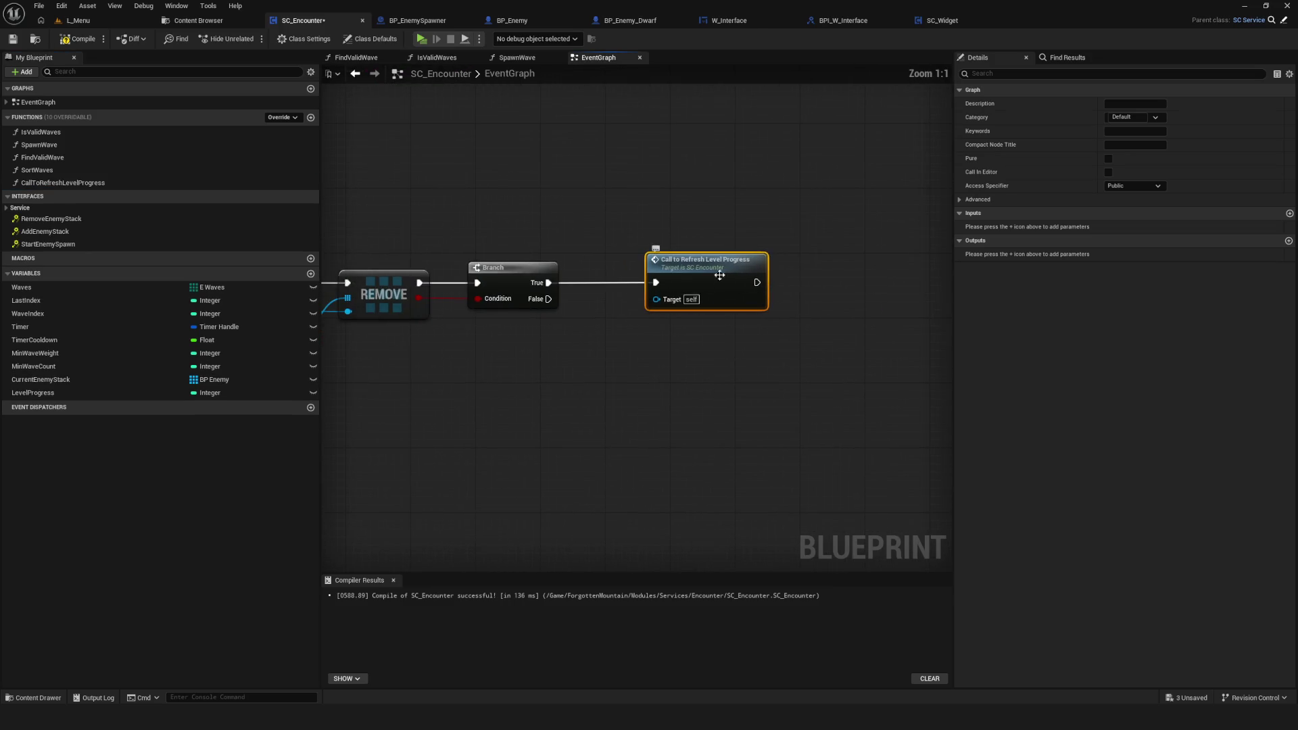
{"action": "scroll", "coordinate": [648, 156], "scroll_direction": "down", "scroll_amount": 2}
{"action": "left_click_drag", "start_coordinate": [774, 158], "coordinate": [534, 277]}
{"action": "scroll", "coordinate": [632, 193], "scroll_direction": "up", "scroll_amount": 4}
{"action": "left_click_drag", "start_coordinate": [908, 221], "coordinate": [881, 206]}
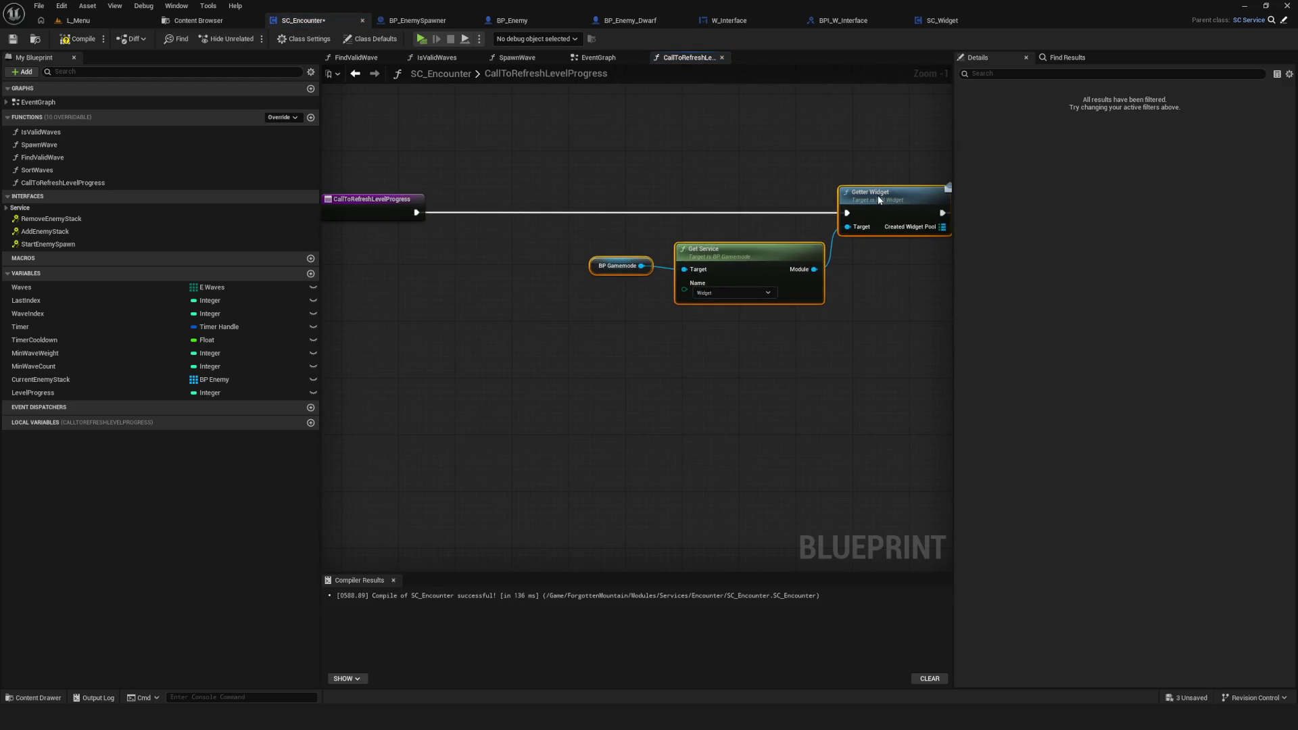
{"action": "key", "text": "ctrl+s"}
{"action": "left_click", "coordinate": [78, 38]}
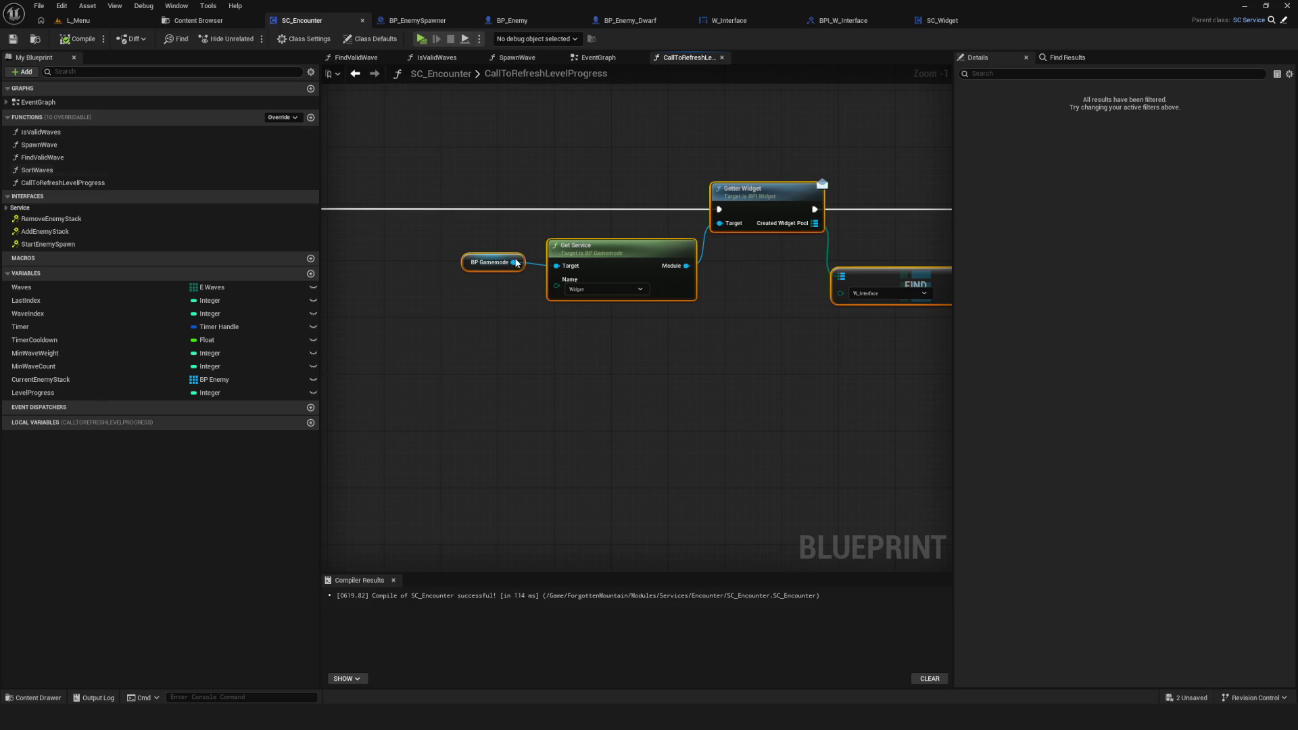
Step: Shift the Refresh Level Progress node further right and recompile
{"action": "scroll", "coordinate": [728, 301], "scroll_direction": "down", "scroll_amount": 4}
{"action": "scroll", "coordinate": [774, 314], "scroll_direction": "up", "scroll_amount": 2}
{"action": "mouse_move", "coordinate": [726, 263]}
{"action": "left_mouse_down"}
{"action": "mouse_move", "coordinate": [768, 263]}
{"action": "mouse_move", "coordinate": [808, 299]}
{"action": "left_mouse_up"}
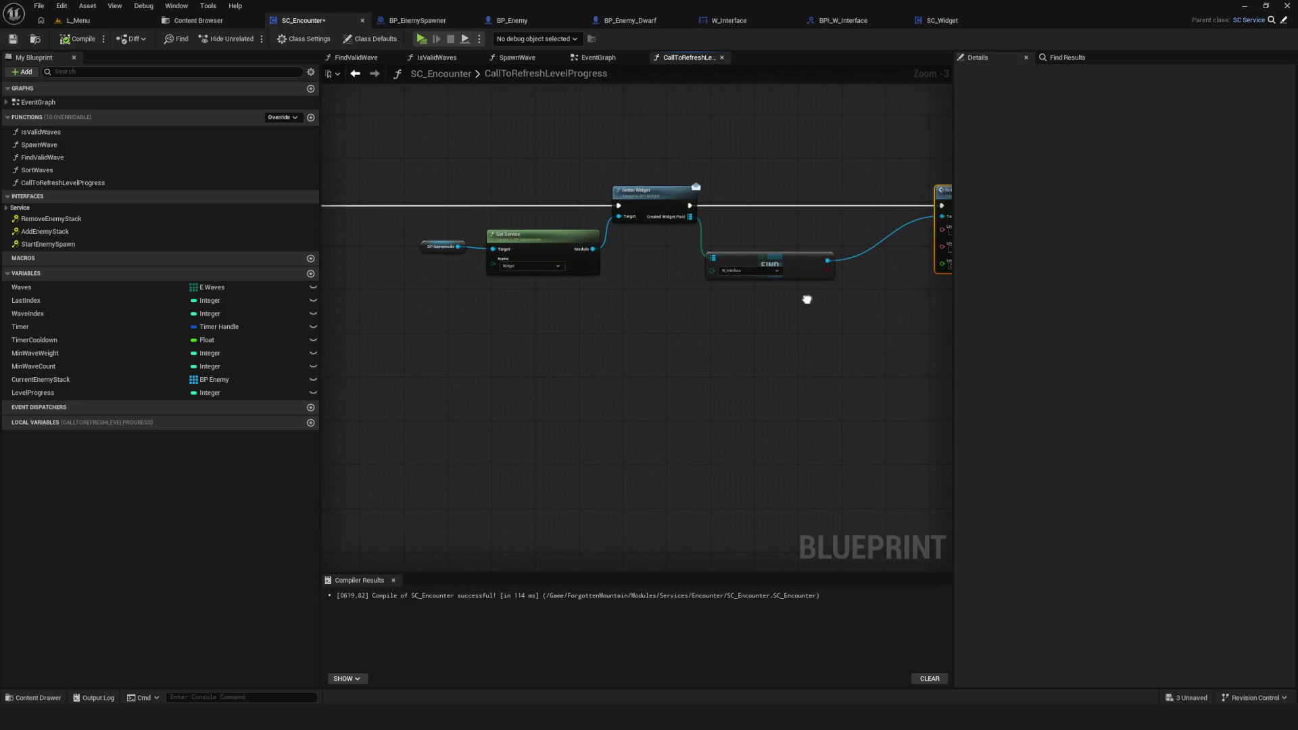
{"action": "left_click", "coordinate": [78, 39]}
{"action": "scroll", "coordinate": [488, 258], "scroll_direction": "down", "scroll_amount": 4}
{"action": "scroll", "coordinate": [643, 285], "scroll_direction": "up", "scroll_amount": 4}
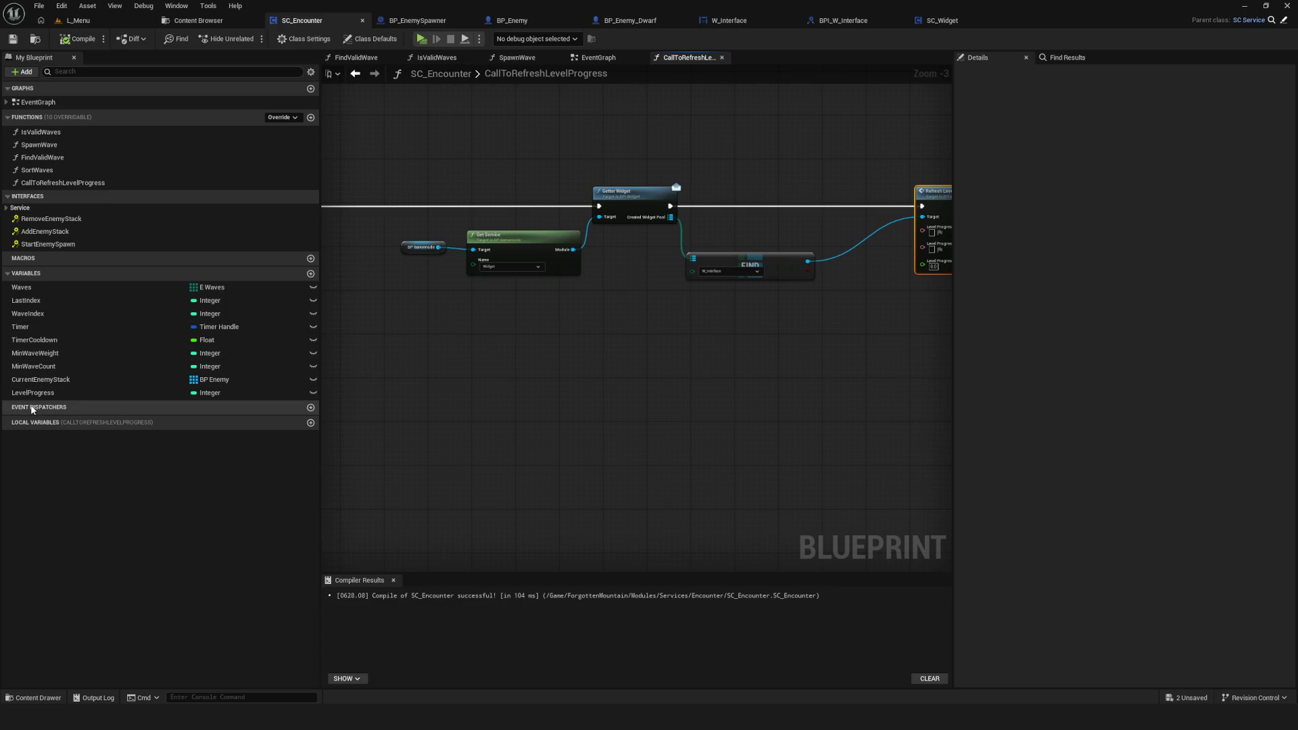
Step: Wire a LevelProgress getter through a To Text node into Level Progress Current, then compile
{"action": "left_click_drag", "start_coordinate": [32, 393], "coordinate": [677, 342]}
{"action": "scroll", "coordinate": [530, 387], "scroll_direction": "up", "scroll_amount": 3}
{"action": "mouse_move", "coordinate": [433, 406]}
{"action": "left_mouse_down"}
{"action": "mouse_move", "coordinate": [740, 298]}
{"action": "mouse_move", "coordinate": [746, 230]}
{"action": "left_mouse_up"}
{"action": "mouse_move", "coordinate": [619, 284]}
{"action": "left_mouse_down"}
{"action": "mouse_move", "coordinate": [654, 336]}
{"action": "mouse_move", "coordinate": [524, 394]}
{"action": "left_mouse_up"}
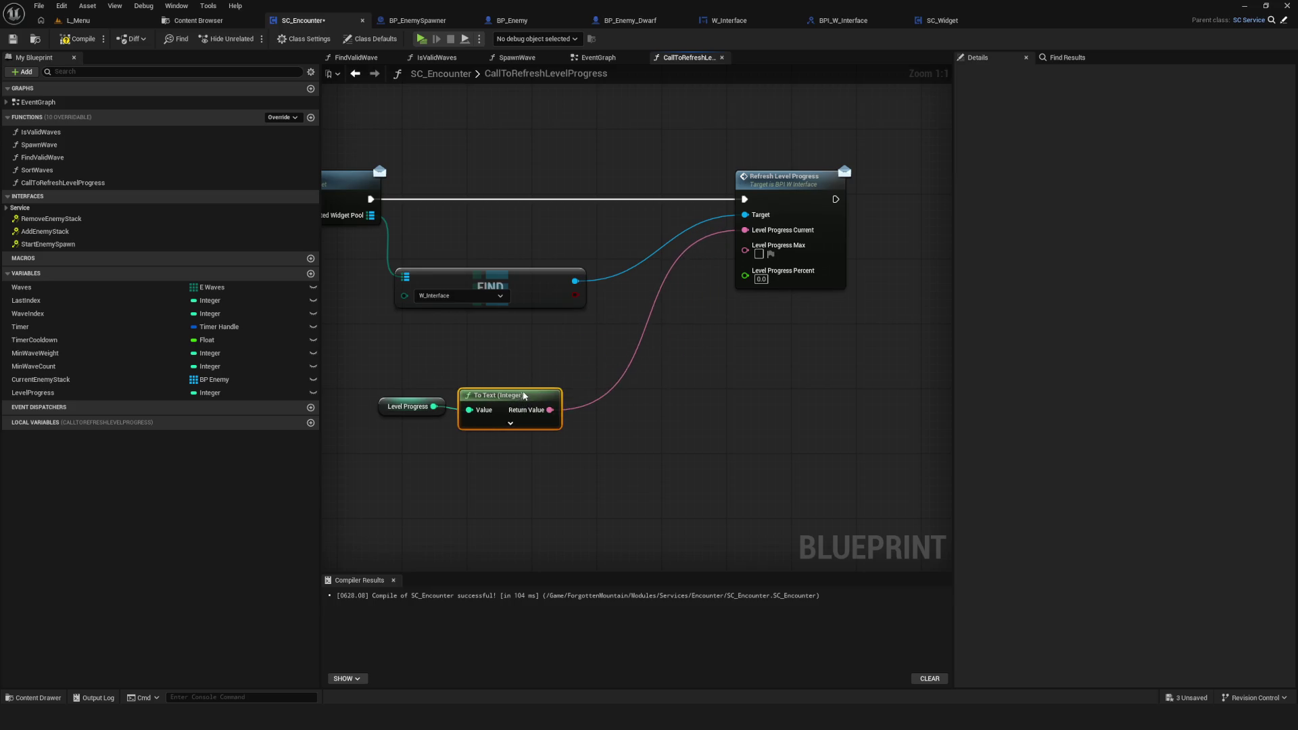
{"action": "mouse_move", "coordinate": [370, 355]}
{"action": "left_mouse_down"}
{"action": "mouse_move", "coordinate": [449, 418]}
{"action": "mouse_move", "coordinate": [477, 422]}
{"action": "left_mouse_up"}
{"action": "mouse_move", "coordinate": [491, 391]}
{"action": "left_mouse_down"}
{"action": "mouse_move", "coordinate": [569, 344]}
{"action": "mouse_move", "coordinate": [515, 335]}
{"action": "left_mouse_up"}
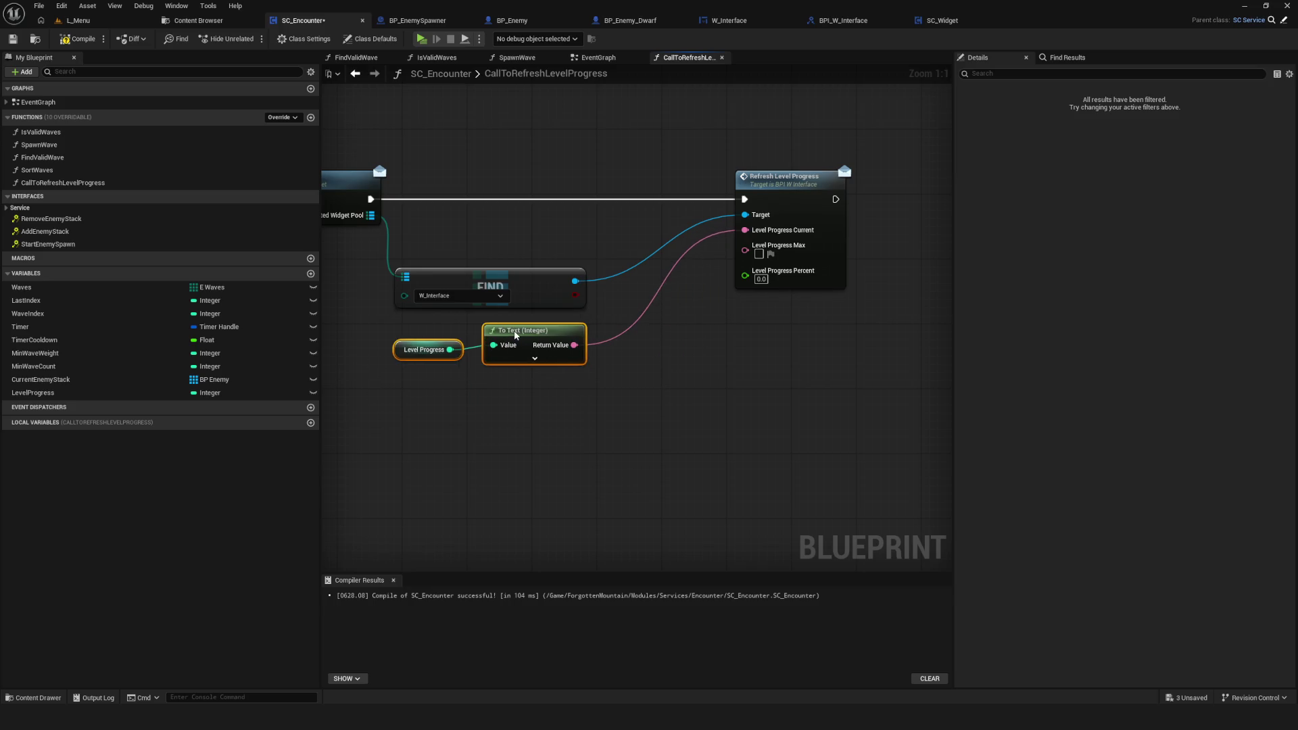
{"action": "left_click_drag", "start_coordinate": [607, 353], "coordinate": [697, 348]}
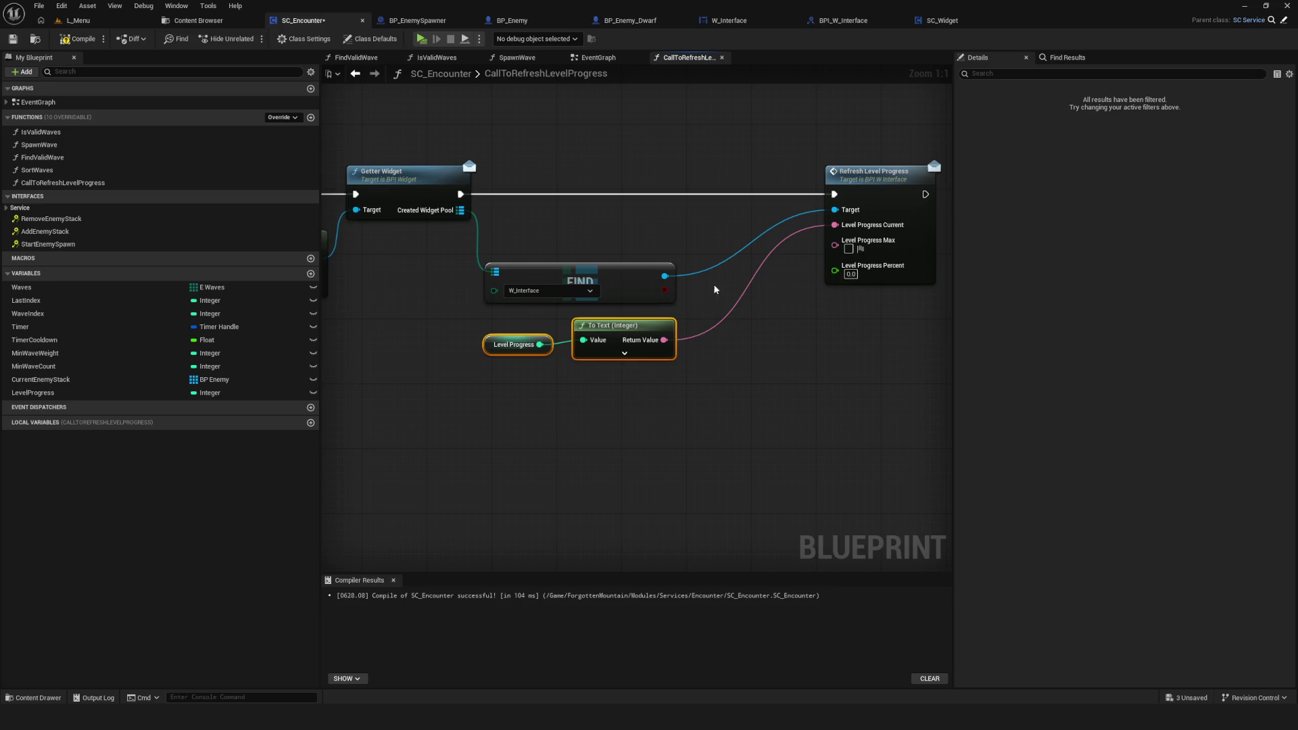
{"action": "left_click", "coordinate": [78, 38]}
Step: Tidy the FIND node position, save SC_Encounter, and return to the Content Browser
{"action": "left_click", "coordinate": [13, 39]}
{"action": "mouse_move", "coordinate": [577, 283]}
{"action": "left_mouse_down"}
{"action": "mouse_move", "coordinate": [631, 243]}
{"action": "mouse_move", "coordinate": [623, 235]}
{"action": "left_mouse_up"}
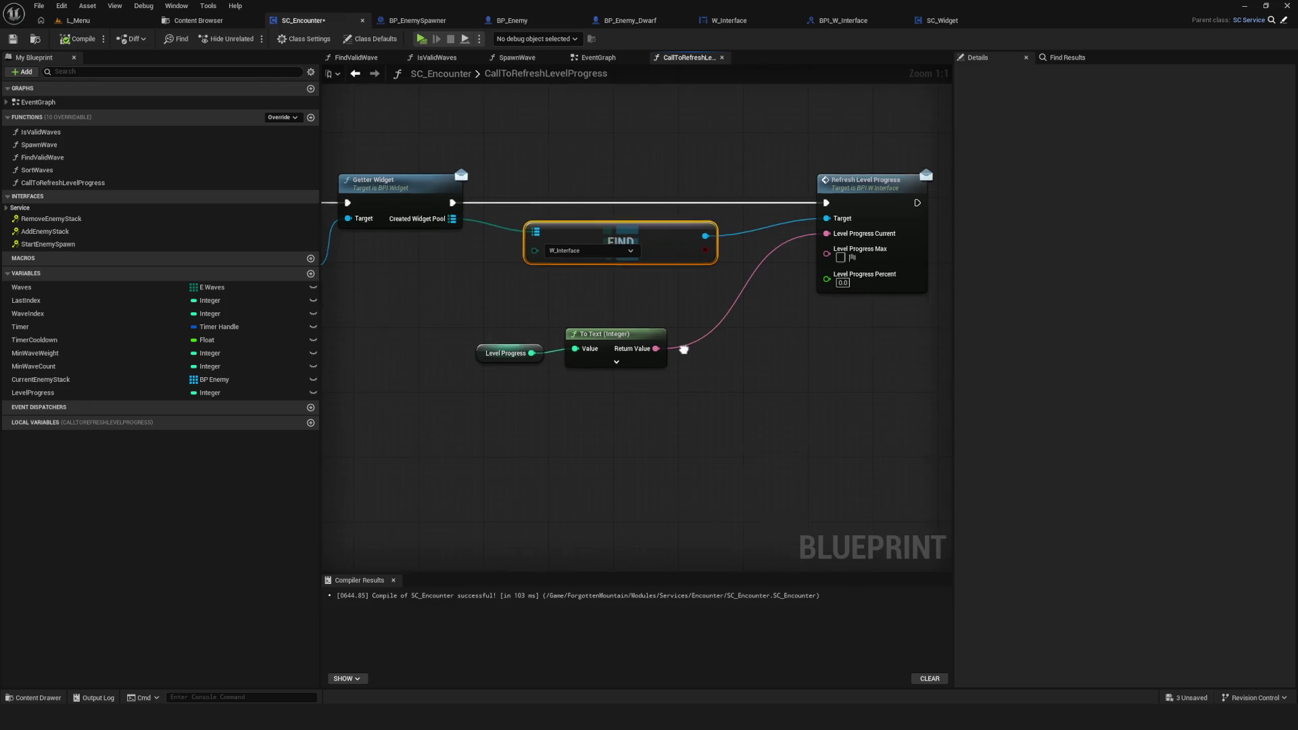
{"action": "left_click_drag", "start_coordinate": [701, 340], "coordinate": [710, 342]}
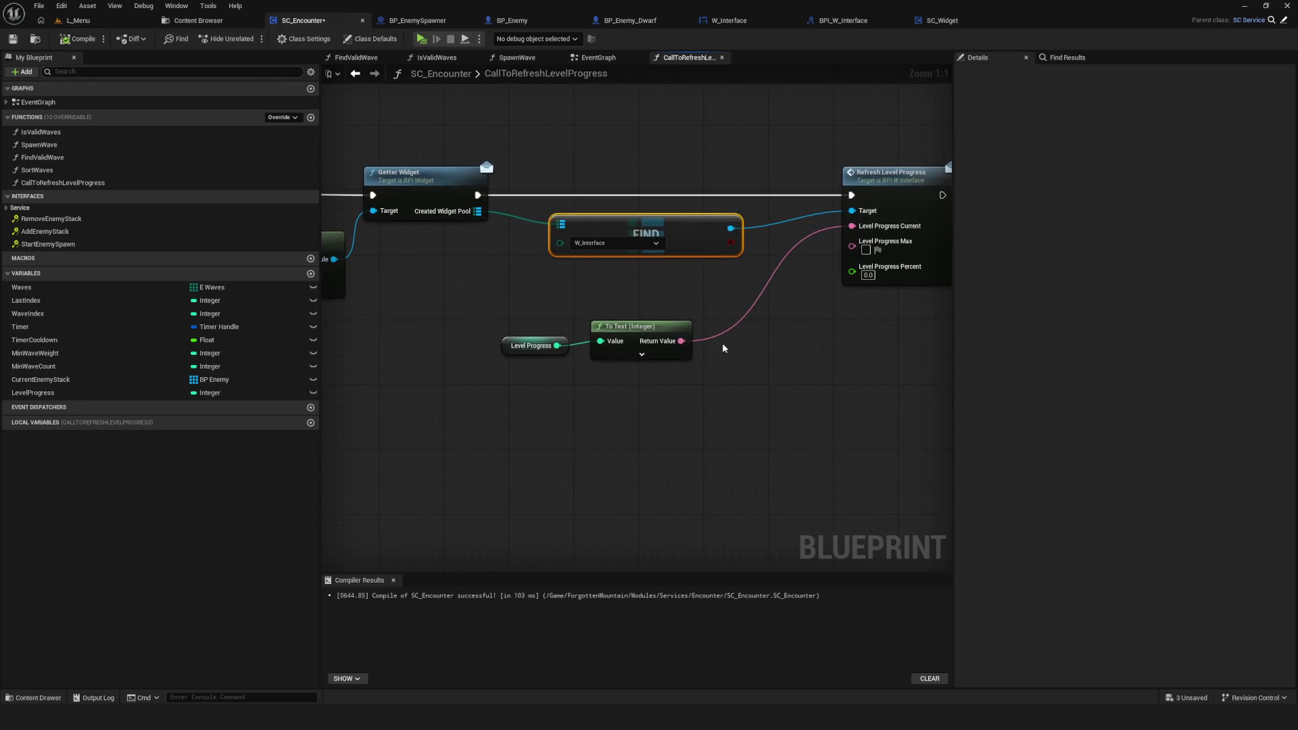
{"action": "left_click", "coordinate": [13, 39]}
{"action": "left_click_drag", "start_coordinate": [832, 339], "coordinate": [776, 331]}
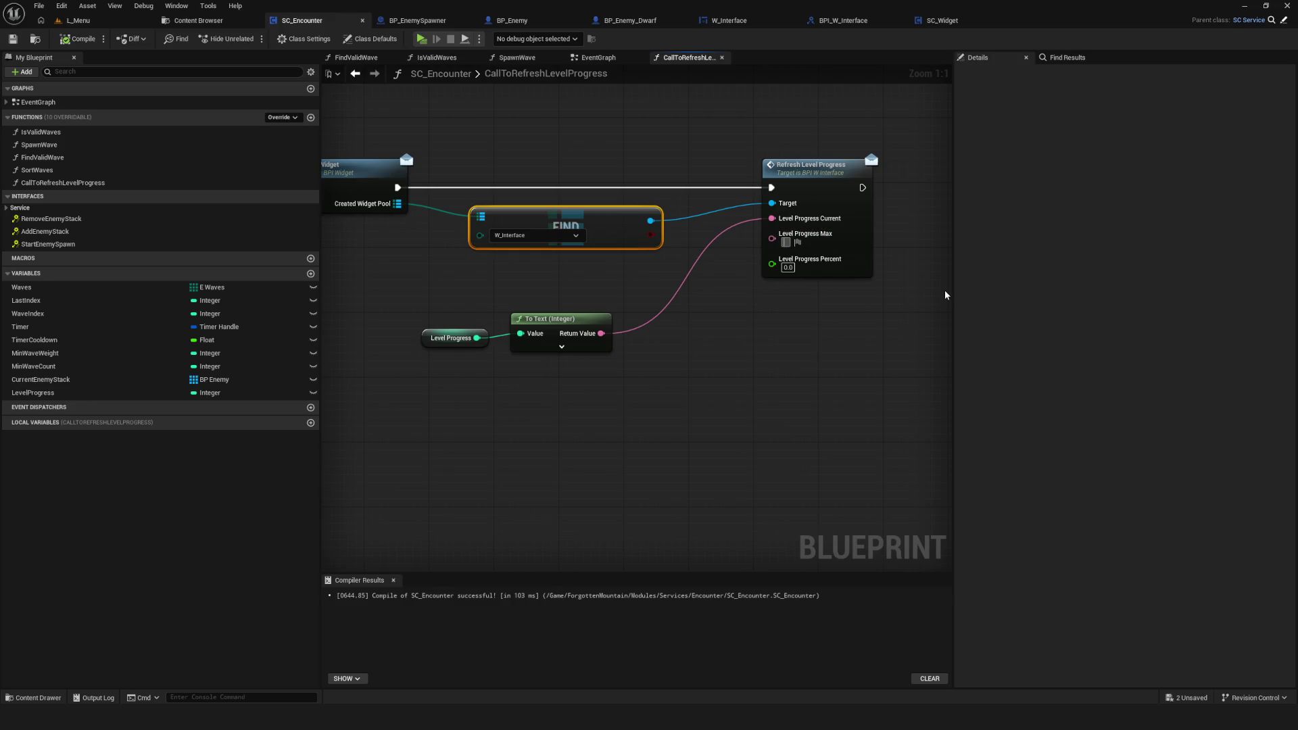
{"action": "left_click", "coordinate": [198, 21]}
{"action": "scroll", "coordinate": [77, 348], "scroll_direction": "up", "scroll_amount": 10}
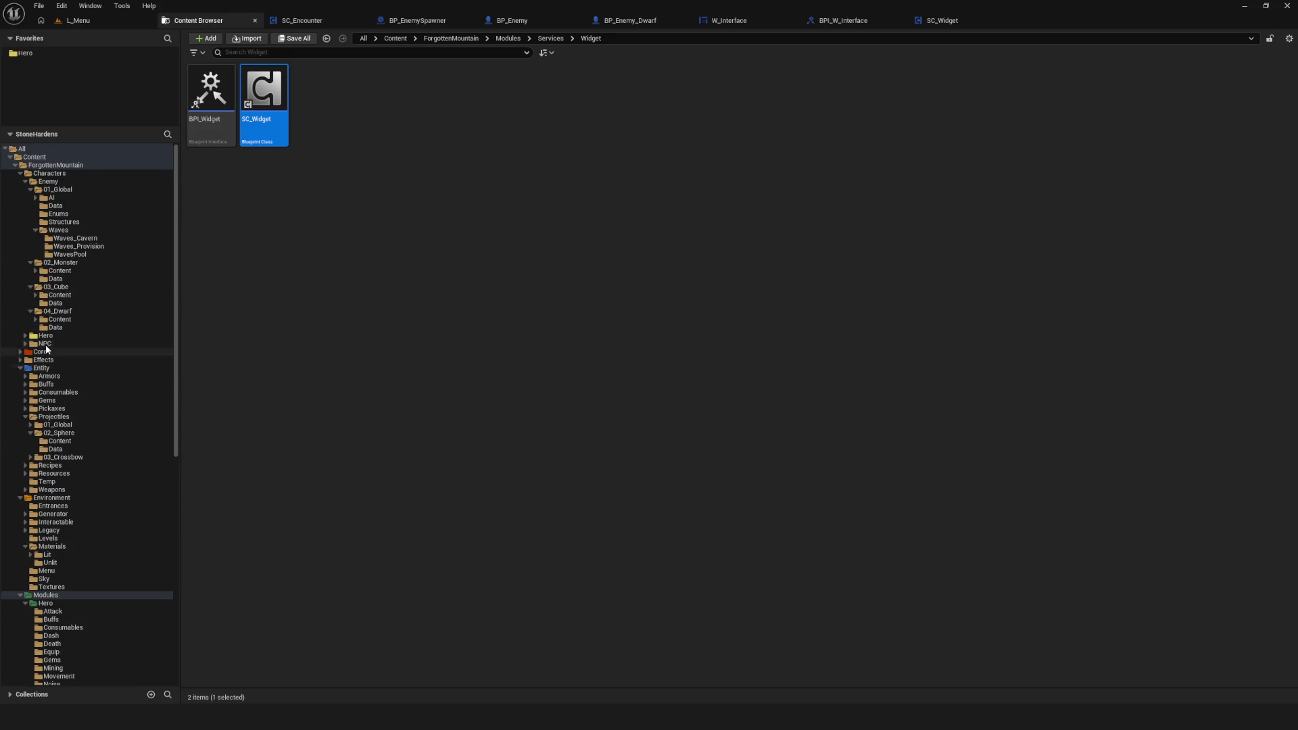
Step: Browse the Waves folders and open the DA_Provision_Wave_01 data asset
{"action": "left_click", "coordinate": [100, 233]}
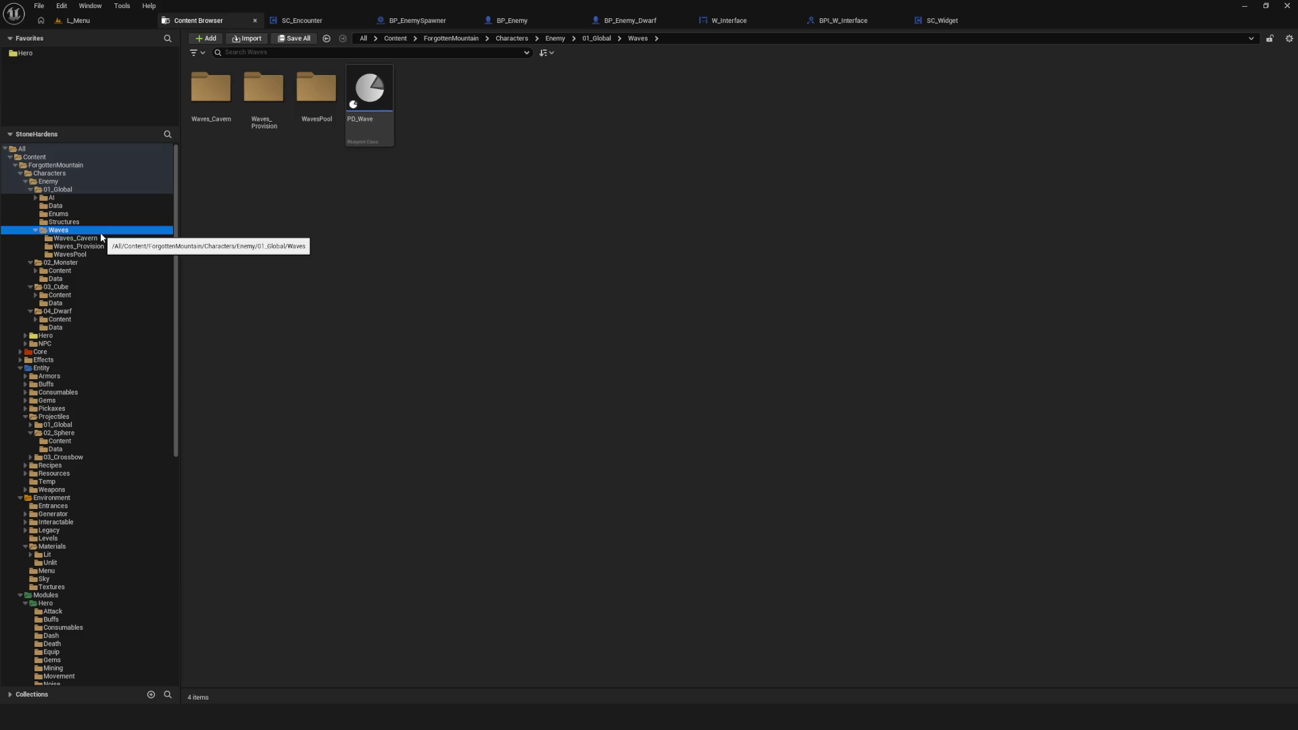
{"action": "left_click", "coordinate": [101, 239]}
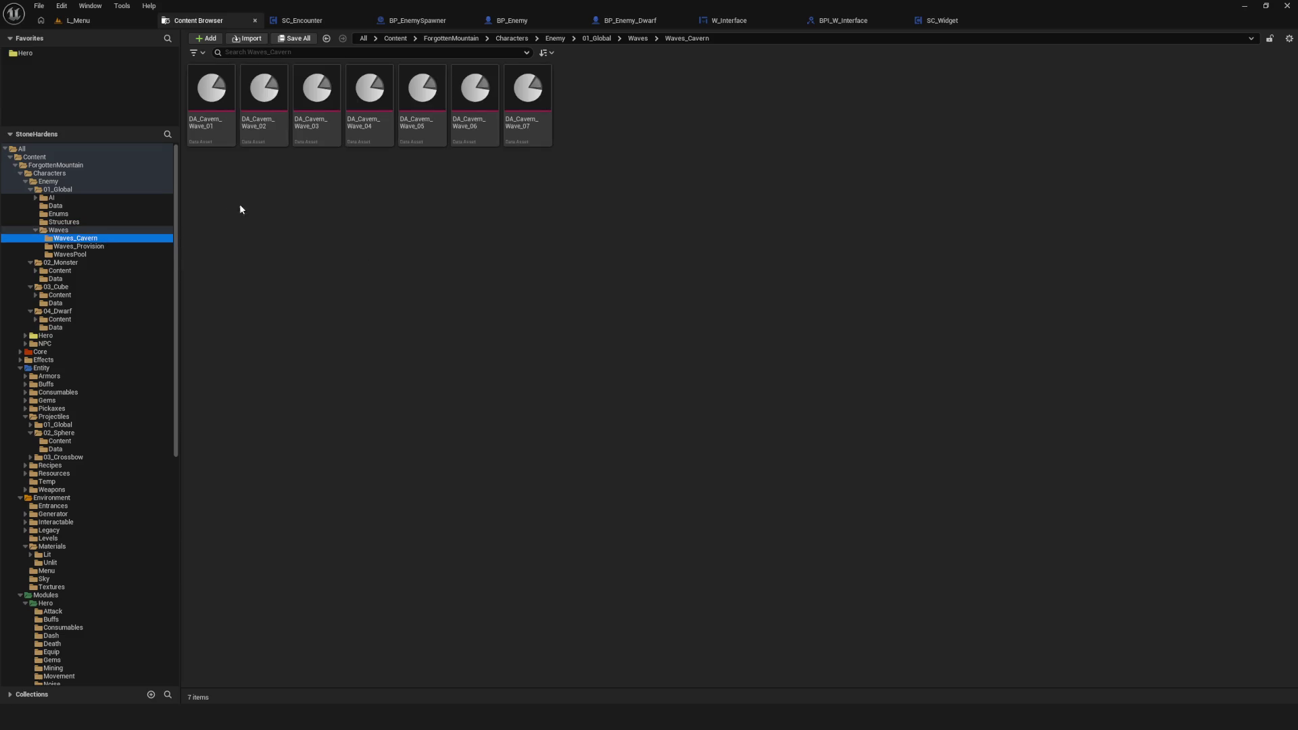
{"action": "left_click", "coordinate": [102, 246]}
{"action": "left_click", "coordinate": [92, 255]}
{"action": "left_click", "coordinate": [94, 246]}
{"action": "left_click", "coordinate": [226, 102]}
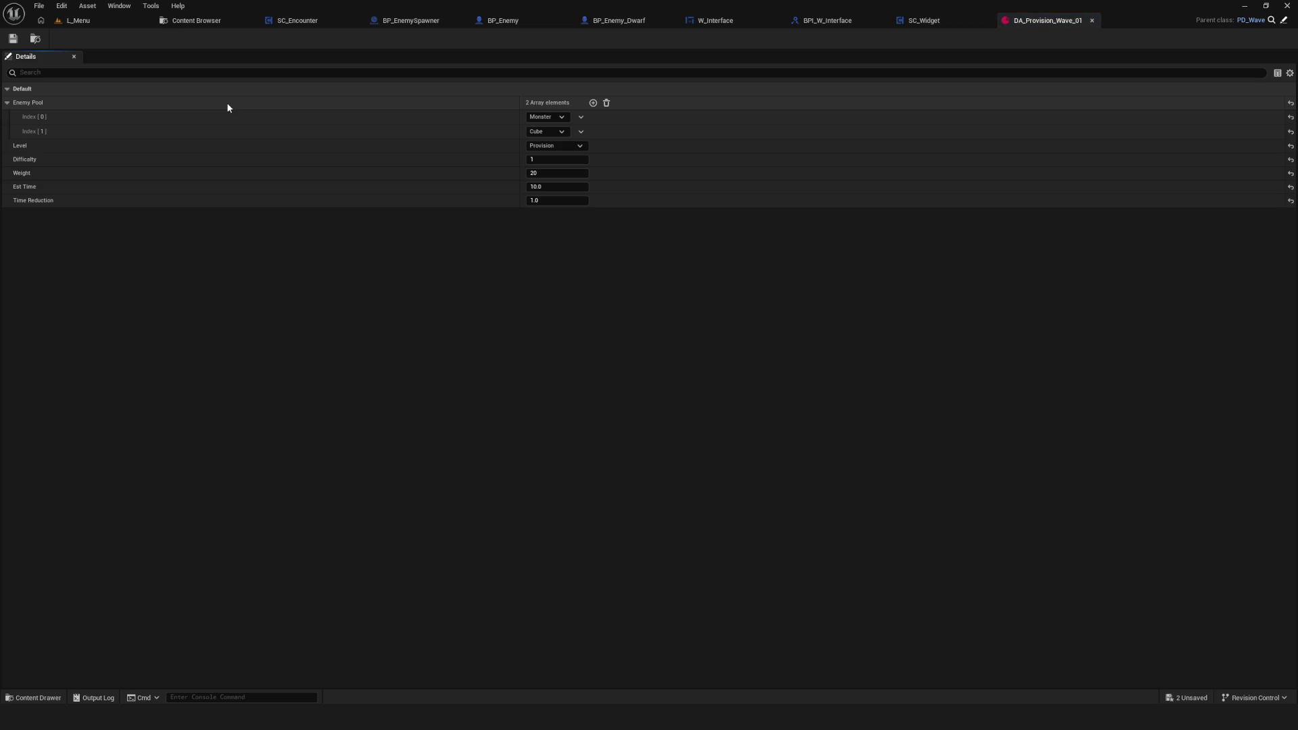
{"action": "left_click", "coordinate": [178, 5]}
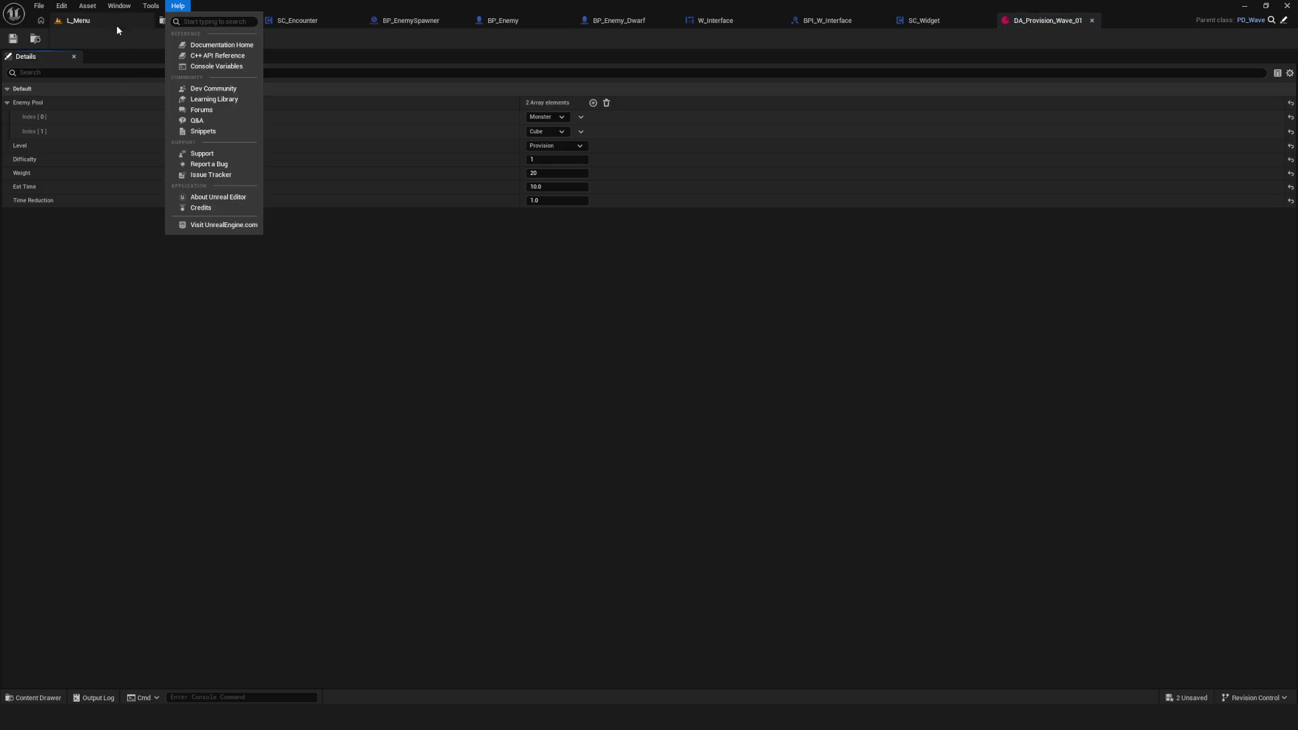
{"action": "left_click", "coordinate": [173, 20]}
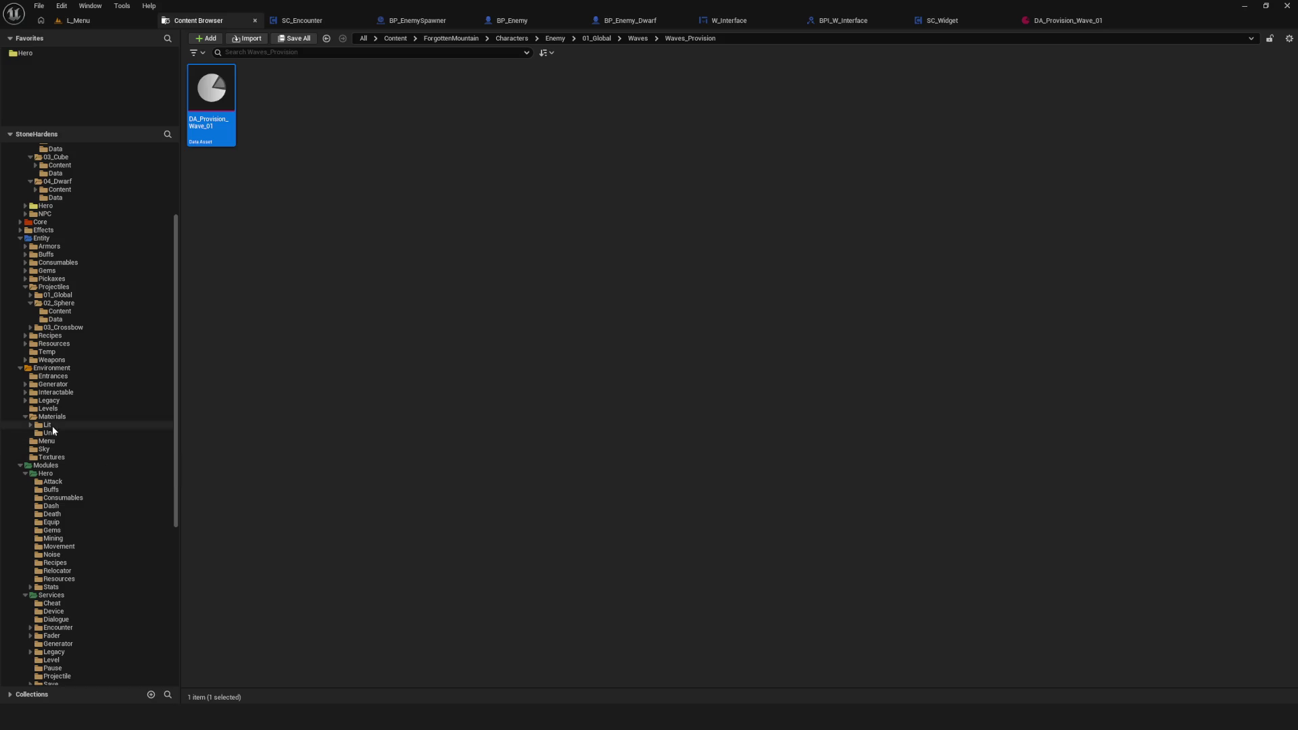
Step: Open the DA_RW_Cavern_Normal room-weight asset from Encounter/Data, then go to SC_Widget's event graph
{"action": "scroll", "coordinate": [101, 480], "scroll_direction": "down", "scroll_amount": 5}
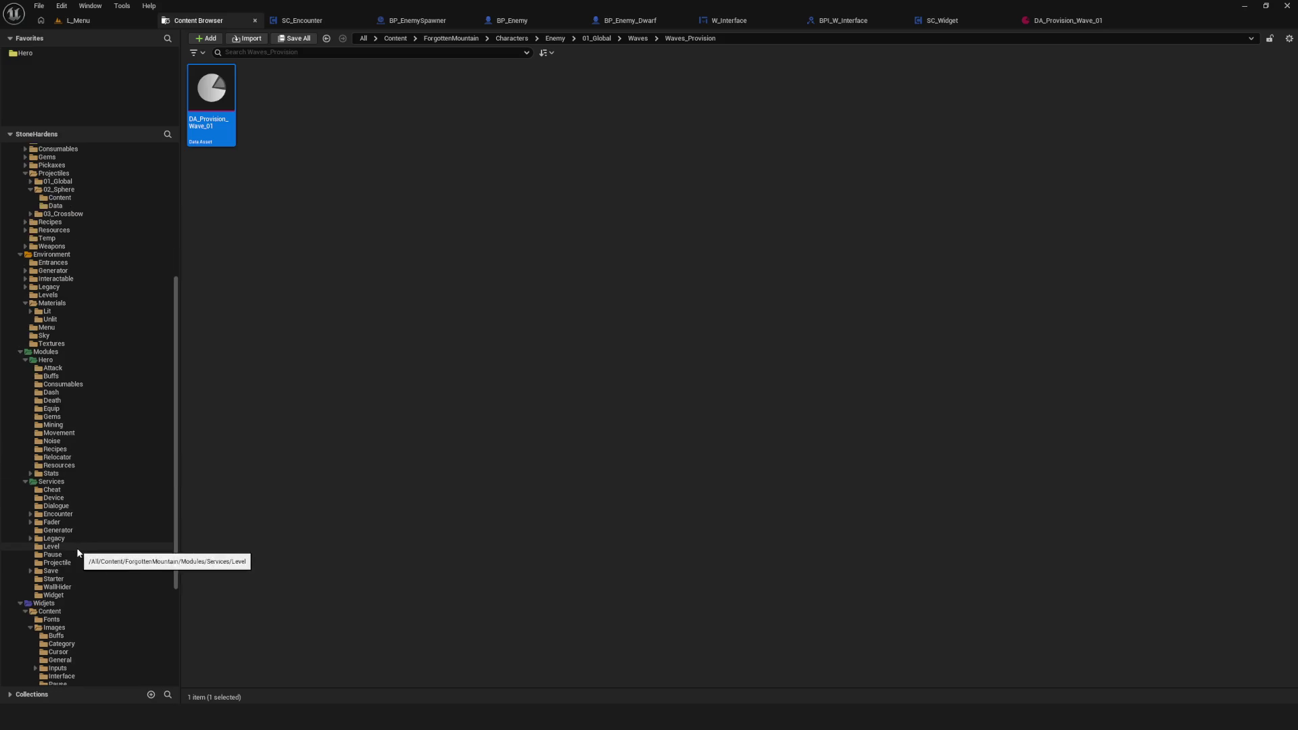
{"action": "left_click", "coordinate": [58, 514]}
{"action": "double_click", "coordinate": [211, 88]}
{"action": "double_click", "coordinate": [216, 100]}
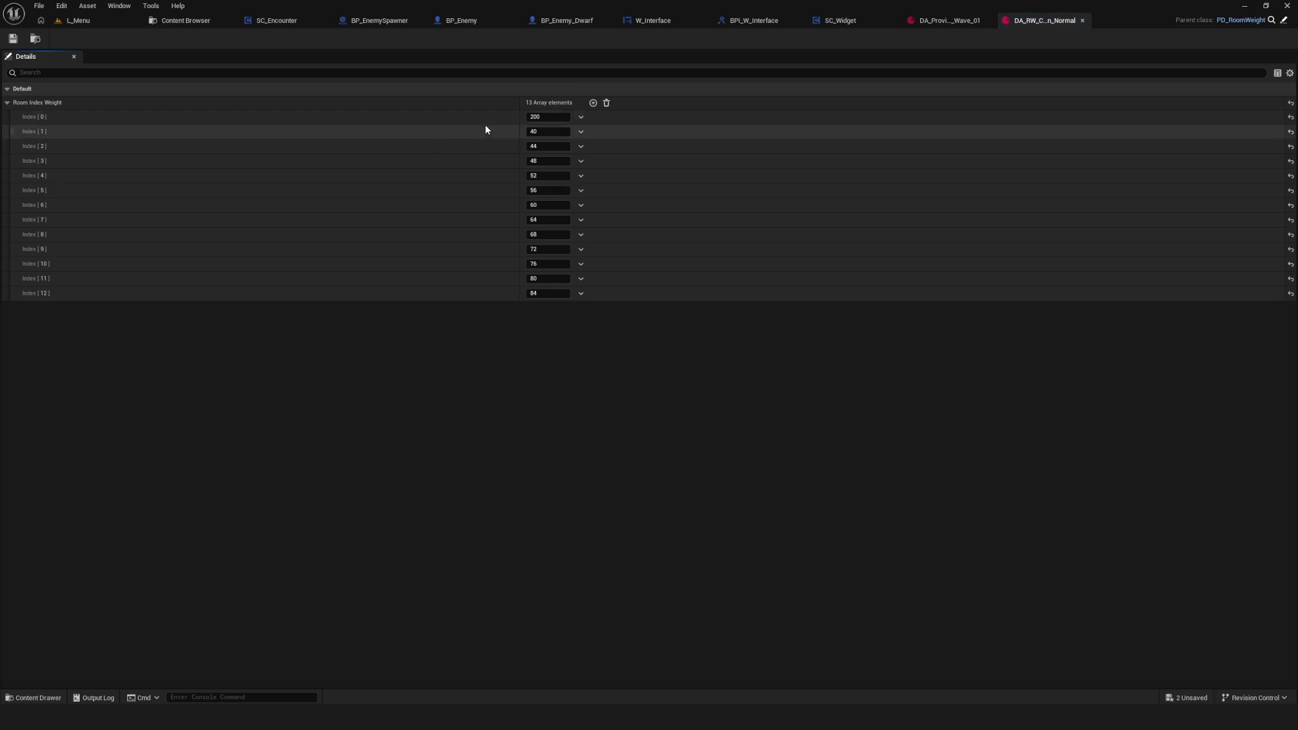
{"action": "left_click", "coordinate": [909, 32]}
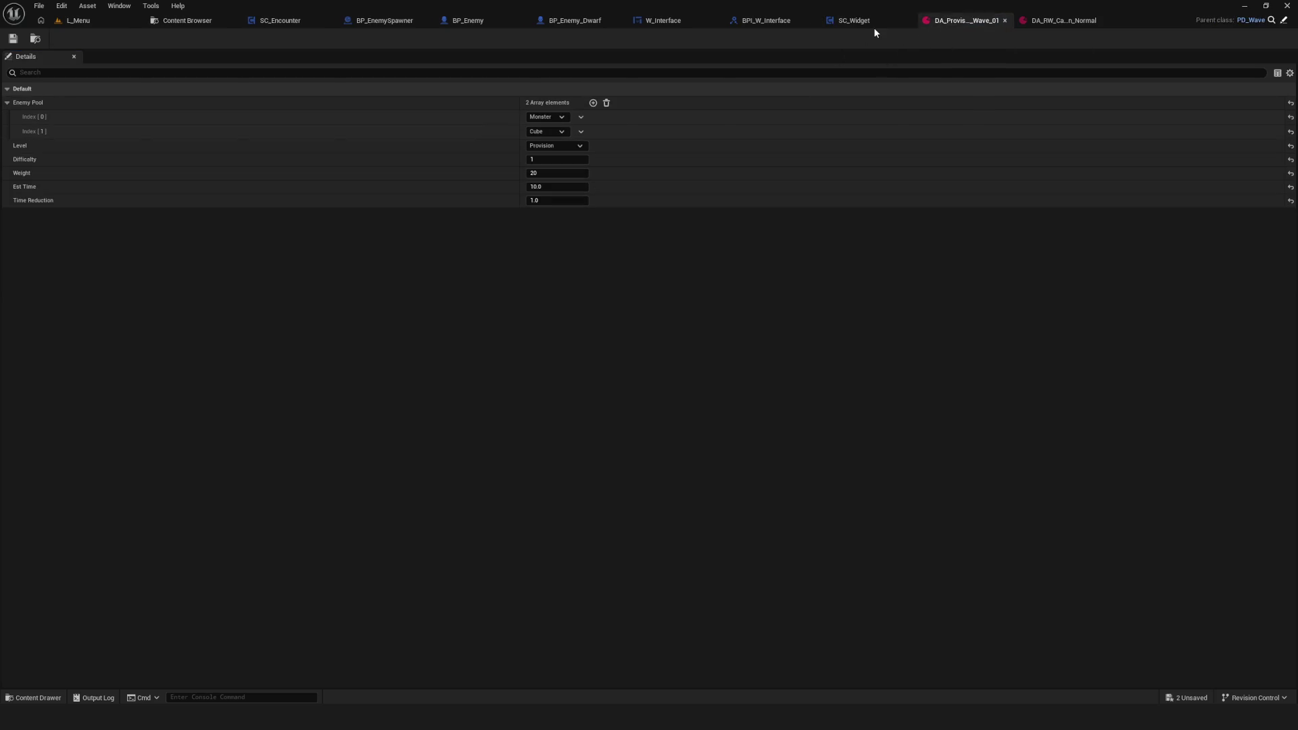
{"action": "left_click", "coordinate": [854, 20]}
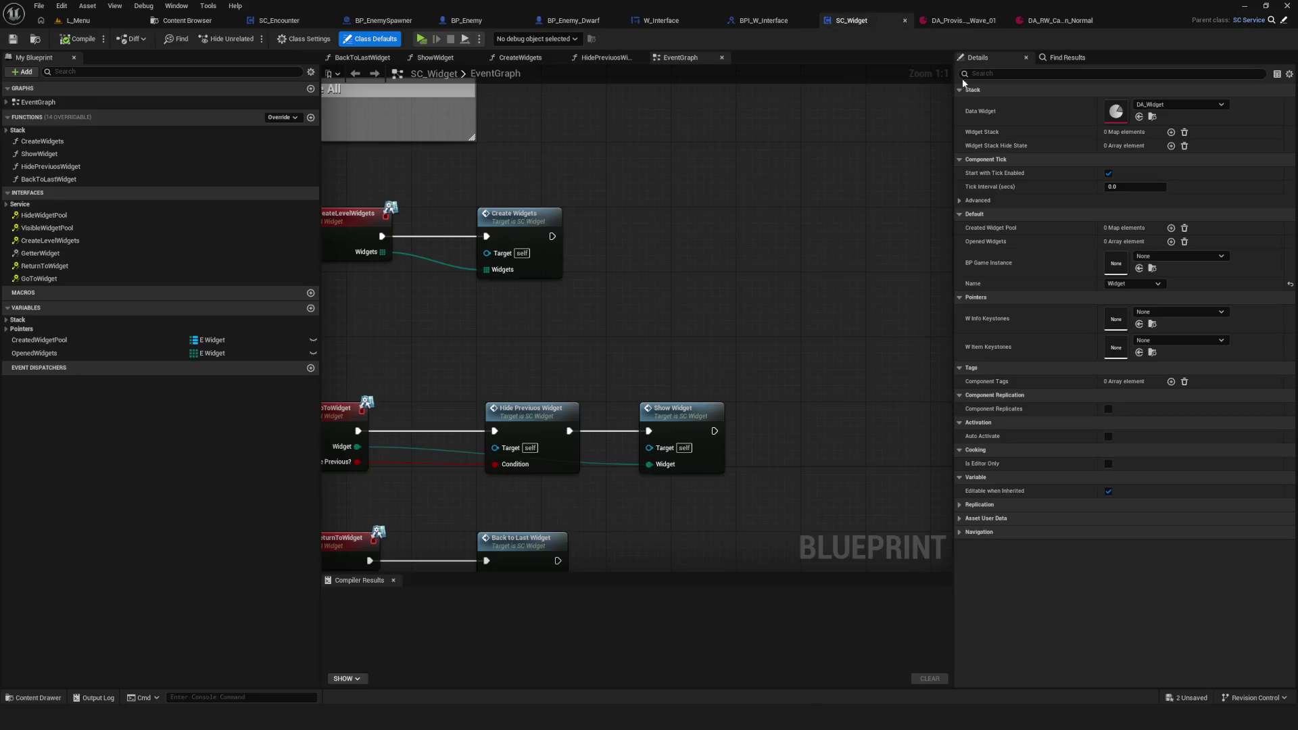
Step: Compile and save SC_Encounter's level progress function with Level Progress Max at 150
{"action": "left_click_drag", "start_coordinate": [577, 272], "coordinate": [660, 260]}
{"action": "left_click_drag", "start_coordinate": [858, 81], "coordinate": [802, 85]}
{"action": "left_click", "coordinate": [322, 21]}
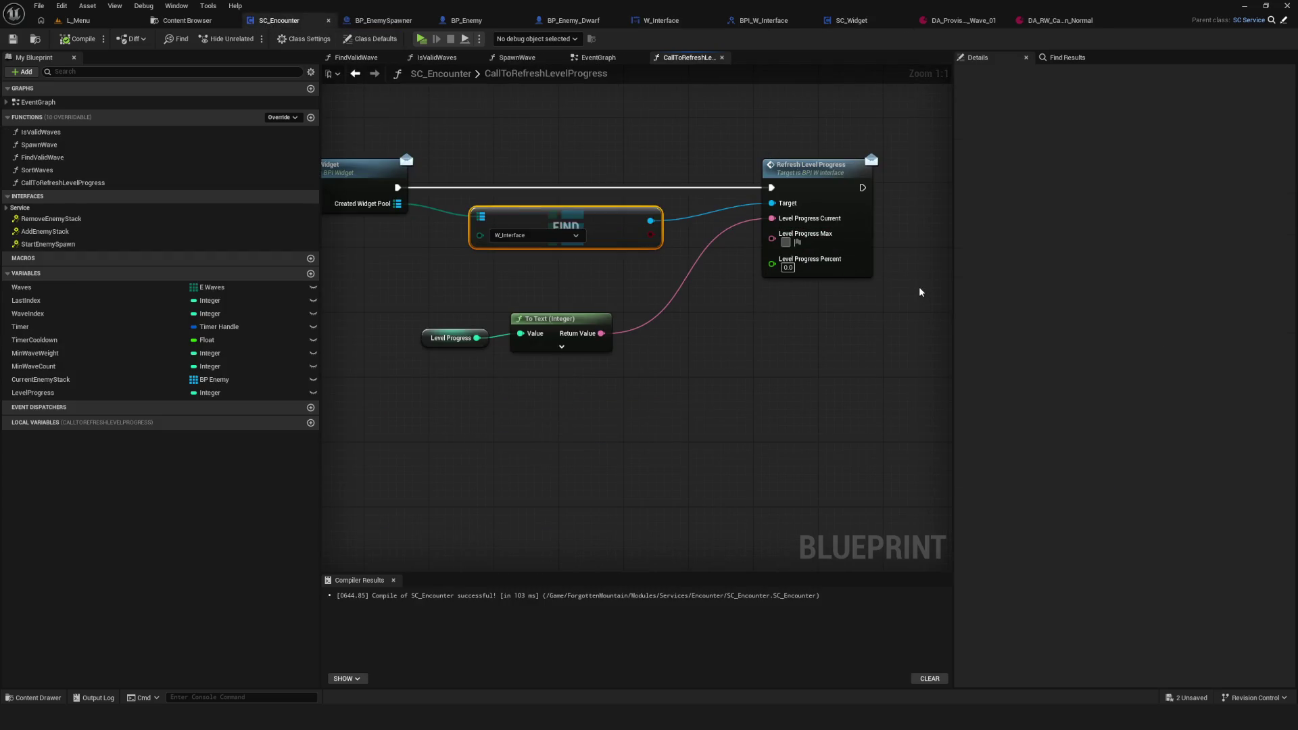
{"action": "left_click", "coordinate": [705, 371]}
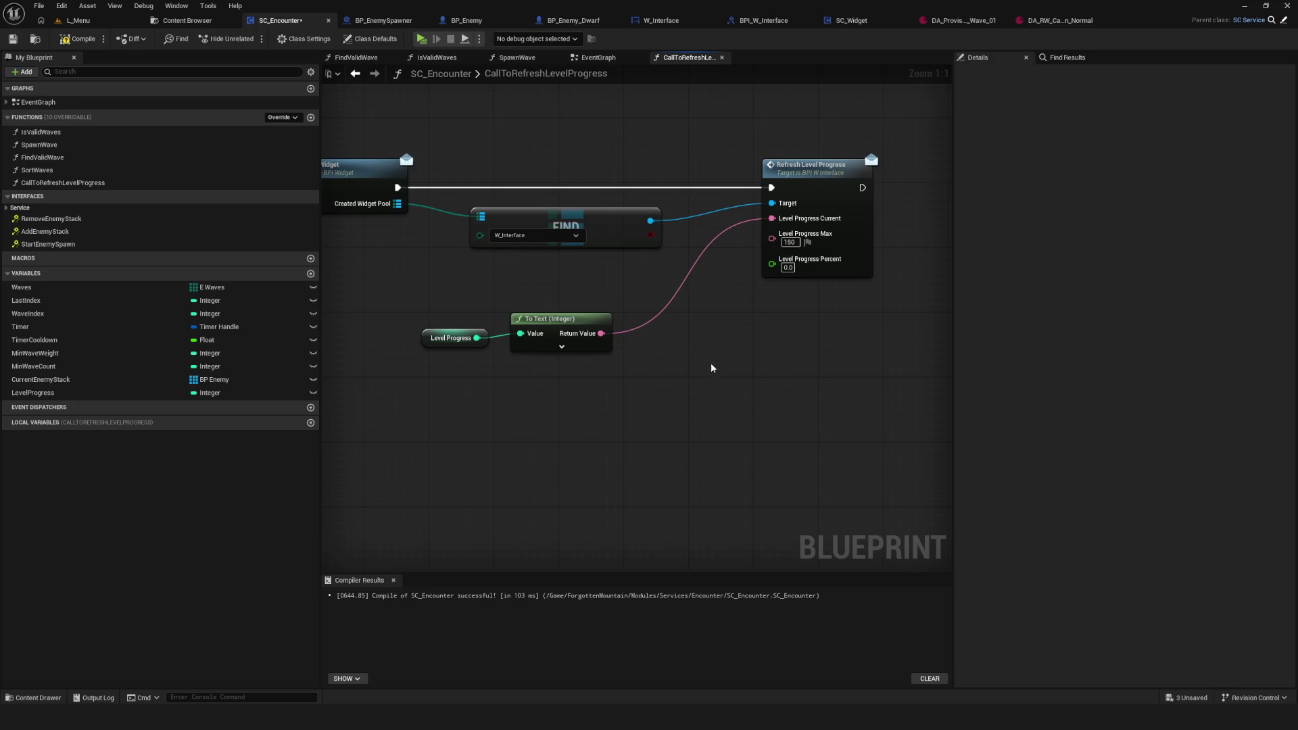
{"action": "left_click_drag", "start_coordinate": [726, 337], "coordinate": [466, 406]}
{"action": "left_click", "coordinate": [77, 38]}
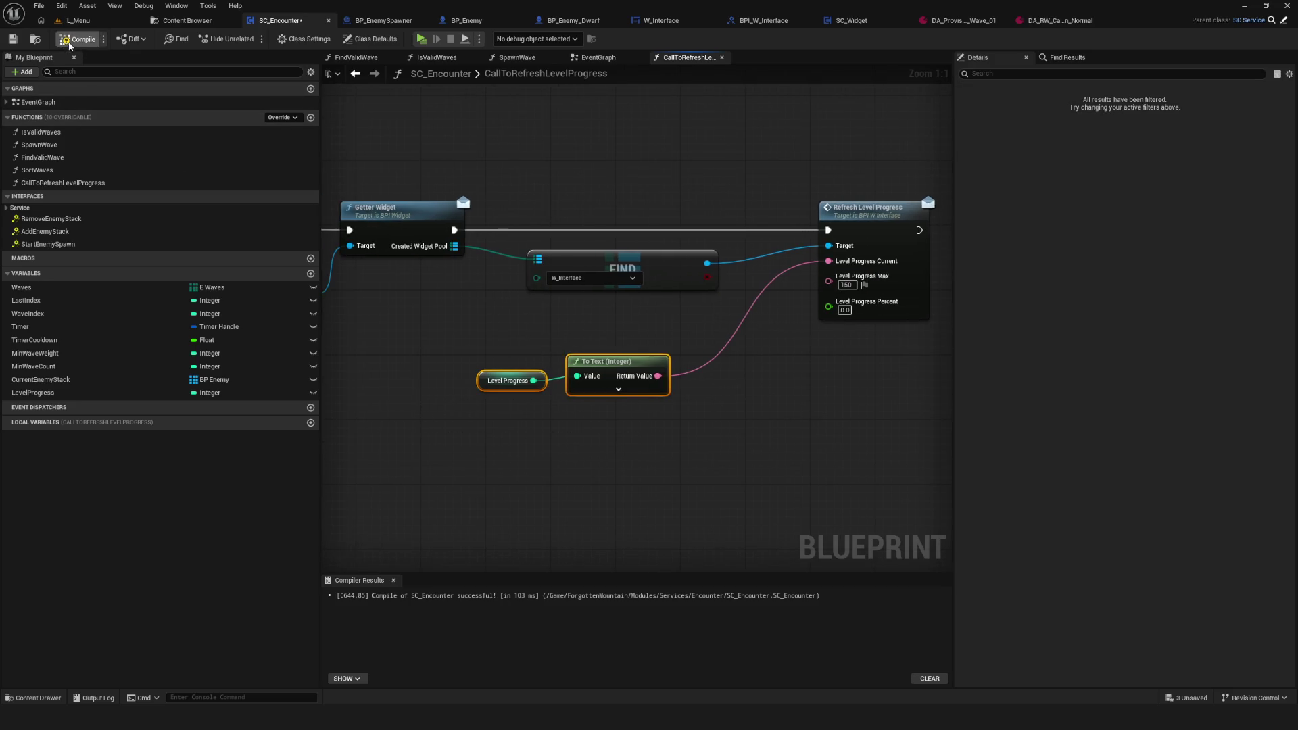
{"action": "left_click", "coordinate": [13, 39]}
Step: Go to the Hero favourites folder in the Content Browser and select BP_Hero
{"action": "left_click_drag", "start_coordinate": [821, 365], "coordinate": [744, 333]}
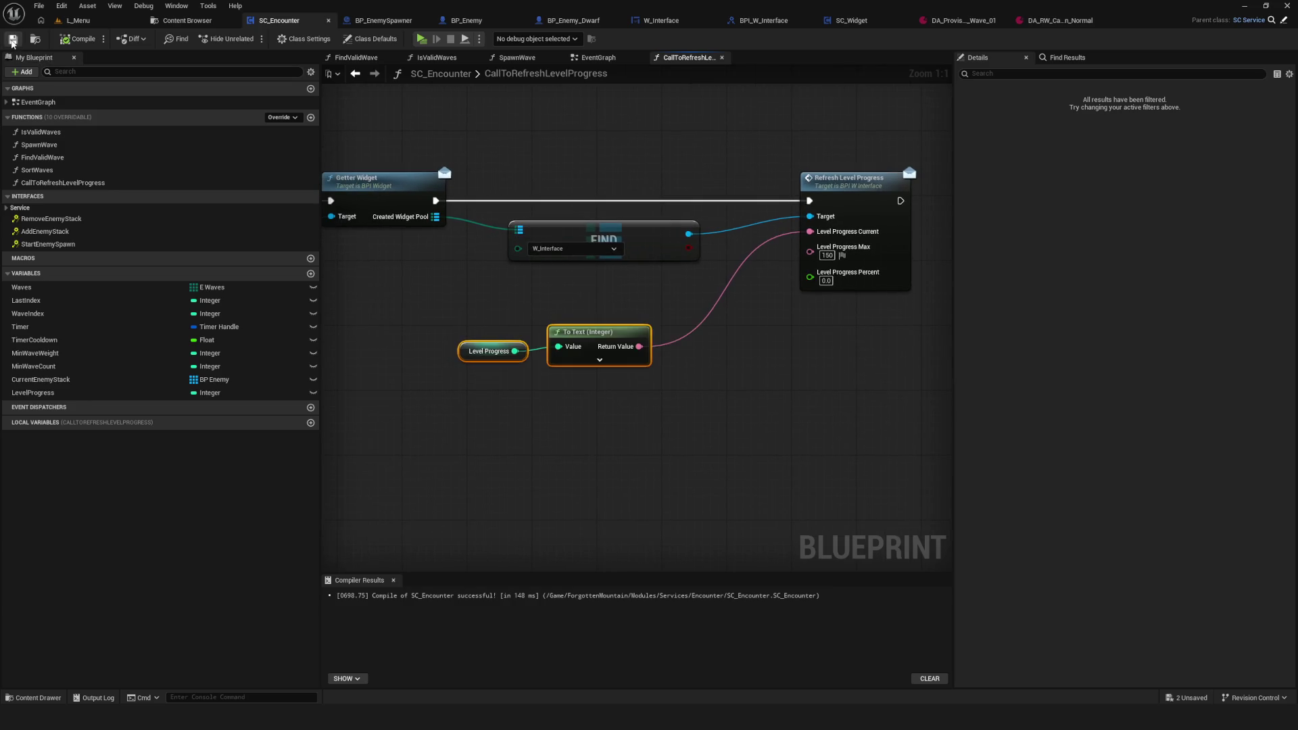
{"action": "left_click_drag", "start_coordinate": [621, 215], "coordinate": [688, 239]}
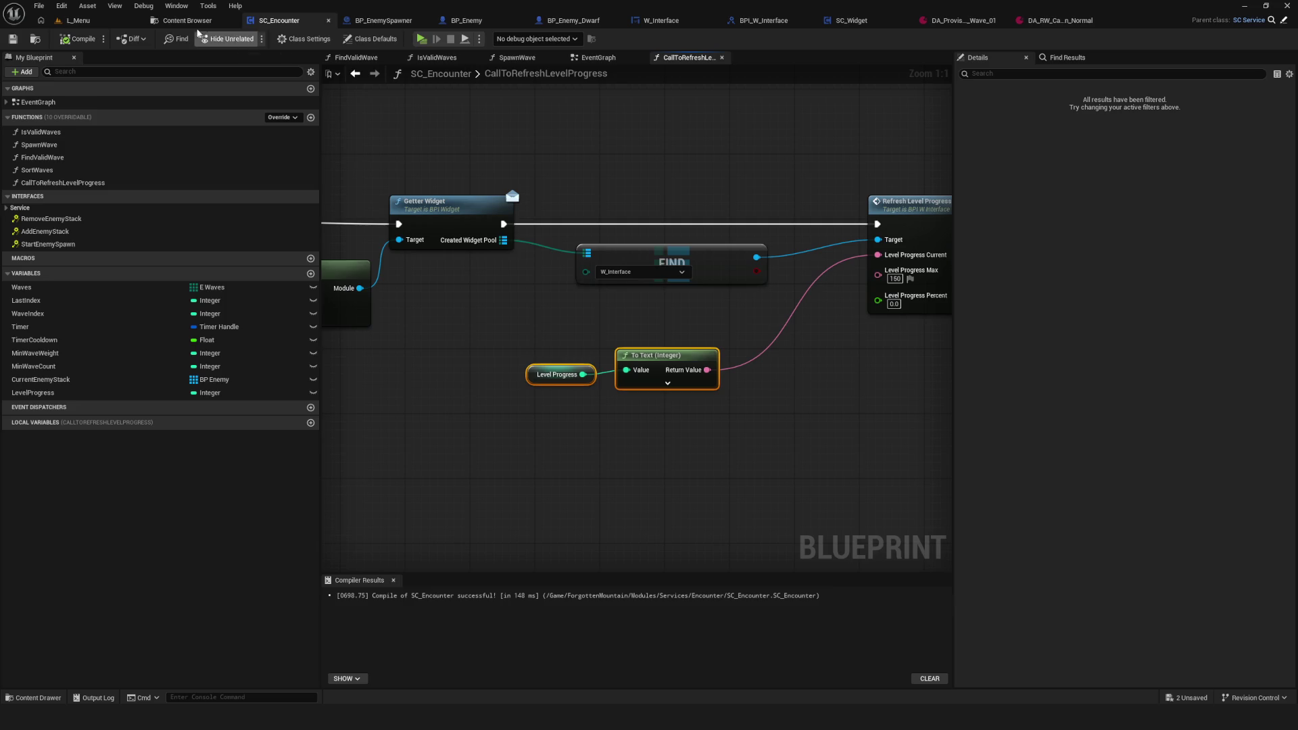
{"action": "left_click", "coordinate": [181, 24]}
{"action": "scroll", "coordinate": [92, 274], "scroll_direction": "up", "scroll_amount": 8}
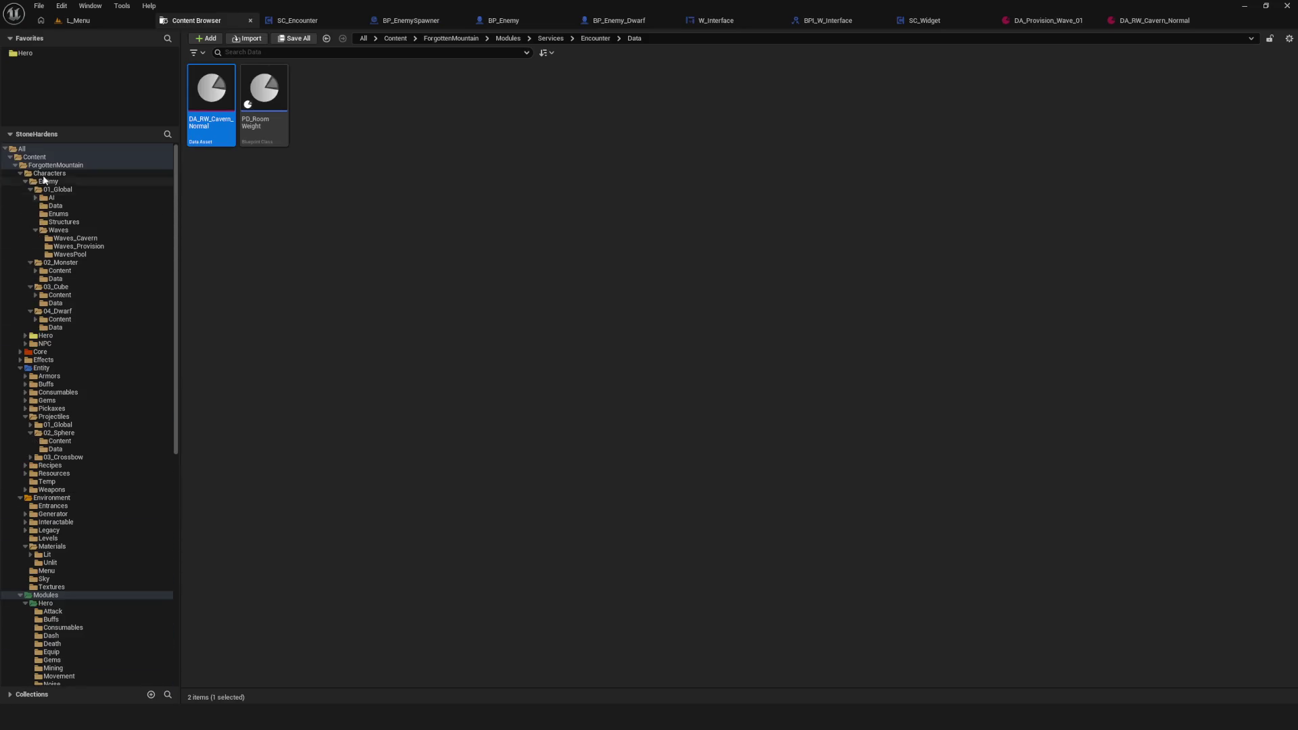
{"action": "left_click", "coordinate": [25, 54]}
{"action": "left_click", "coordinate": [310, 99]}
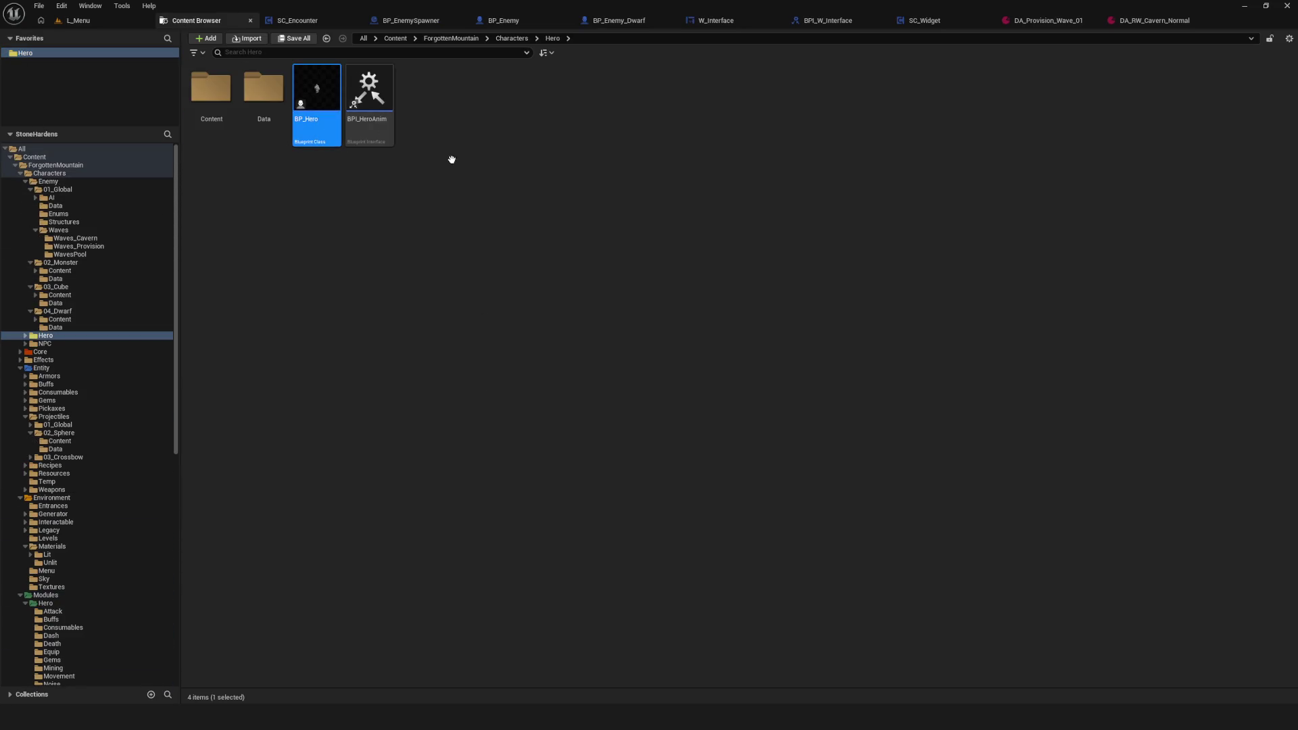
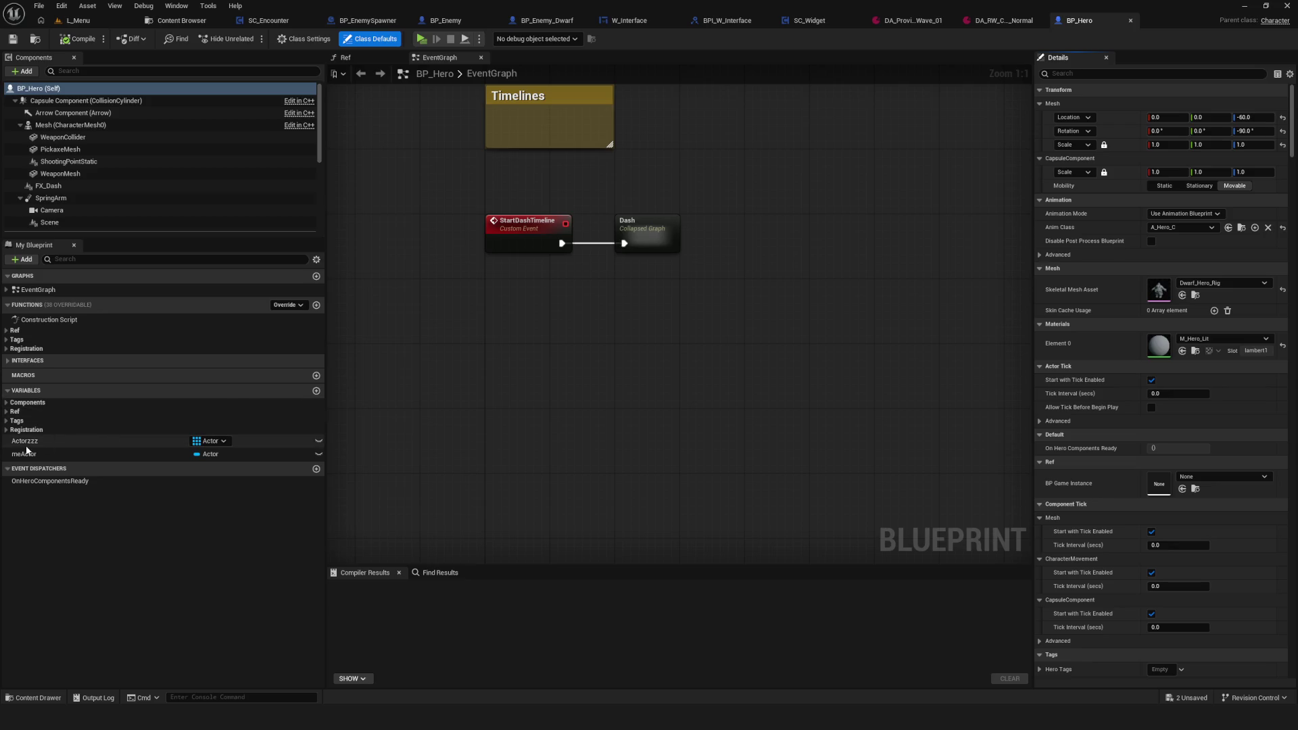
Step: Search all Blueprints for references to Actorzzz and meActor, confirming none exist
{"action": "right_click", "coordinate": [43, 443]}
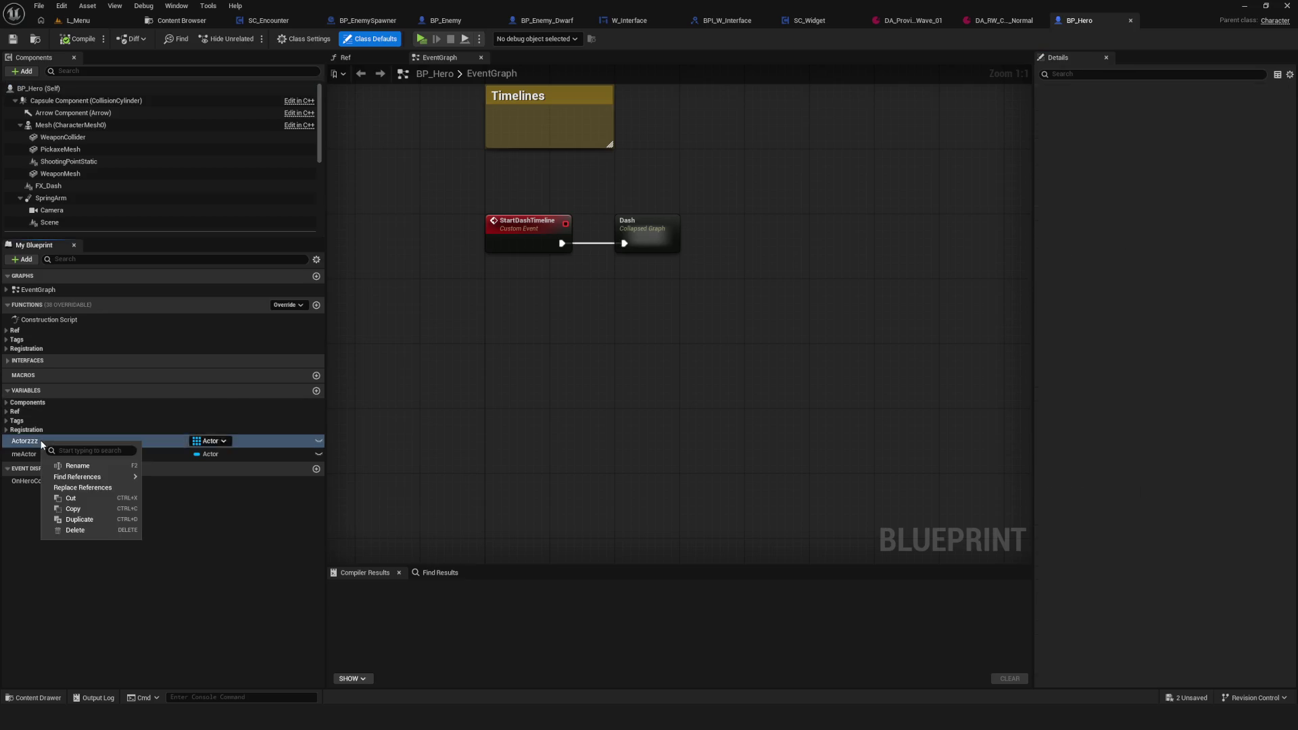
{"action": "mouse_move", "coordinate": [95, 477]}
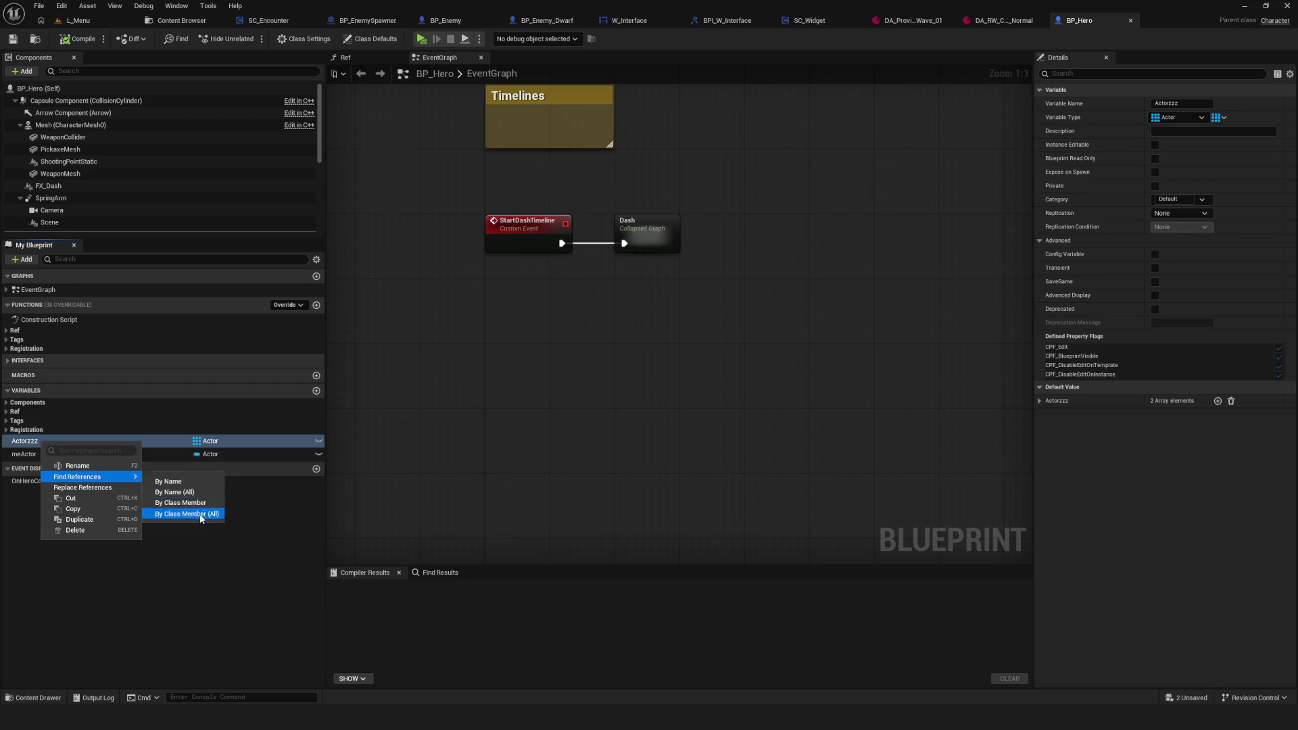
{"action": "left_click", "coordinate": [196, 514]}
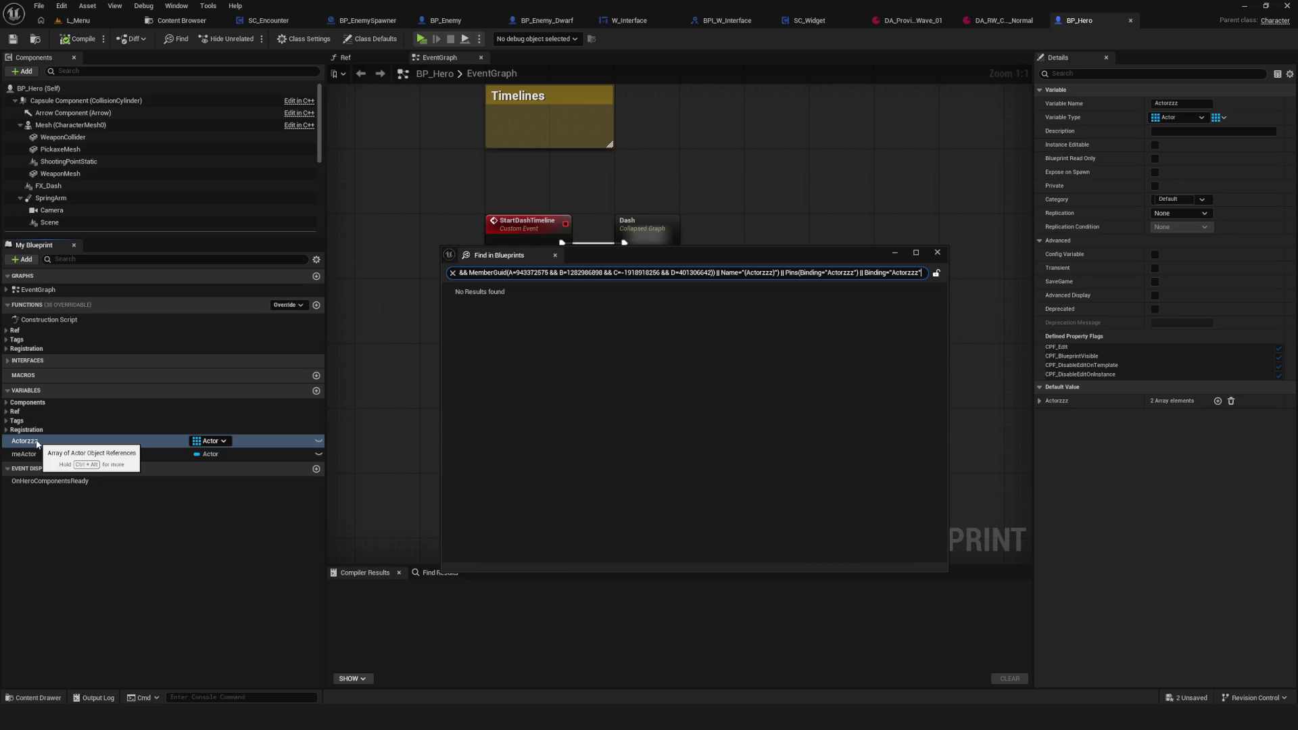
{"action": "right_click", "coordinate": [38, 455]}
{"action": "mouse_move", "coordinate": [102, 491]}
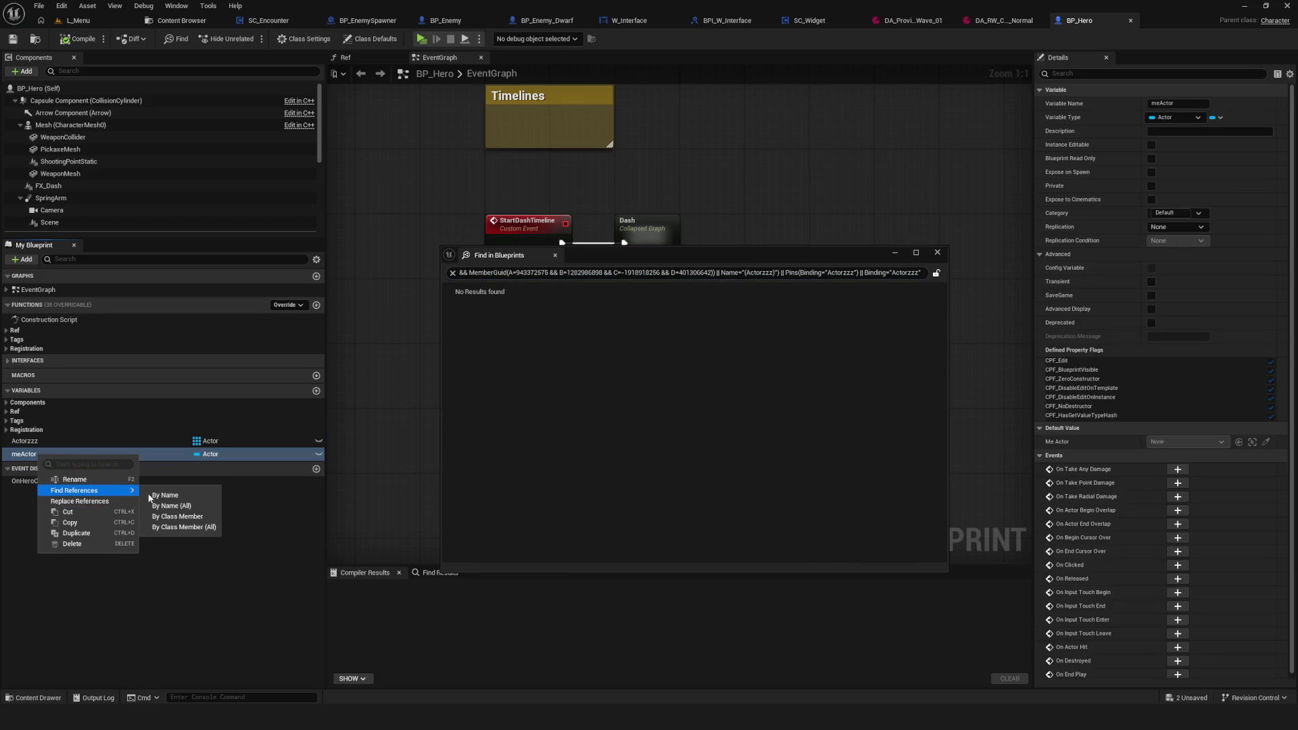
{"action": "left_click", "coordinate": [182, 528]}
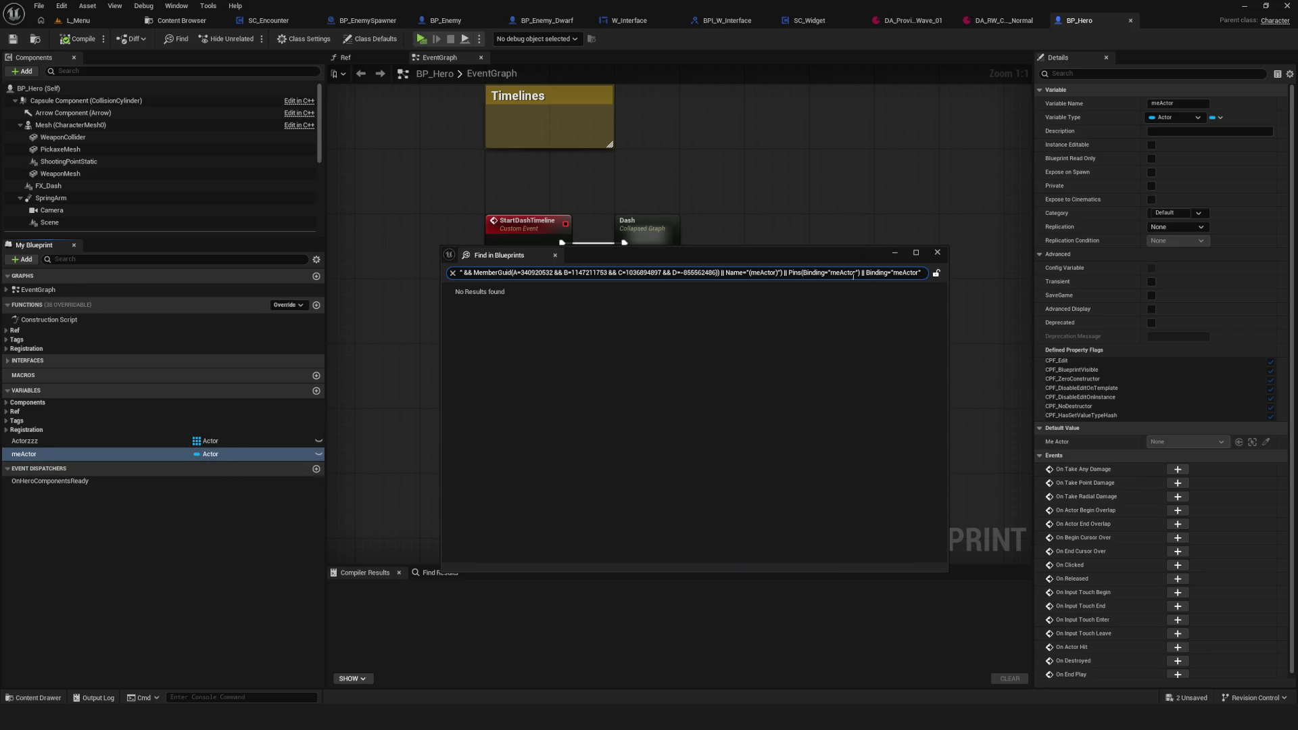
{"action": "left_click", "coordinate": [937, 252]}
Step: Delete the unused meActor and Actorzzz variables from BP_Hero
{"action": "left_click", "coordinate": [42, 451]}
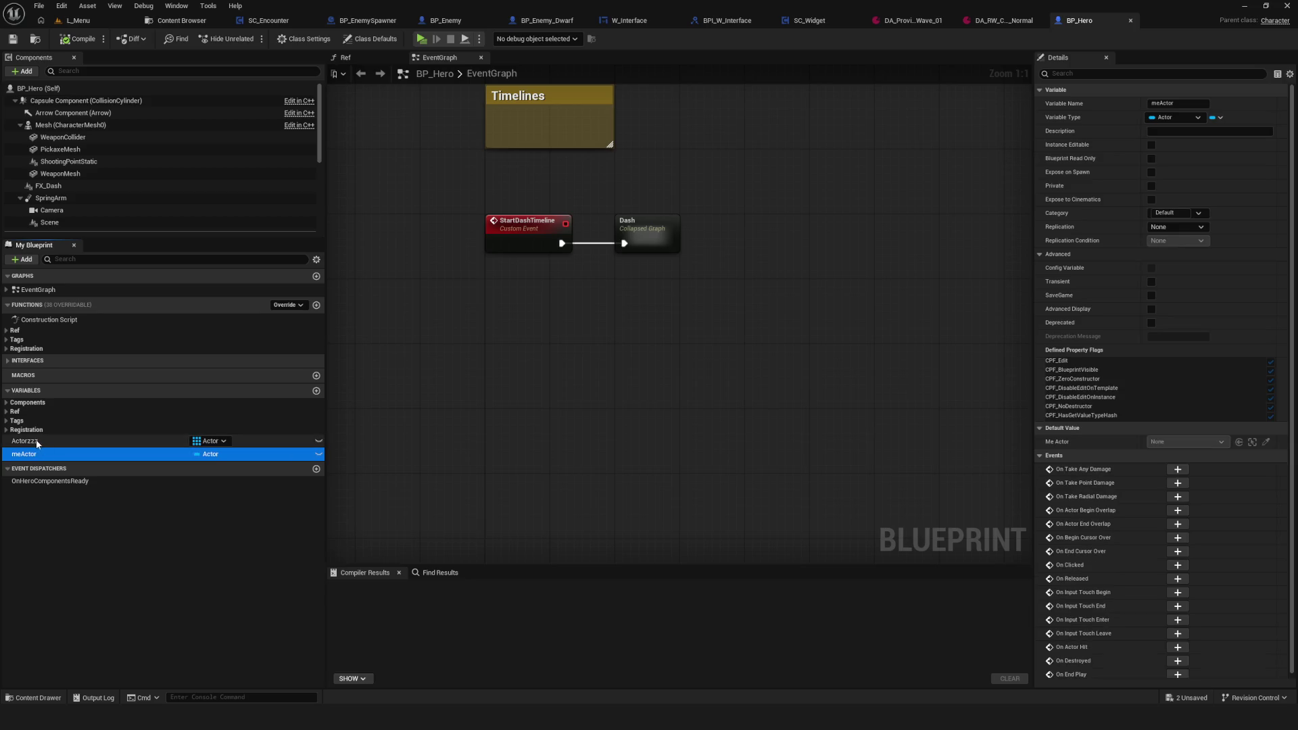
{"action": "key", "text": "Delete"}
{"action": "left_click", "coordinate": [38, 441]}
{"action": "key", "text": "Delete"}
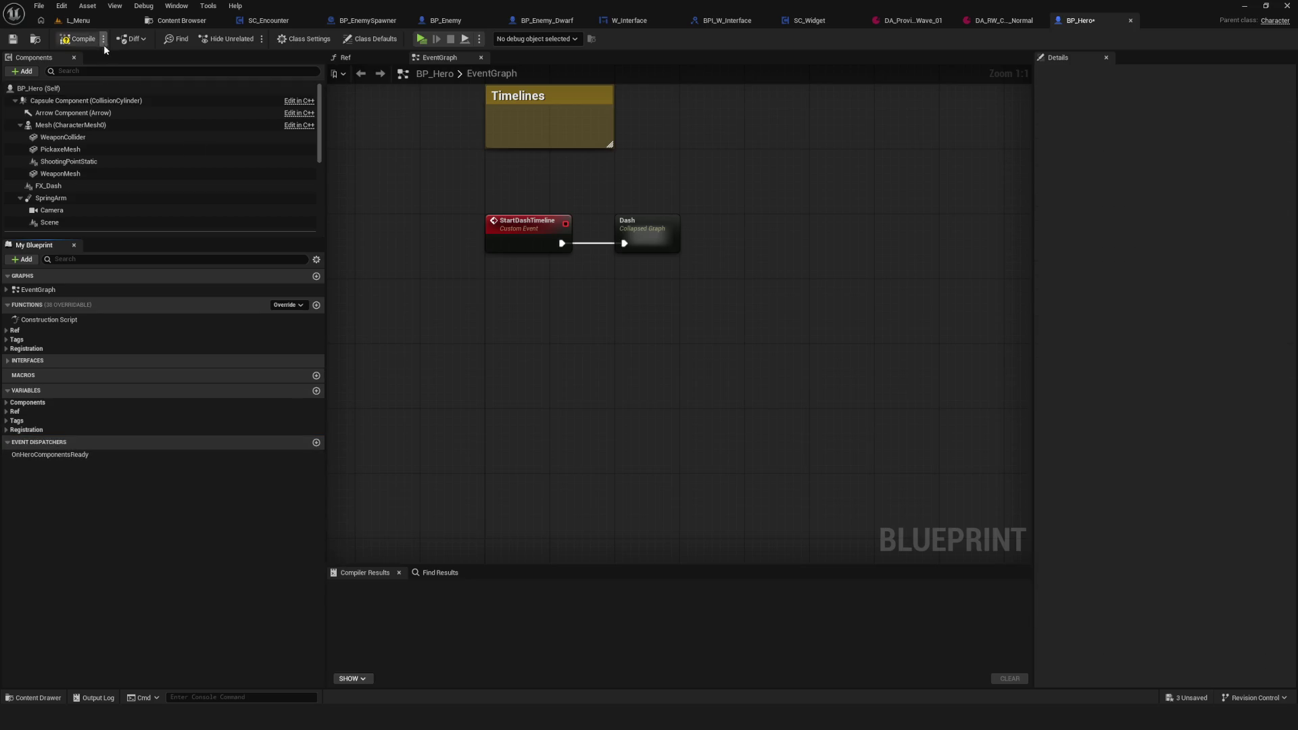
Step: Compile BP_Hero and open the HC_Stats component's blueprint for editing
{"action": "left_click", "coordinate": [23, 40]}
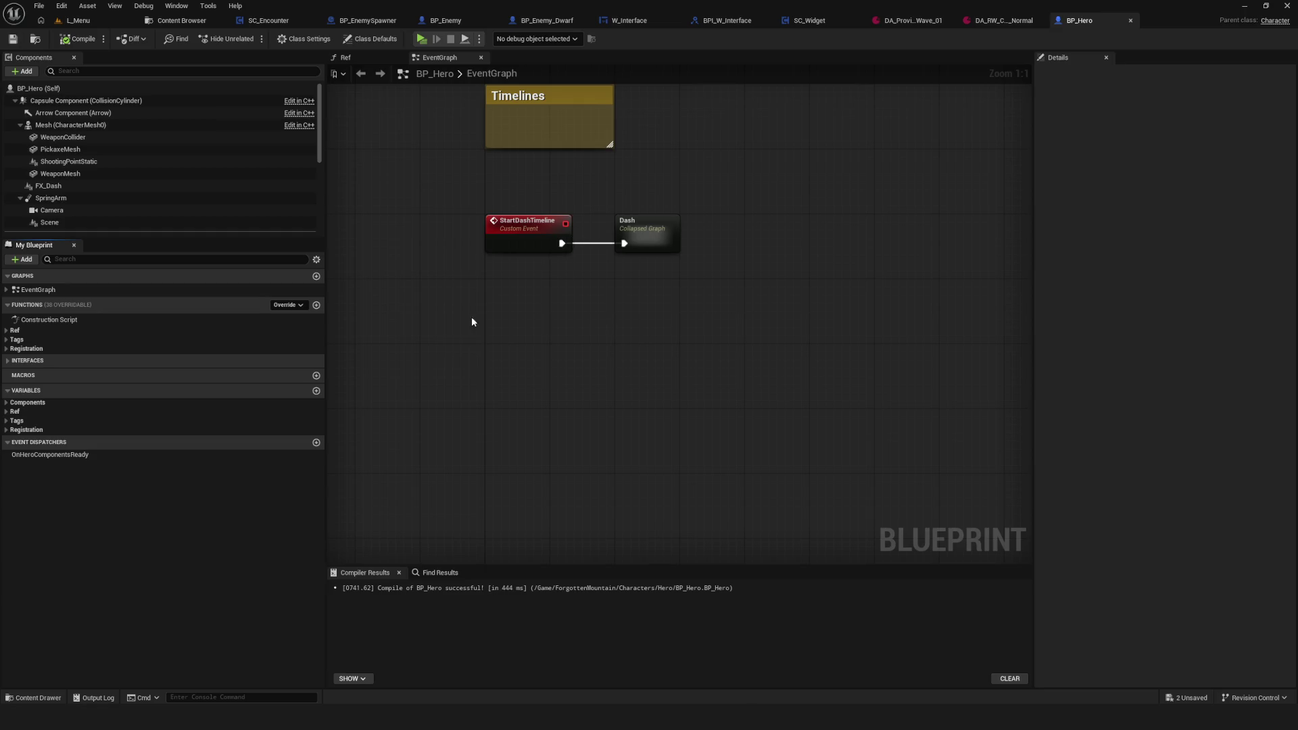
{"action": "scroll", "coordinate": [108, 190], "scroll_direction": "down", "scroll_amount": 5}
{"action": "scroll", "coordinate": [108, 190], "scroll_direction": "down", "scroll_amount": 2}
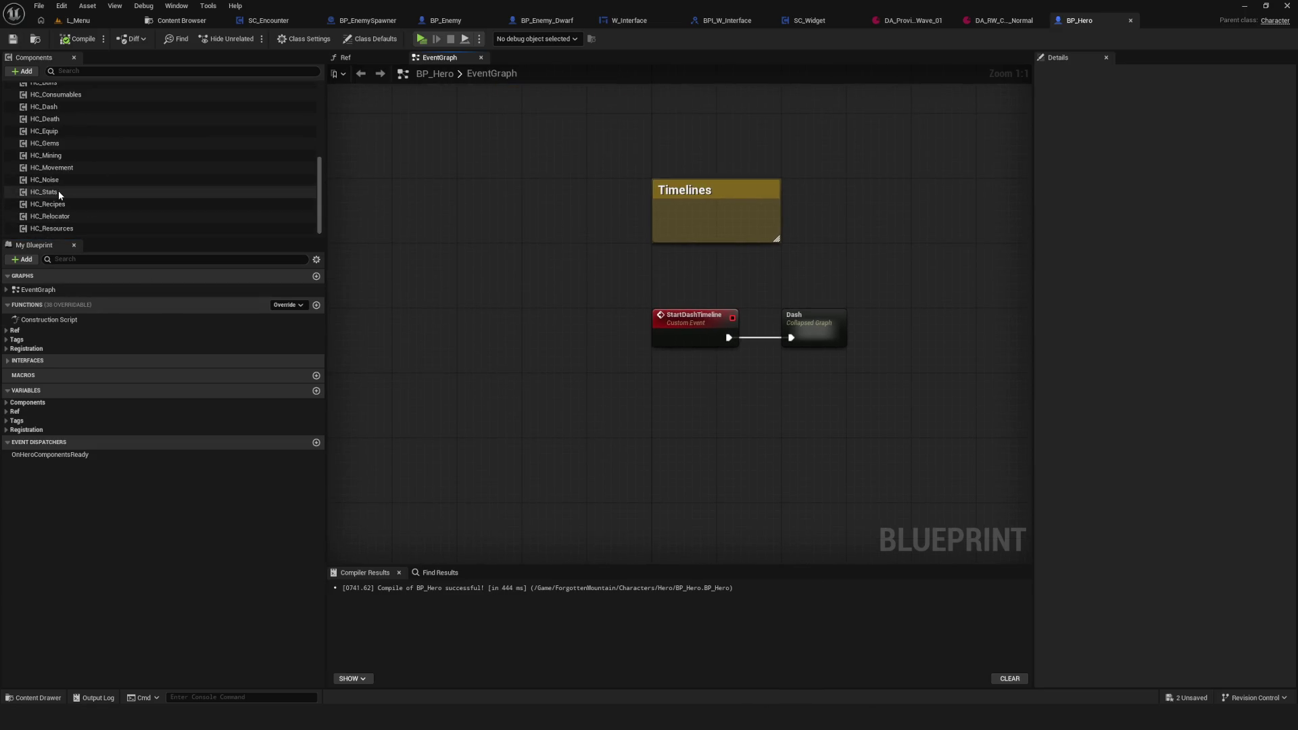
{"action": "right_click", "coordinate": [60, 192]}
{"action": "left_click", "coordinate": [125, 337]}
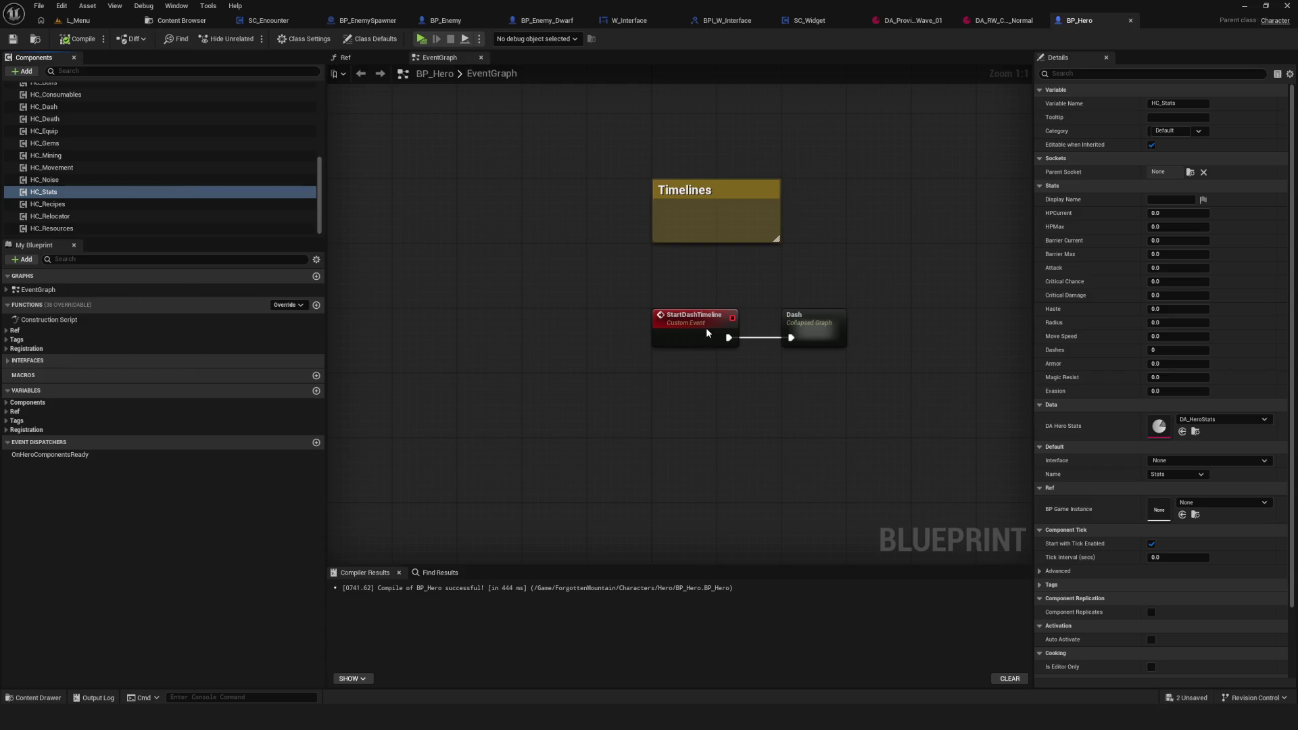
Step: Inspect HC_Stats' InitHeroStats function graph, then go back to its event graph
{"action": "scroll", "coordinate": [857, 301], "scroll_direction": "up", "scroll_amount": 9}
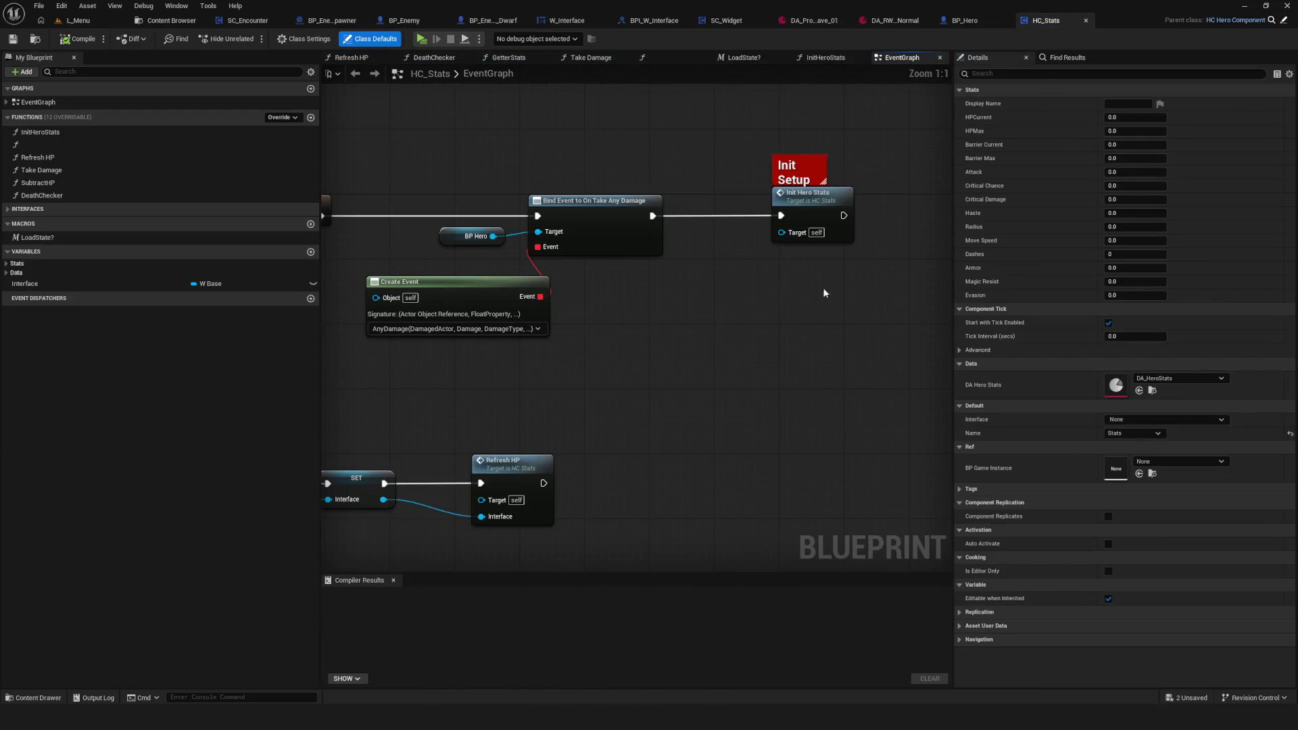
{"action": "scroll", "coordinate": [833, 295], "scroll_direction": "down", "scroll_amount": 4}
{"action": "scroll", "coordinate": [953, 296], "scroll_direction": "up", "scroll_amount": 4}
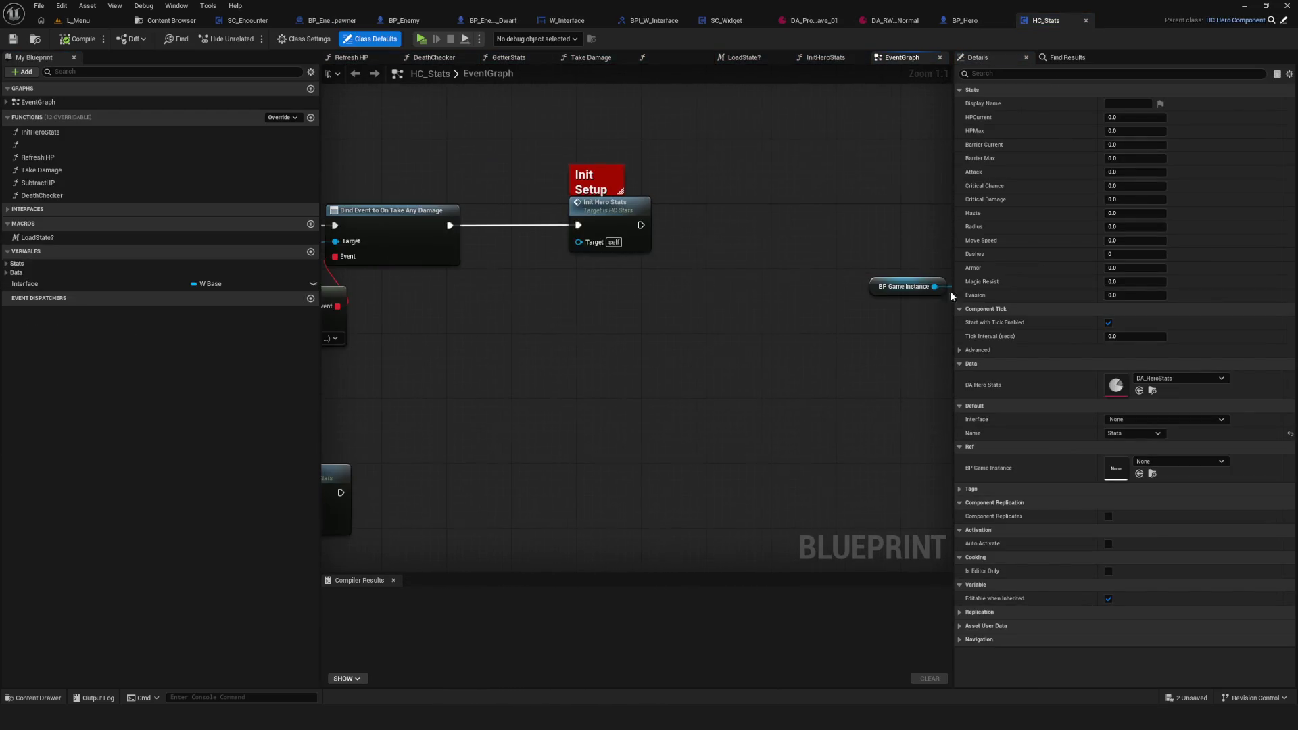
{"action": "double_click", "coordinate": [638, 210]}
{"action": "scroll", "coordinate": [660, 243], "scroll_direction": "up", "scroll_amount": 4}
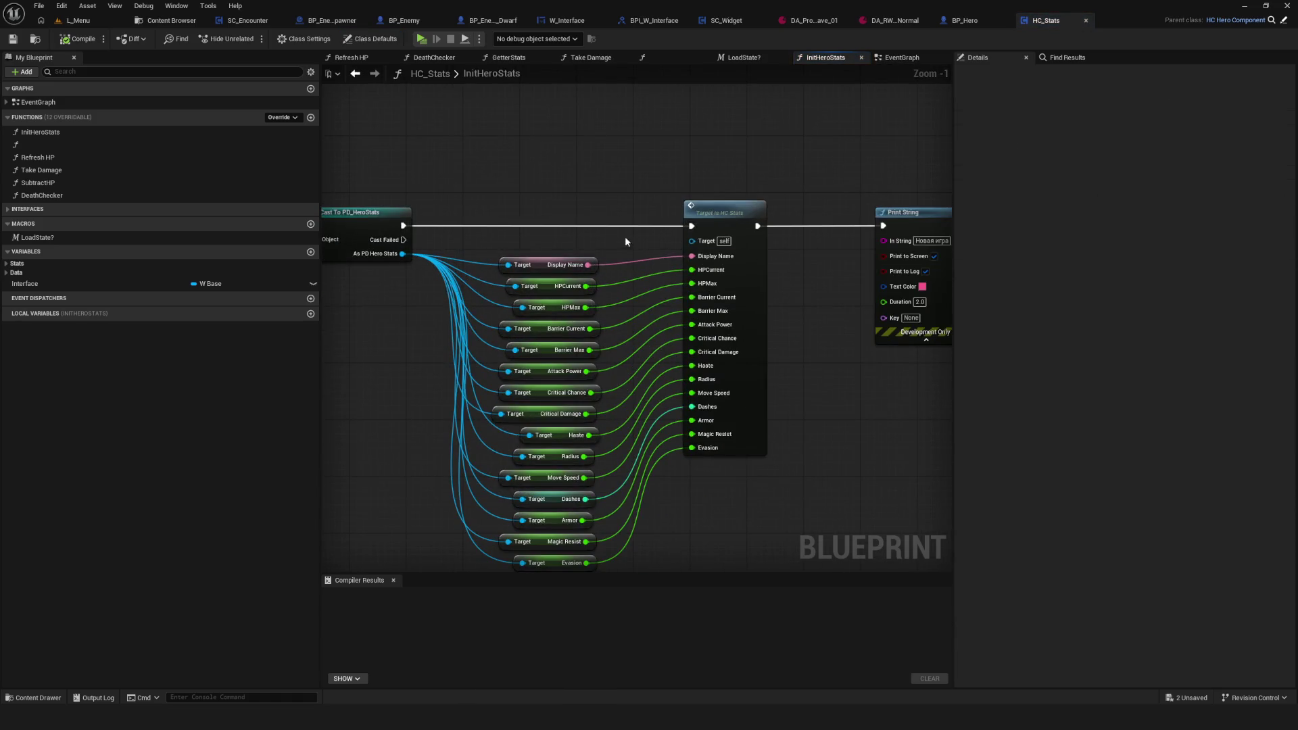
{"action": "scroll", "coordinate": [595, 223], "scroll_direction": "down", "scroll_amount": 4}
{"action": "left_click", "coordinate": [355, 73]}
Step: Open the Refresh HP function and nudge its top Truncate node into place
{"action": "left_click", "coordinate": [351, 57]}
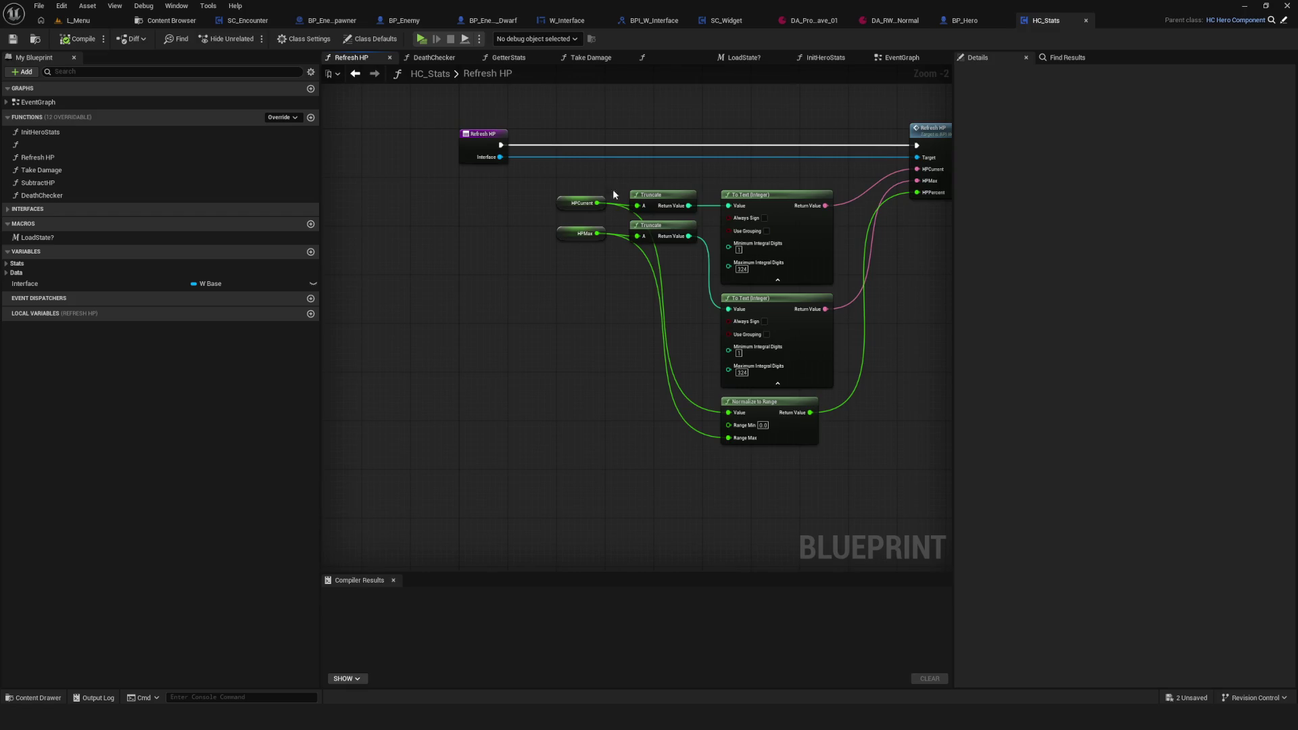
{"action": "scroll", "coordinate": [391, 279], "scroll_direction": "up", "scroll_amount": 2}
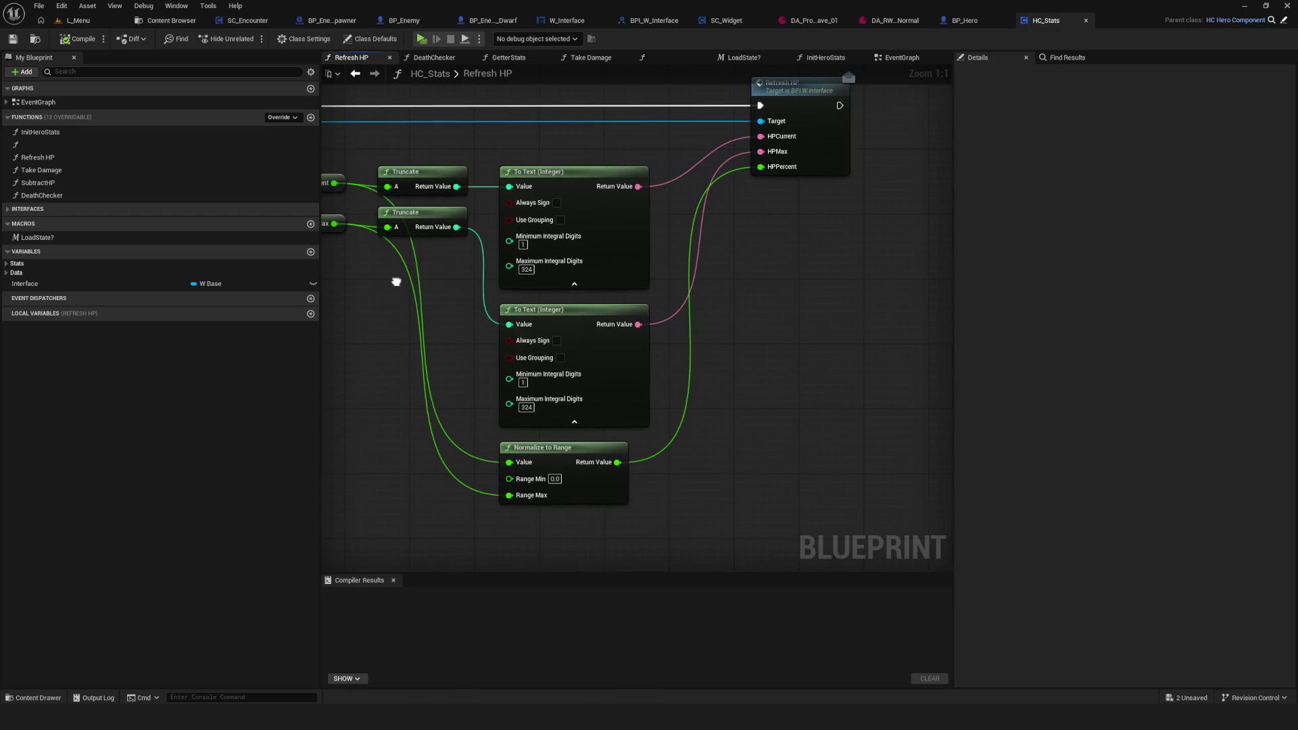
{"action": "mouse_move", "coordinate": [397, 282]}
{"action": "left_mouse_down"}
{"action": "mouse_move", "coordinate": [546, 456]}
{"action": "mouse_move", "coordinate": [855, 547]}
{"action": "left_mouse_up"}
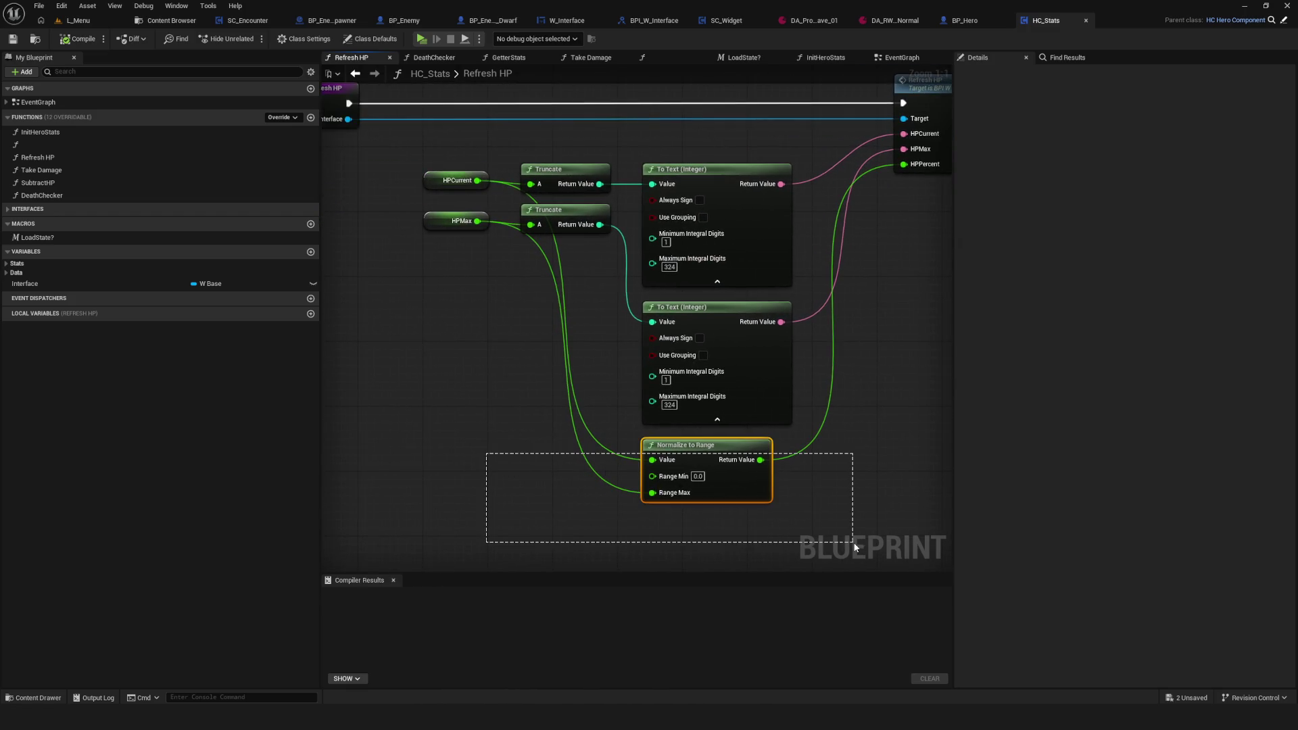
{"action": "left_click_drag", "start_coordinate": [798, 468], "coordinate": [745, 473]}
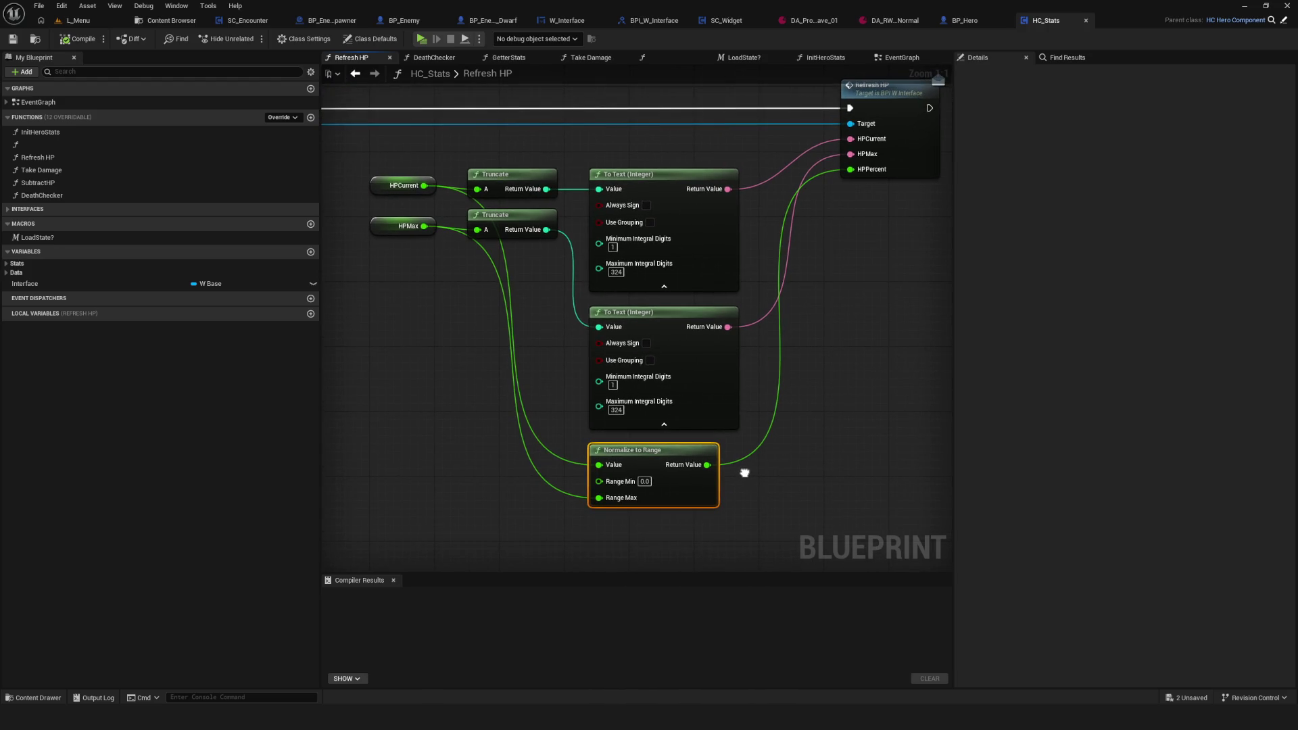
{"action": "left_click_drag", "start_coordinate": [744, 473], "coordinate": [747, 471]}
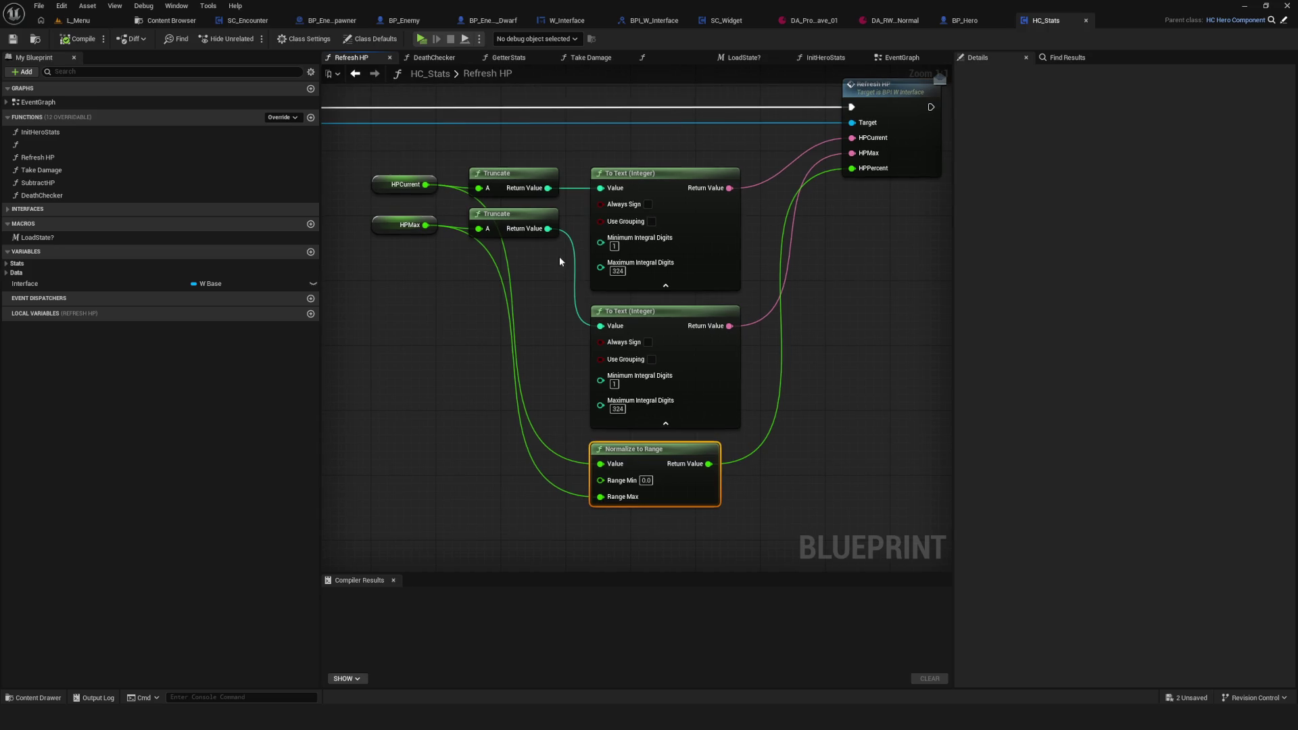
{"action": "left_click", "coordinate": [508, 178]}
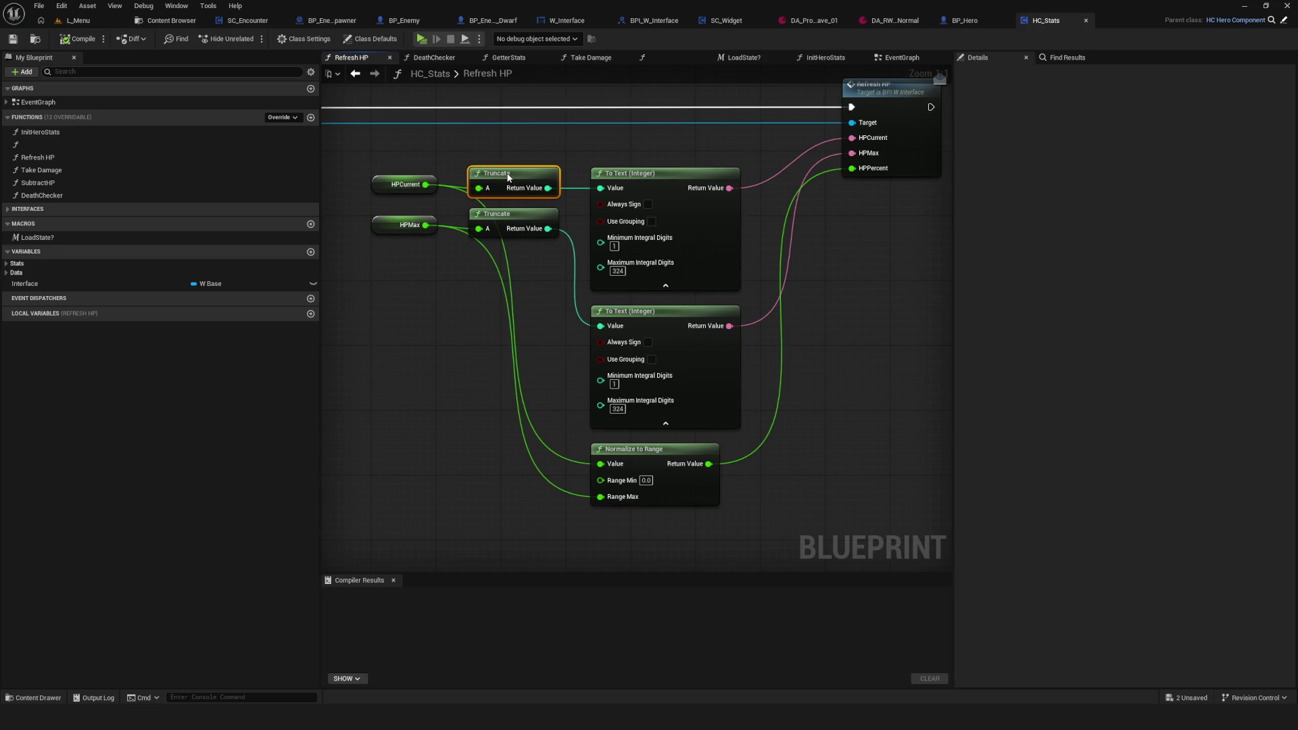
{"action": "left_click_drag", "start_coordinate": [508, 178], "coordinate": [505, 177]}
Step: Move both Truncate nodes and lower the Normalize to Range node in Refresh HP
{"action": "left_click_drag", "start_coordinate": [467, 136], "coordinate": [549, 281]}
{"action": "left_click_drag", "start_coordinate": [490, 225], "coordinate": [494, 235]}
{"action": "left_click_drag", "start_coordinate": [608, 340], "coordinate": [609, 364]}
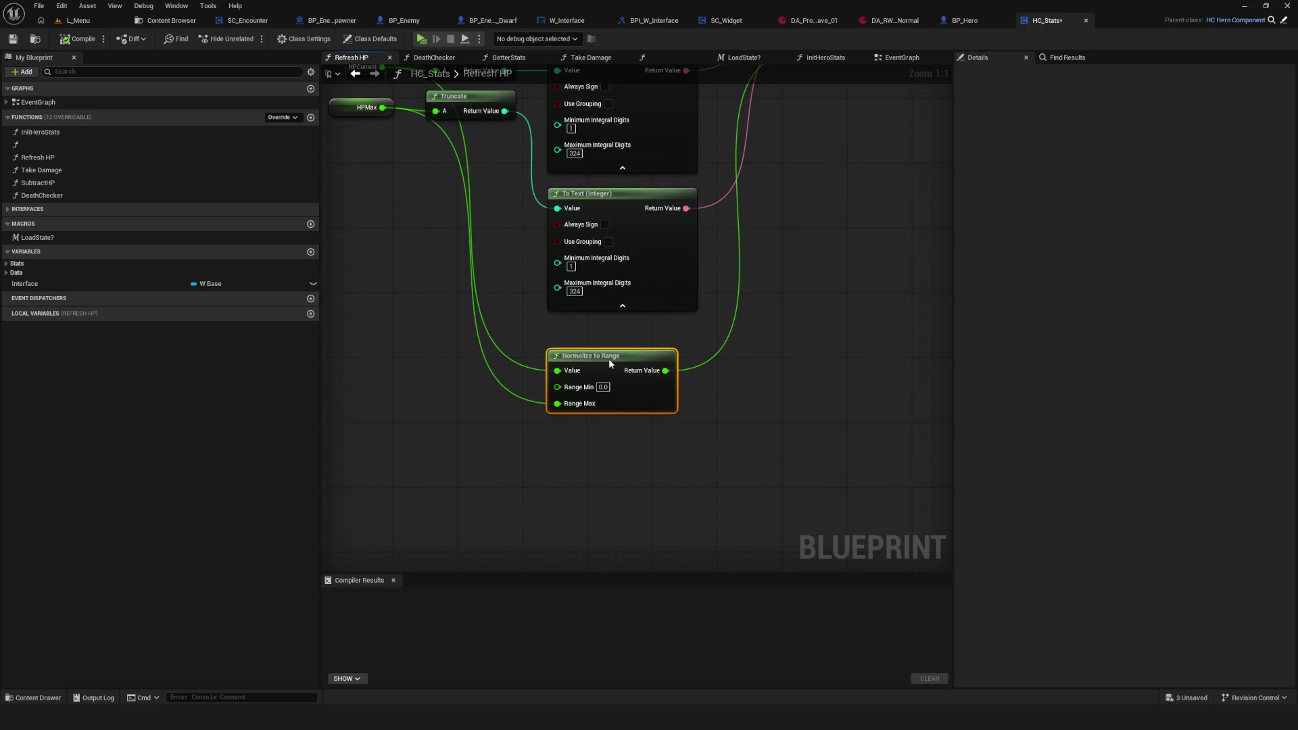
{"action": "mouse_move", "coordinate": [551, 341]}
{"action": "left_mouse_down"}
{"action": "mouse_move", "coordinate": [718, 477]}
{"action": "mouse_move", "coordinate": [618, 382]}
{"action": "mouse_move", "coordinate": [748, 455]}
{"action": "mouse_move", "coordinate": [677, 406]}
{"action": "left_mouse_up"}
{"action": "mouse_move", "coordinate": [496, 330]}
{"action": "left_mouse_down"}
{"action": "mouse_move", "coordinate": [392, 539]}
{"action": "mouse_move", "coordinate": [497, 453]}
{"action": "mouse_move", "coordinate": [745, 552]}
{"action": "left_mouse_up"}
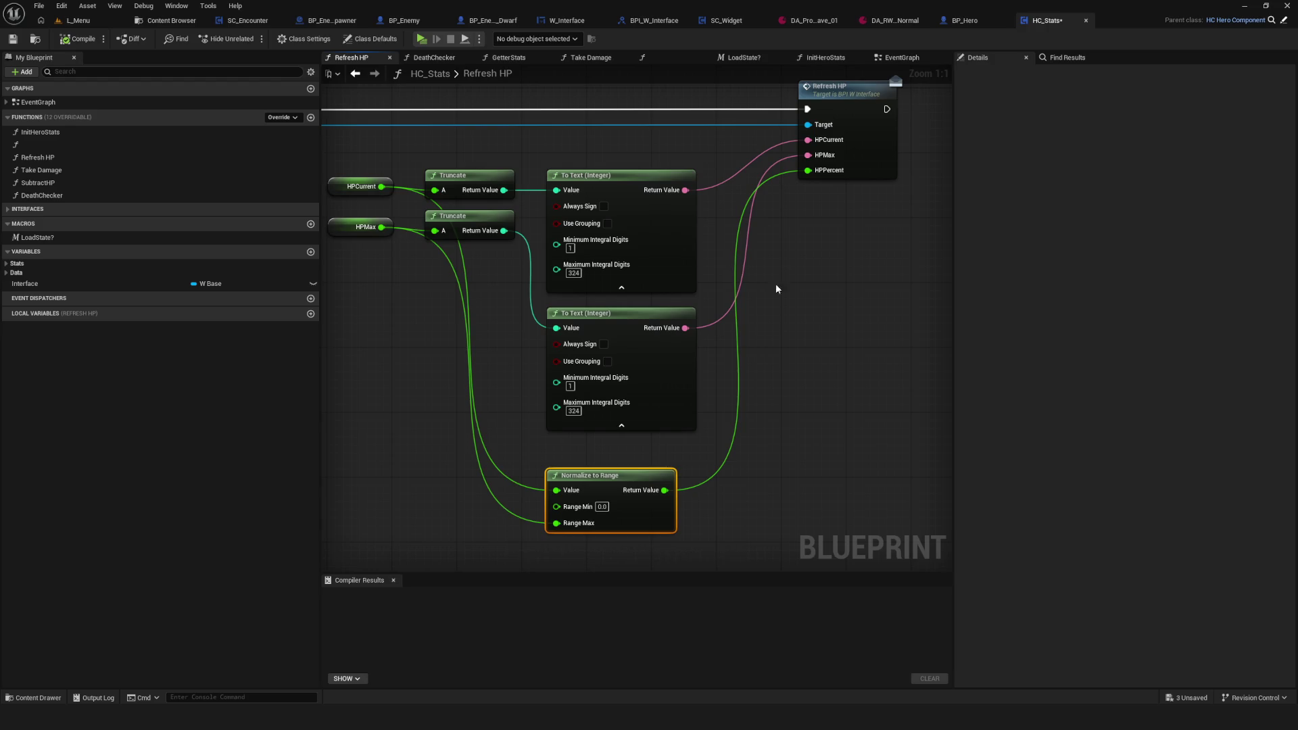
{"action": "left_click_drag", "start_coordinate": [765, 319], "coordinate": [685, 321]}
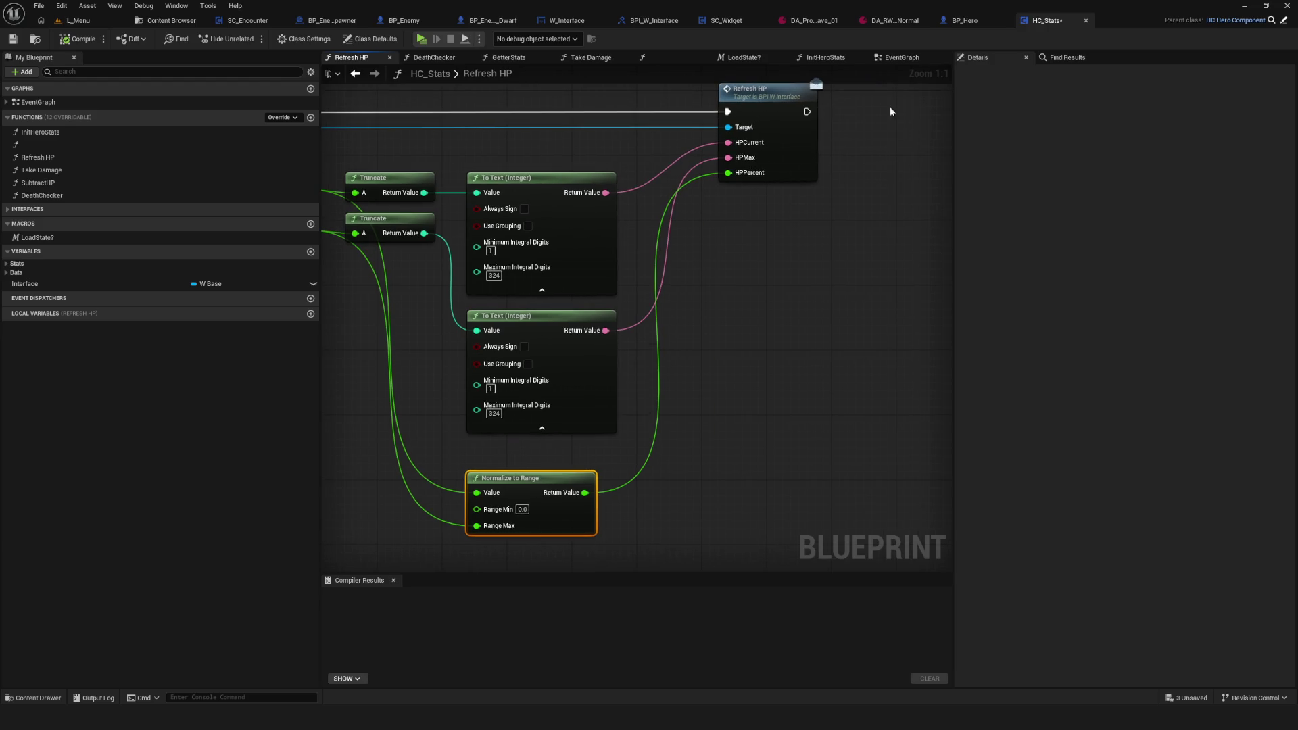
{"action": "left_click", "coordinate": [261, 24]}
Step: Try adding a node from Level Progress, placing then deleting an In Range (Integer) node
{"action": "left_click", "coordinate": [687, 57]}
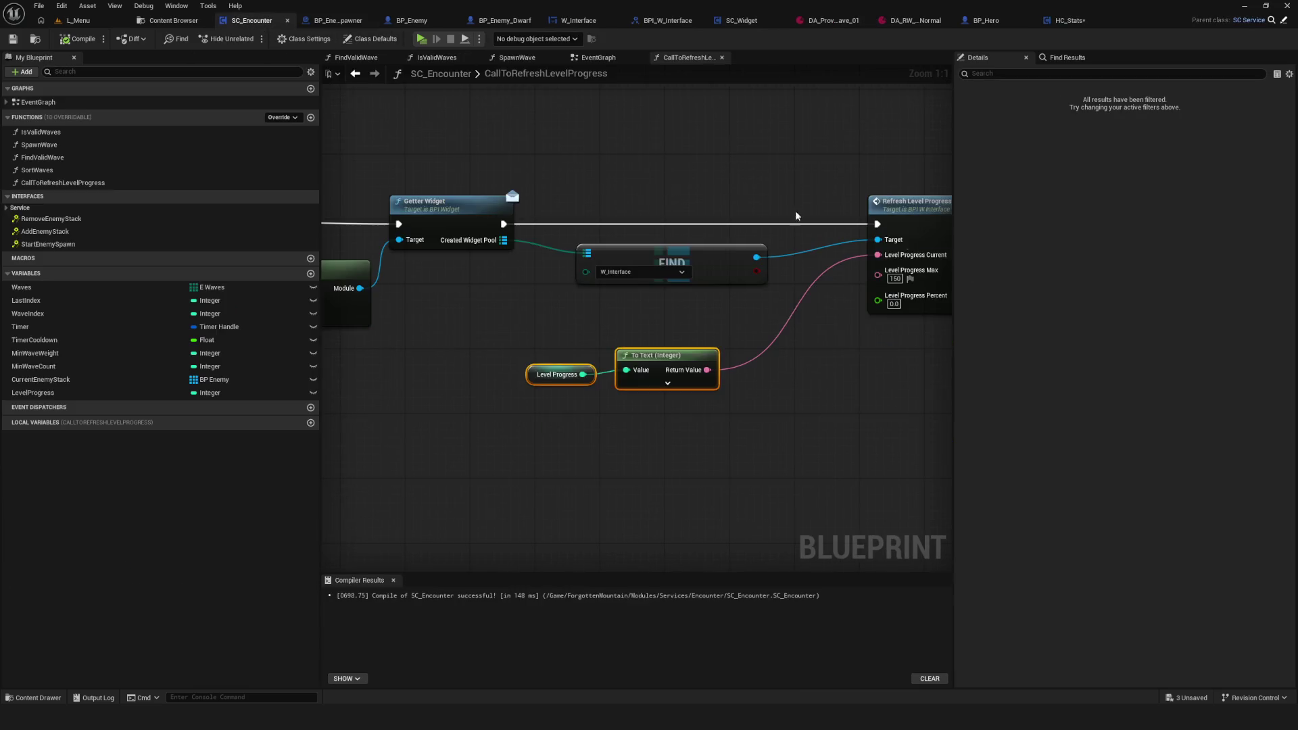
{"action": "mouse_move", "coordinate": [675, 318]}
{"action": "left_mouse_down"}
{"action": "mouse_move", "coordinate": [595, 305]}
{"action": "mouse_move", "coordinate": [602, 443]}
{"action": "left_mouse_up"}
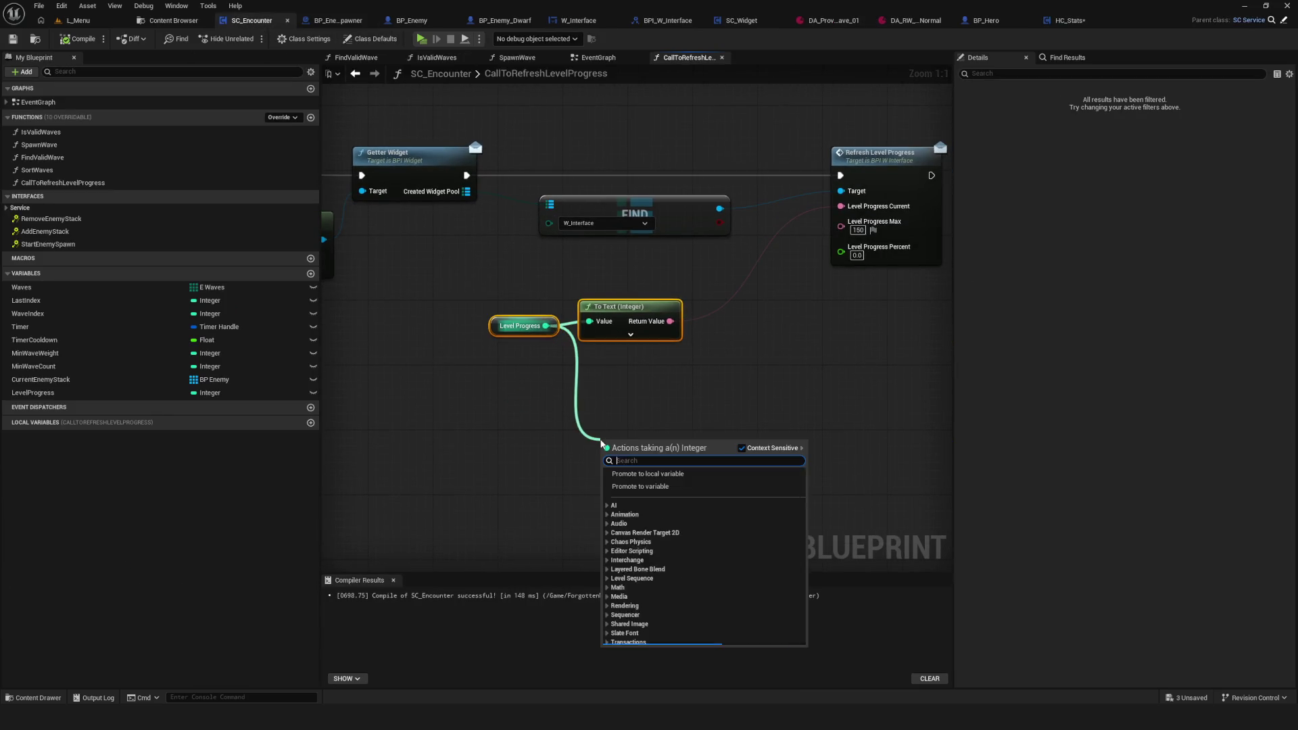
{"action": "type", "text": "nor"}
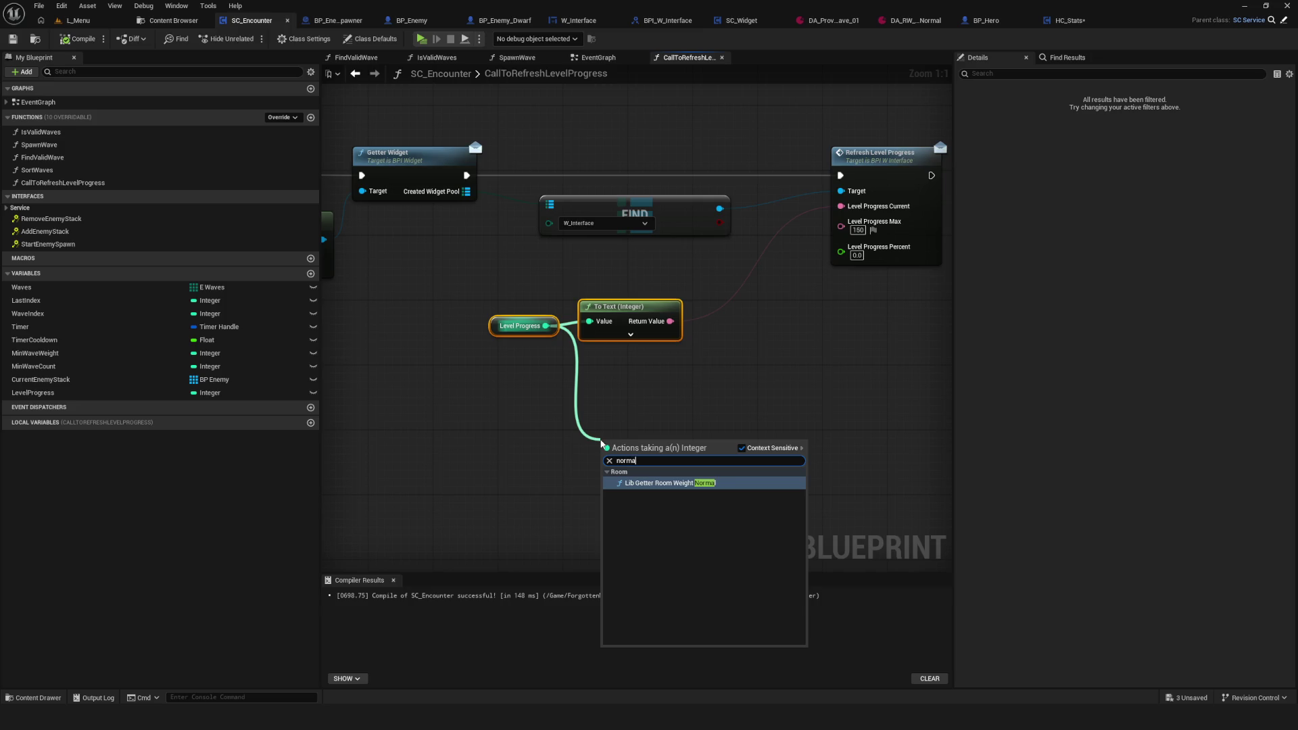
{"action": "key", "text": "Escape"}
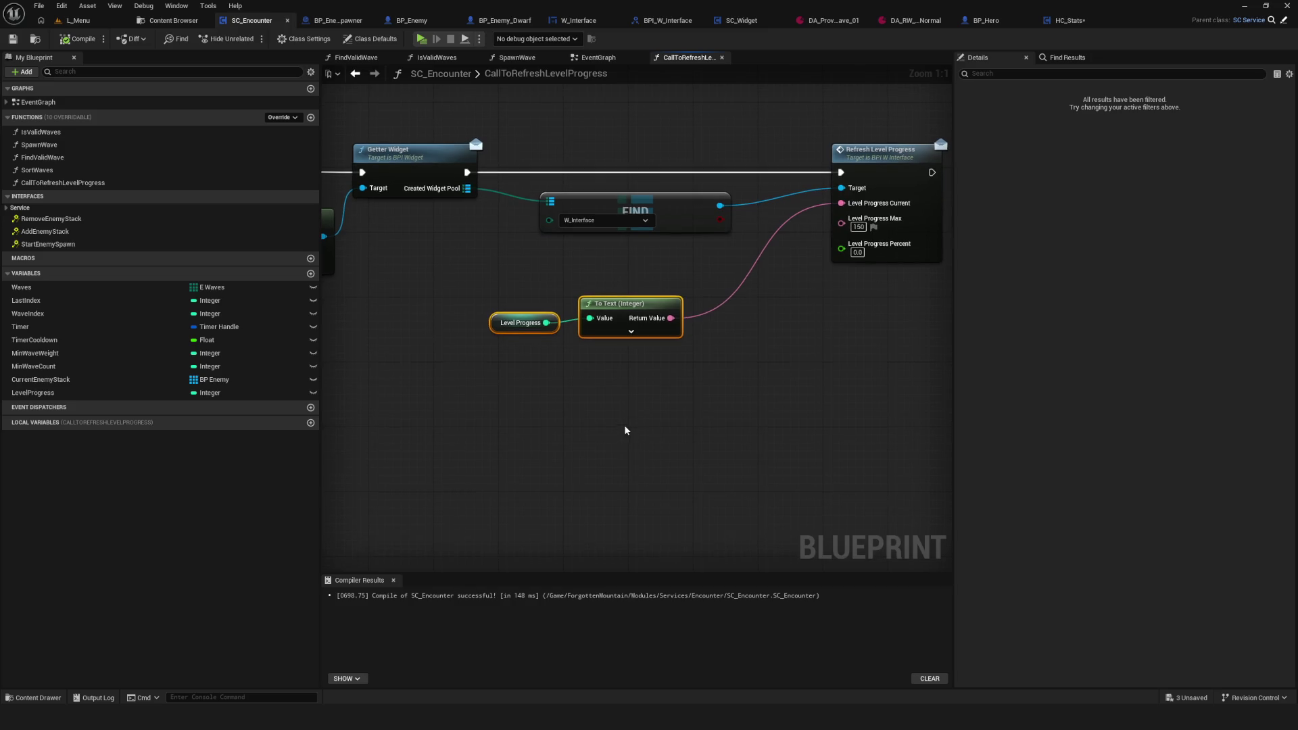
{"action": "left_click_drag", "start_coordinate": [546, 323], "coordinate": [639, 412]}
{"action": "type", "text": "range"}
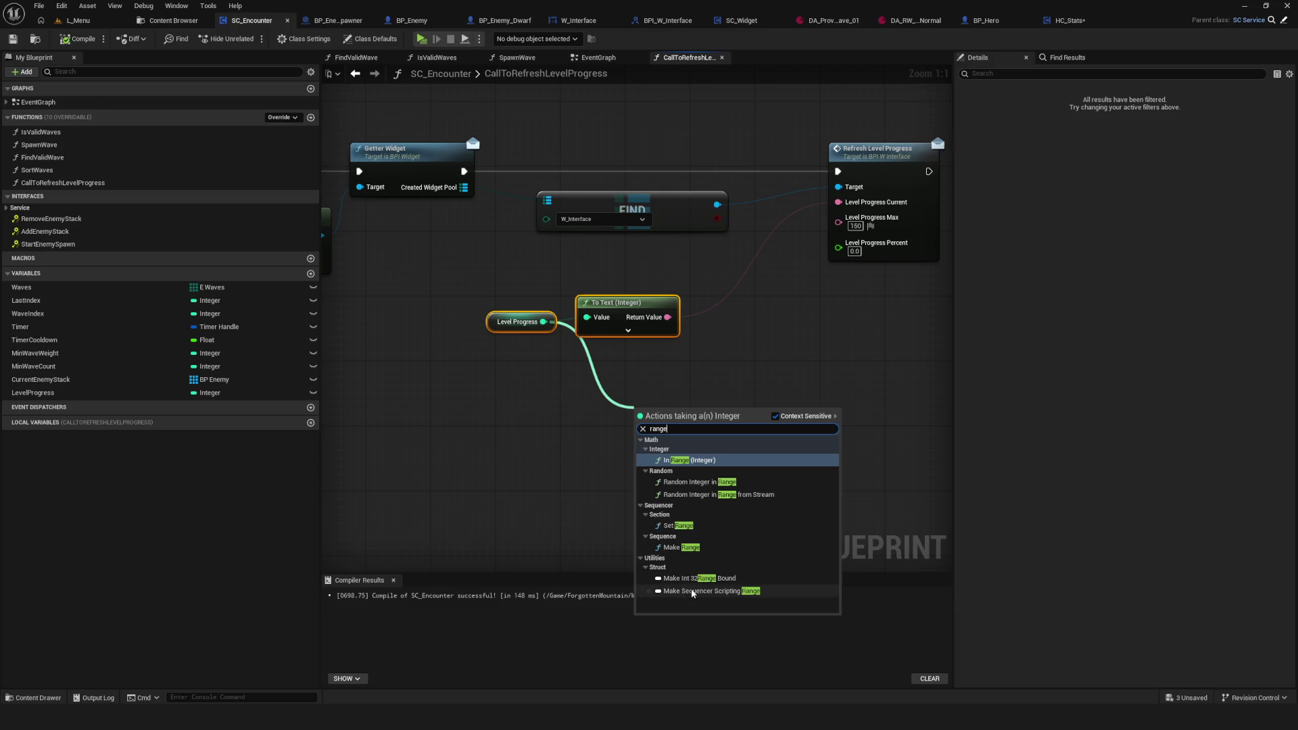
{"action": "left_click", "coordinate": [690, 460]}
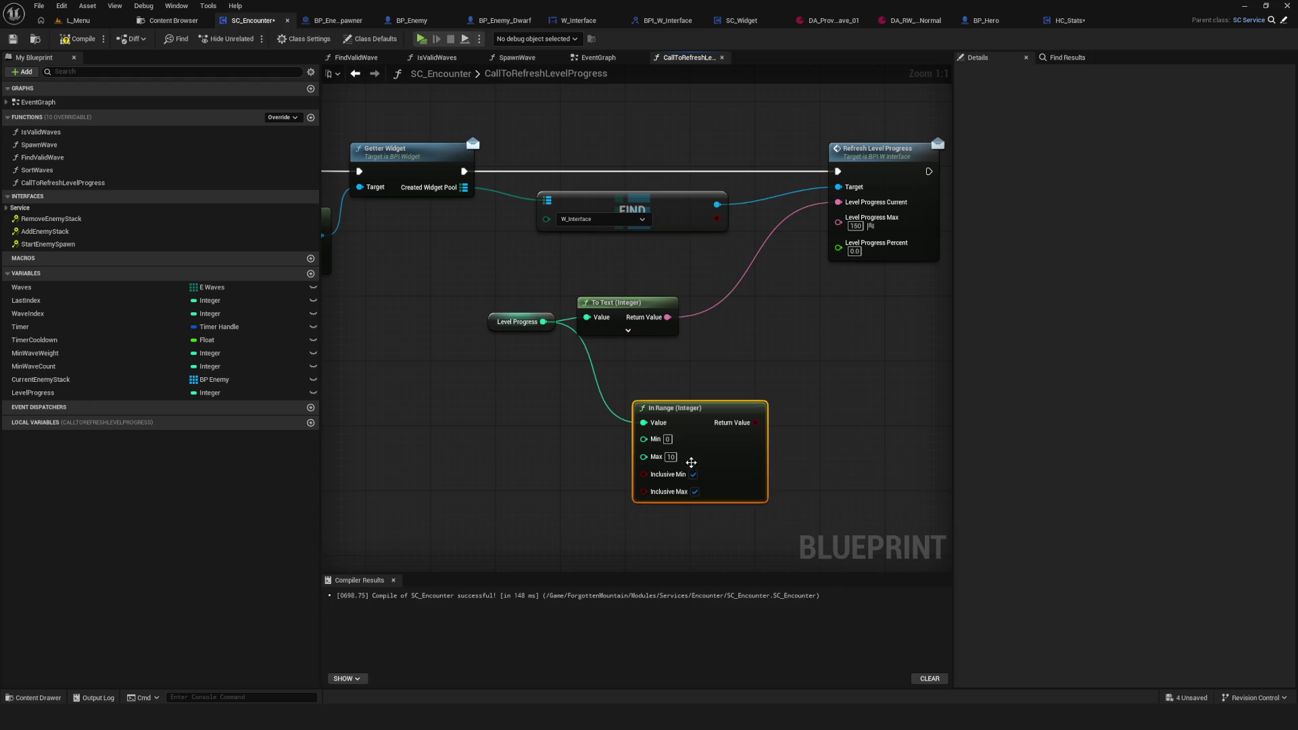
{"action": "left_click_drag", "start_coordinate": [697, 419], "coordinate": [661, 409]}
{"action": "key", "text": "Delete"}
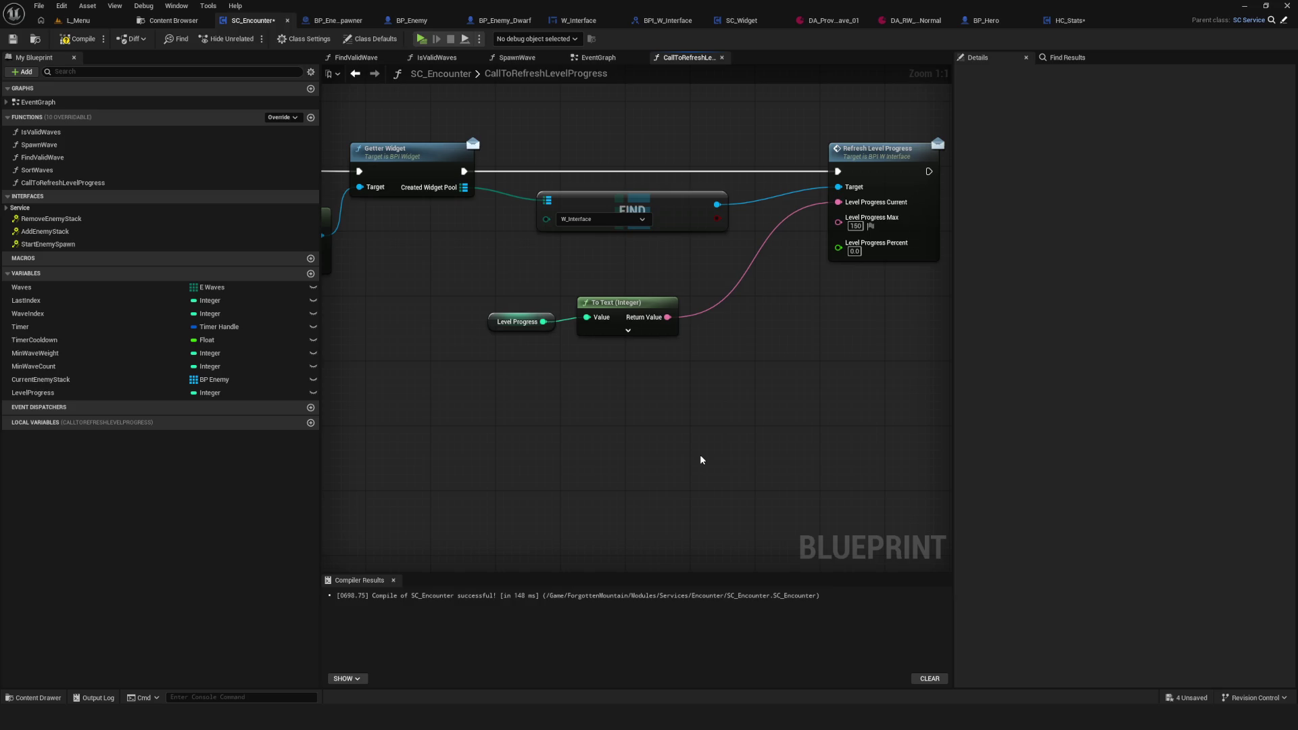
Step: Search the node action list for 'normal' and 'no' without adding anything
{"action": "mouse_move", "coordinate": [543, 322]}
{"action": "left_mouse_down"}
{"action": "mouse_move", "coordinate": [643, 477]}
{"action": "mouse_move", "coordinate": [636, 469]}
{"action": "left_mouse_up"}
{"action": "type", "text": "normal"}
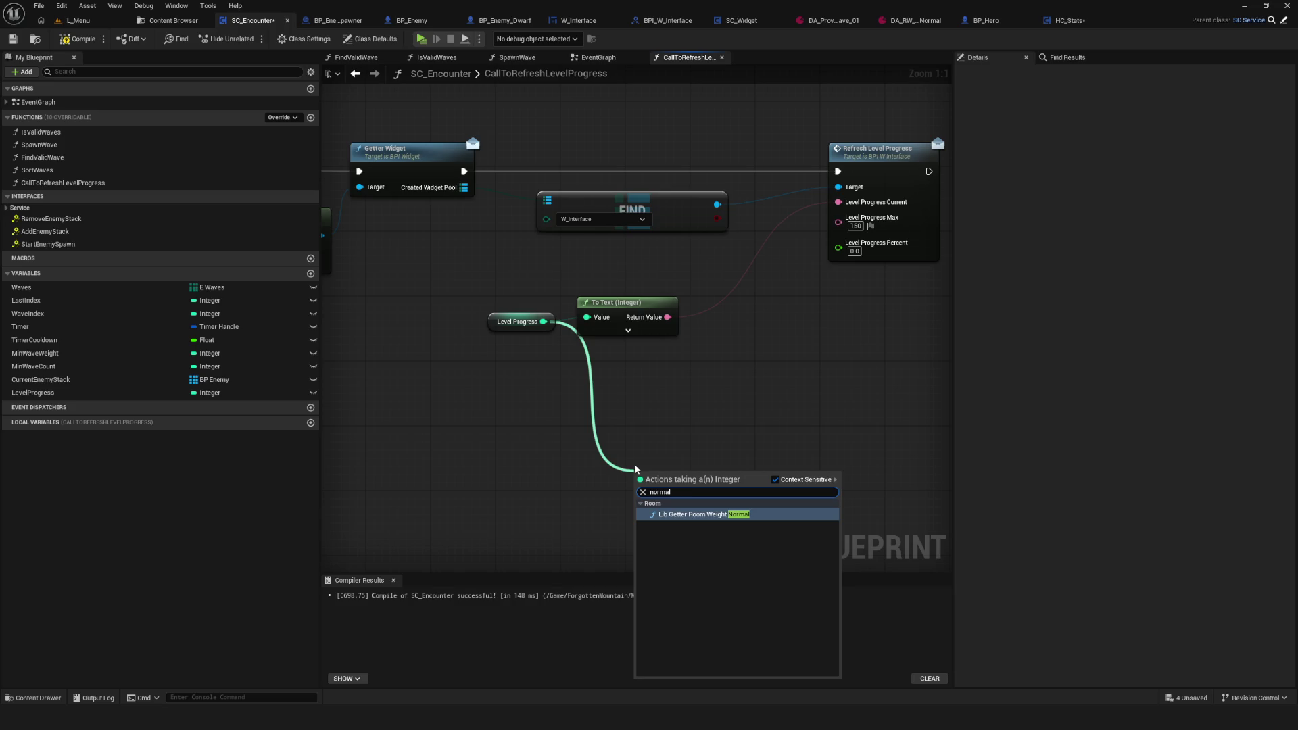
{"action": "key", "text": "Escape"}
{"action": "right_click", "coordinate": [641, 422]}
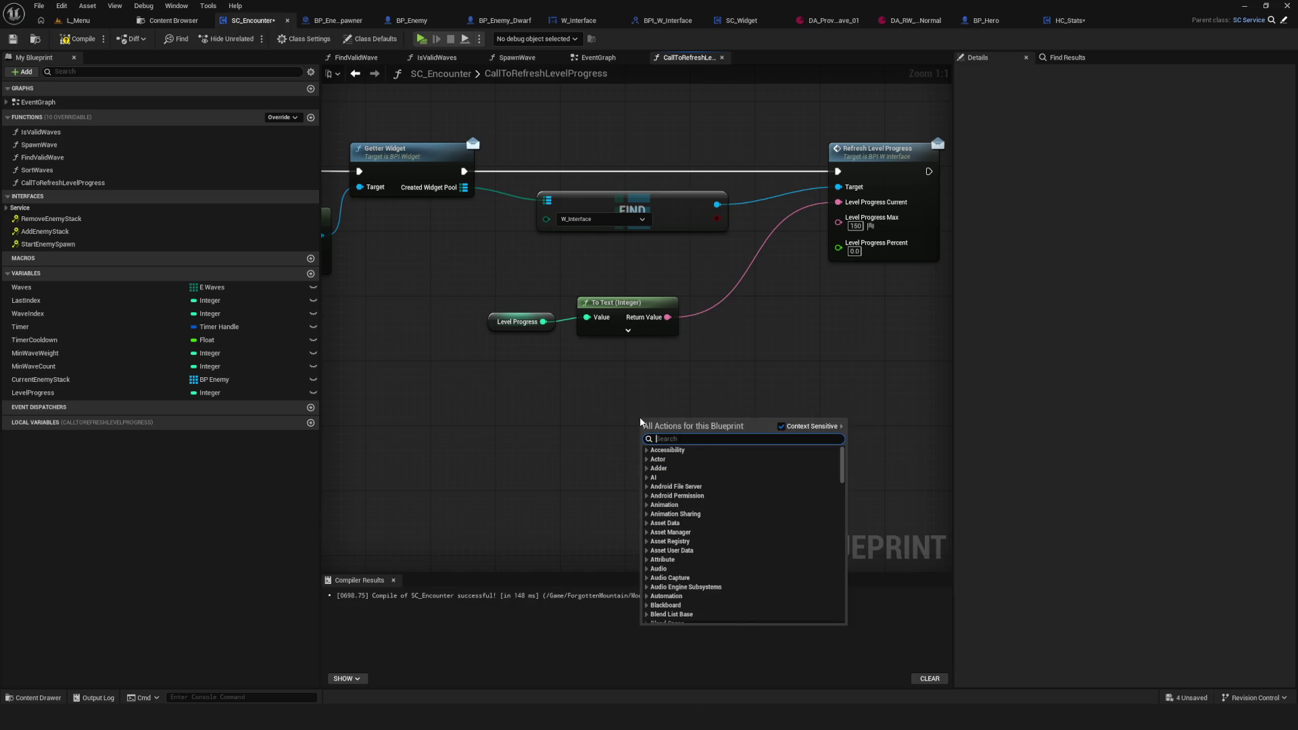
{"action": "type", "text": "norl"}
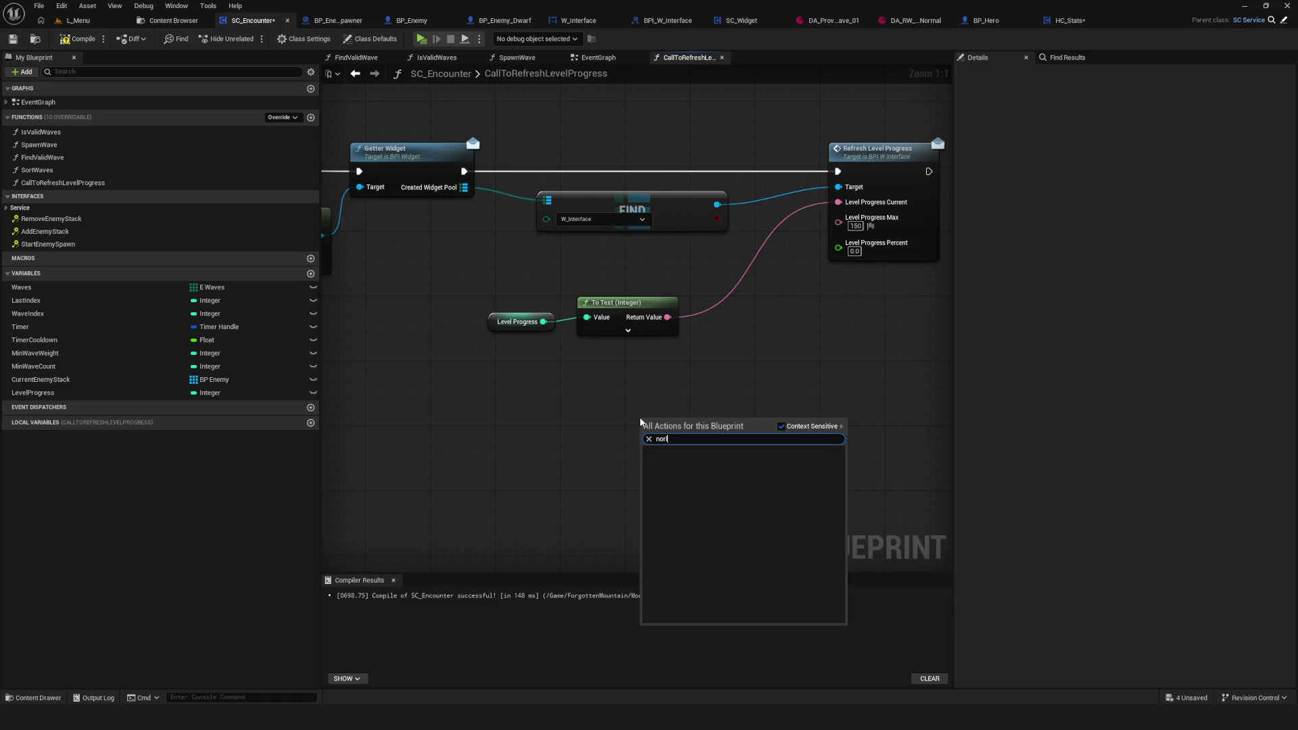
{"action": "key", "text": "BackSpace"}
{"action": "key", "text": "BackSpace"}
{"action": "key", "text": "BackSpace"}
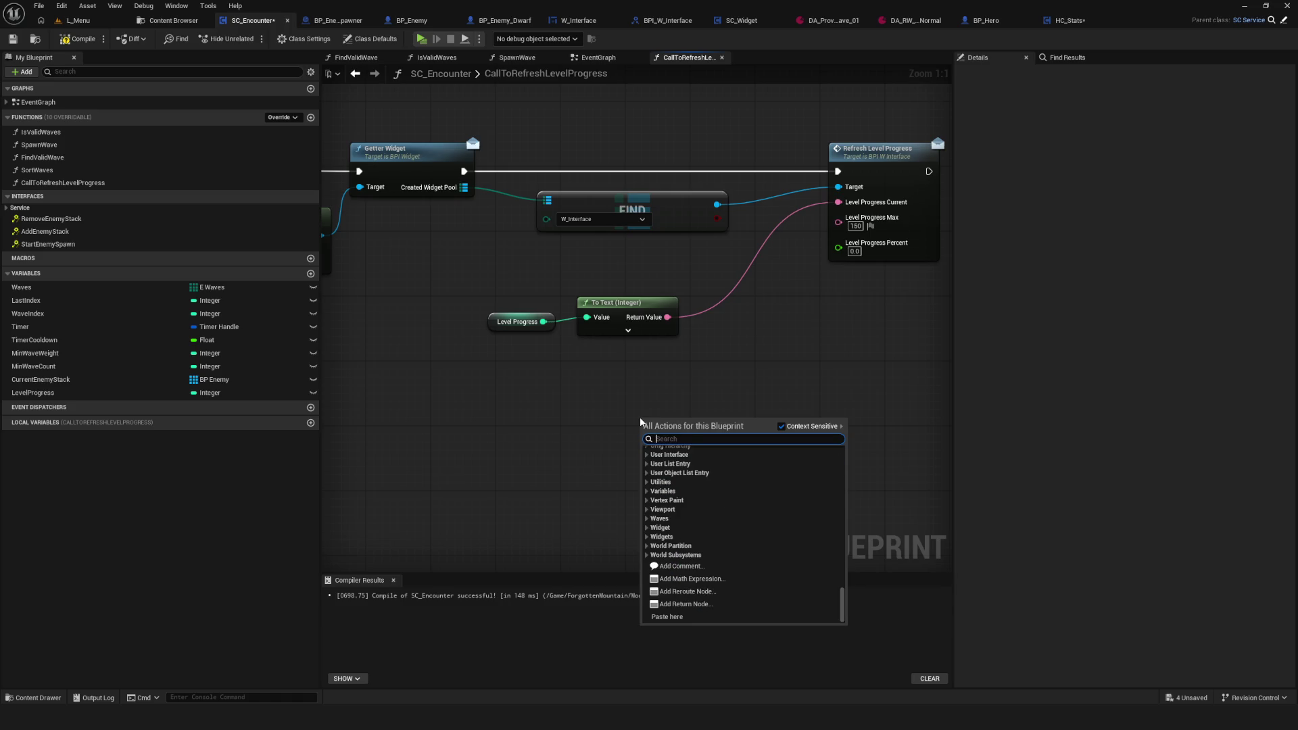
{"action": "type", "text": "no"}
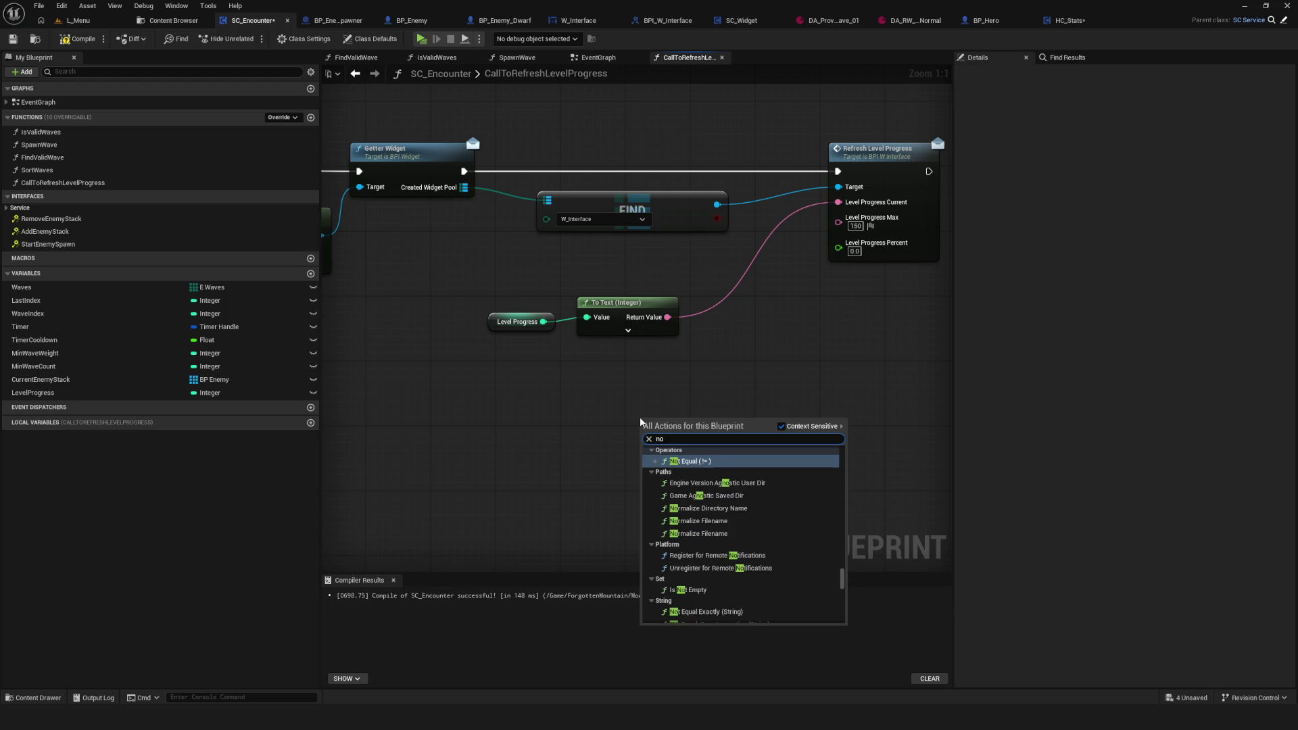
{"action": "key", "text": "Escape"}
Step: Add a Normalize to Range node feeding Level Progress Percent and move it left
{"action": "left_click_drag", "start_coordinate": [839, 248], "coordinate": [736, 369]}
{"action": "type", "text": "normali"}
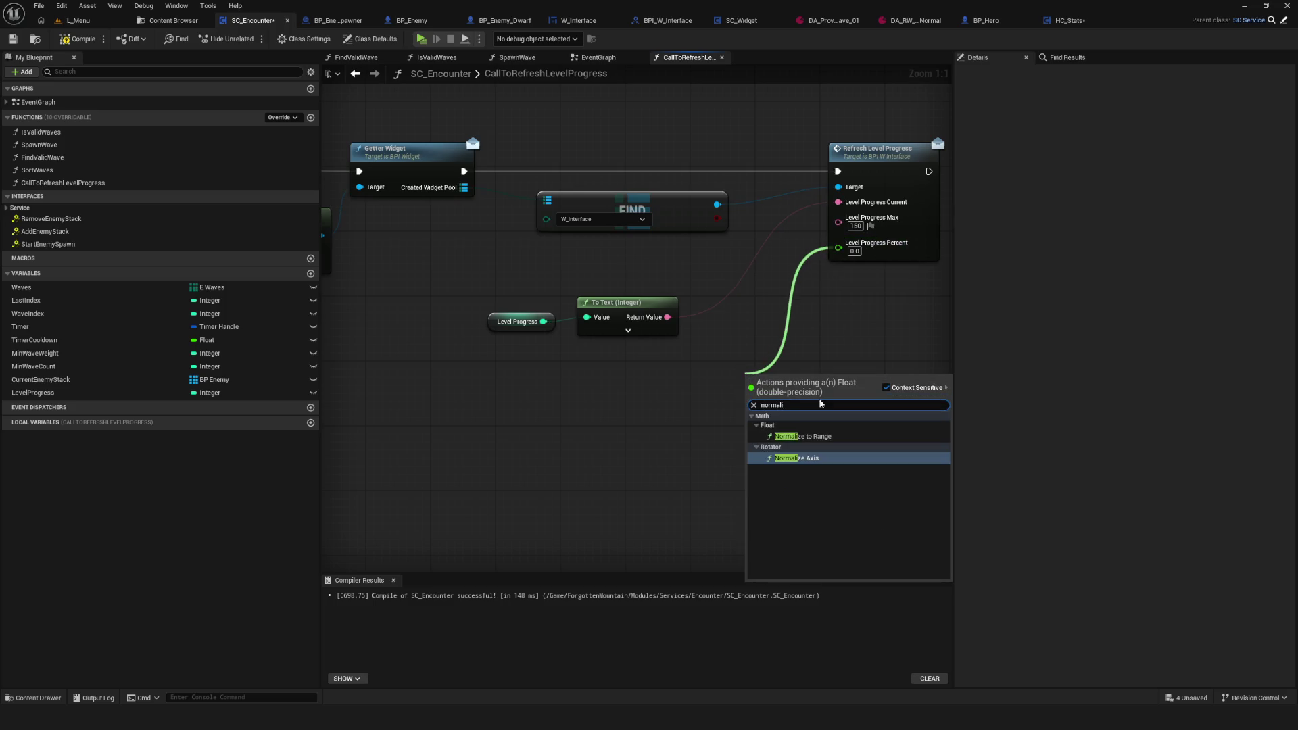
{"action": "left_click", "coordinate": [804, 436]}
{"action": "left_click_drag", "start_coordinate": [808, 392], "coordinate": [652, 399]}
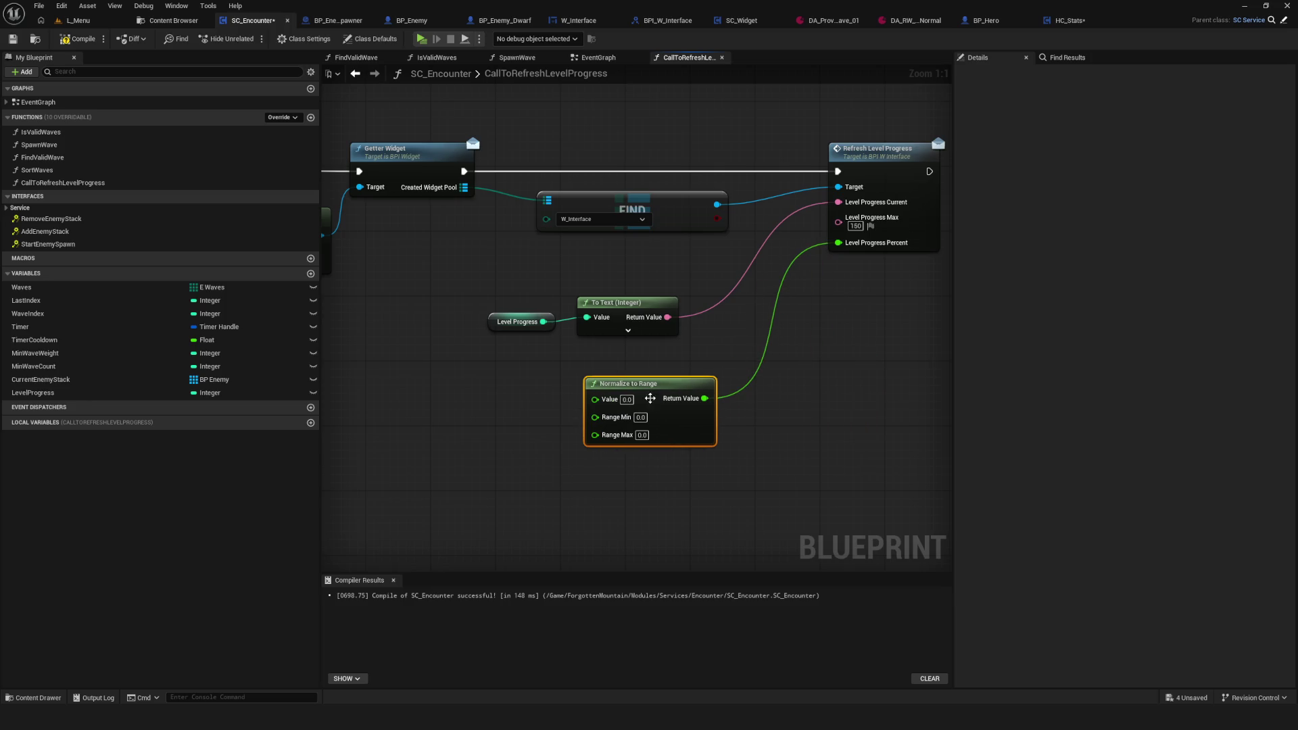
{"action": "left_click", "coordinate": [501, 320]}
Step: Add a new Float variable named tempLevelProgess to SC_Encounter
{"action": "left_click_drag", "start_coordinate": [501, 320], "coordinate": [492, 312]}
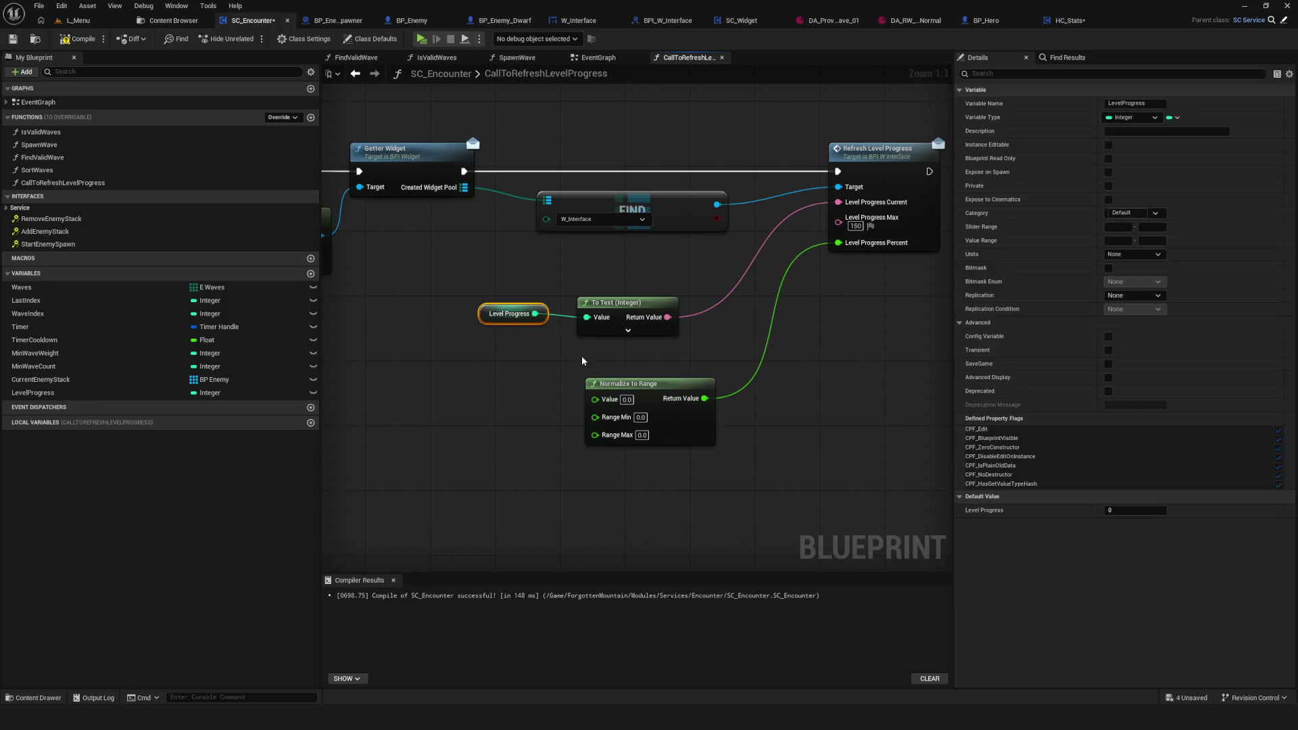
{"action": "mouse_move", "coordinate": [618, 374]}
{"action": "left_mouse_down"}
{"action": "mouse_move", "coordinate": [603, 386]}
{"action": "mouse_move", "coordinate": [617, 381]}
{"action": "left_mouse_up"}
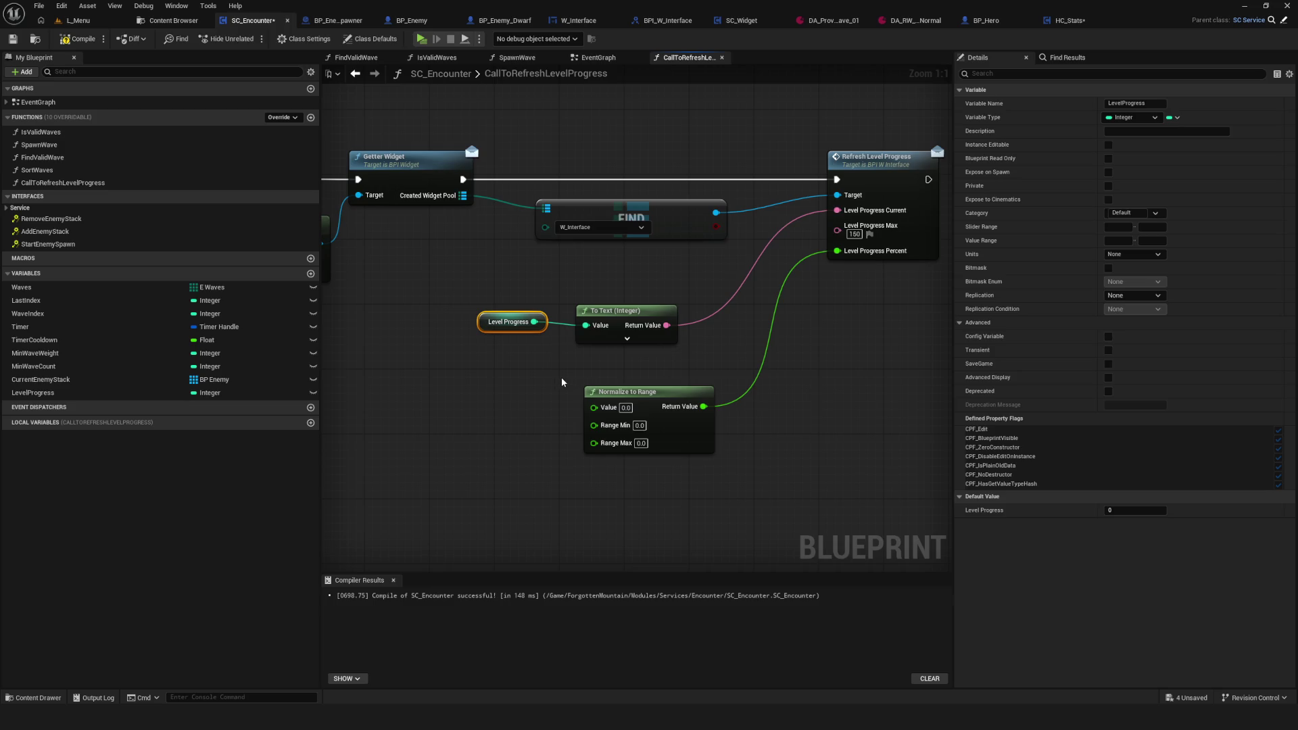
{"action": "left_click", "coordinate": [310, 273]}
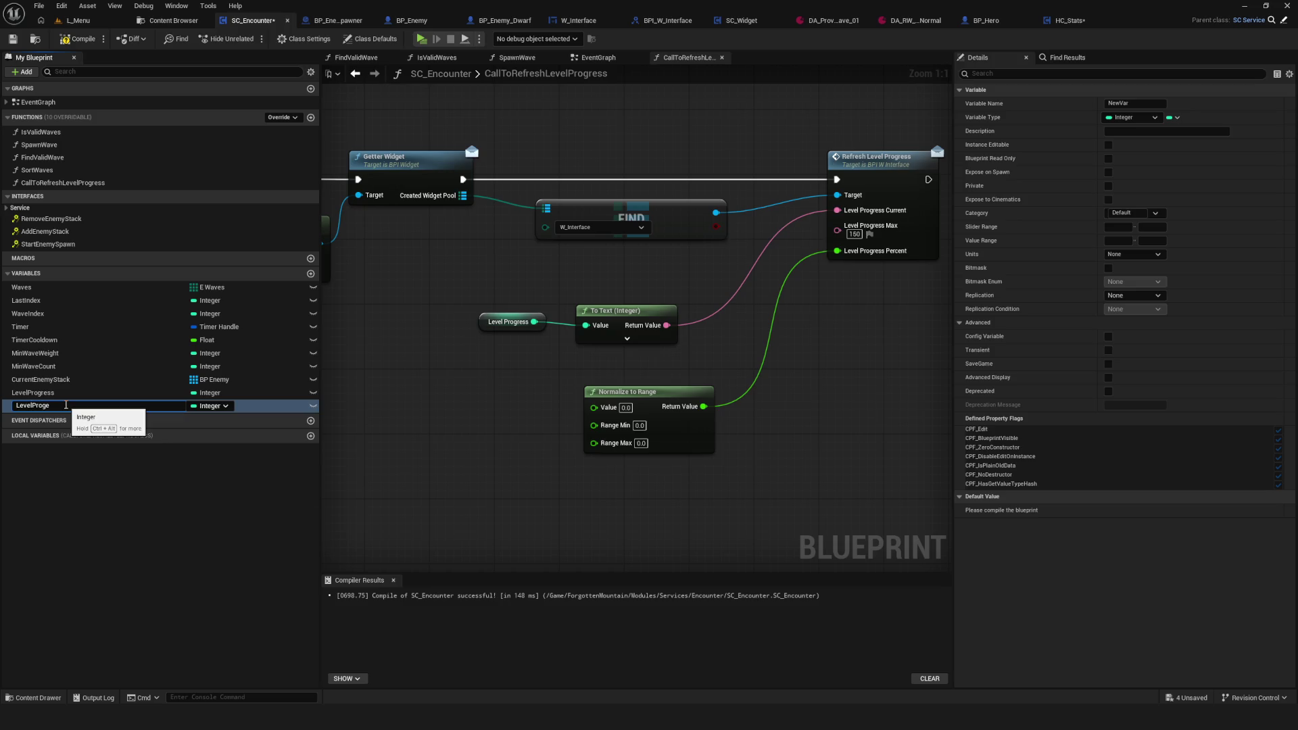
{"action": "type", "text": "temp"}
{"action": "key", "text": "Return"}
{"action": "double_click", "coordinate": [84, 405]}
{"action": "type", "text": "ss"}
{"action": "key", "text": "Return"}
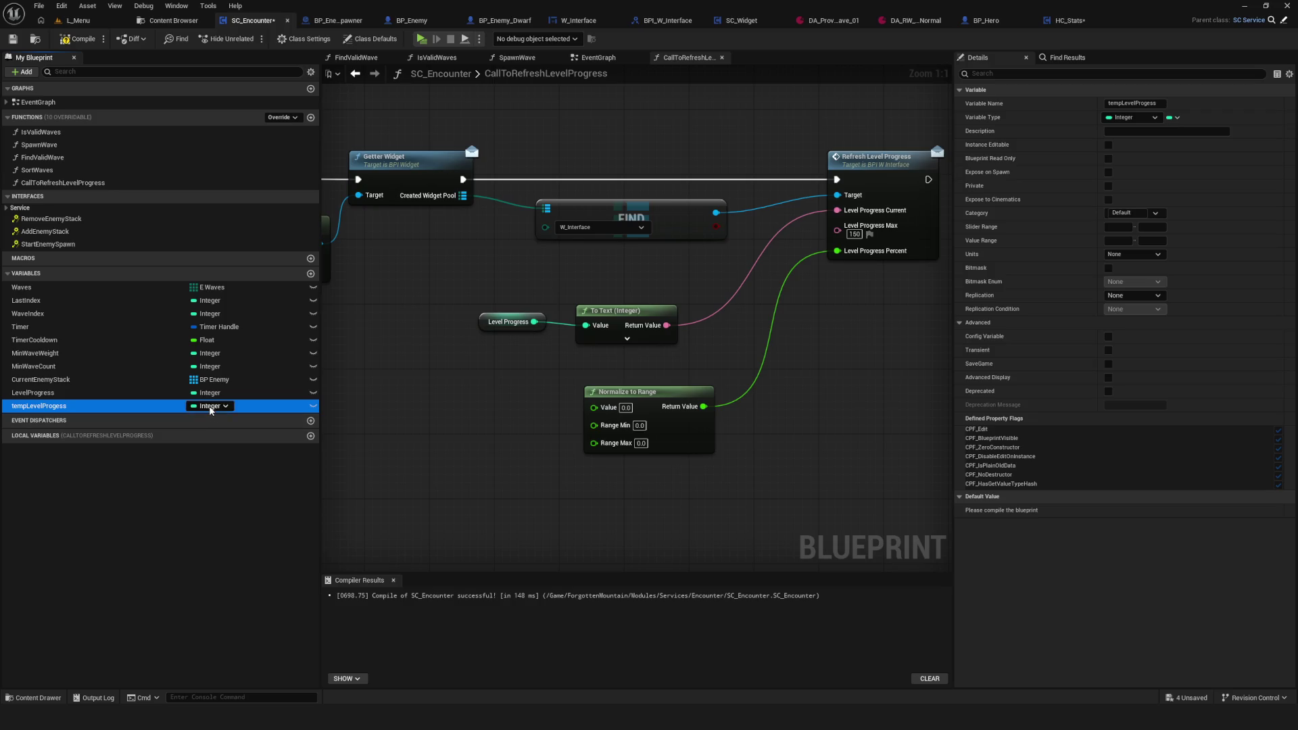
{"action": "left_click", "coordinate": [212, 405]}
{"action": "left_click", "coordinate": [219, 474]}
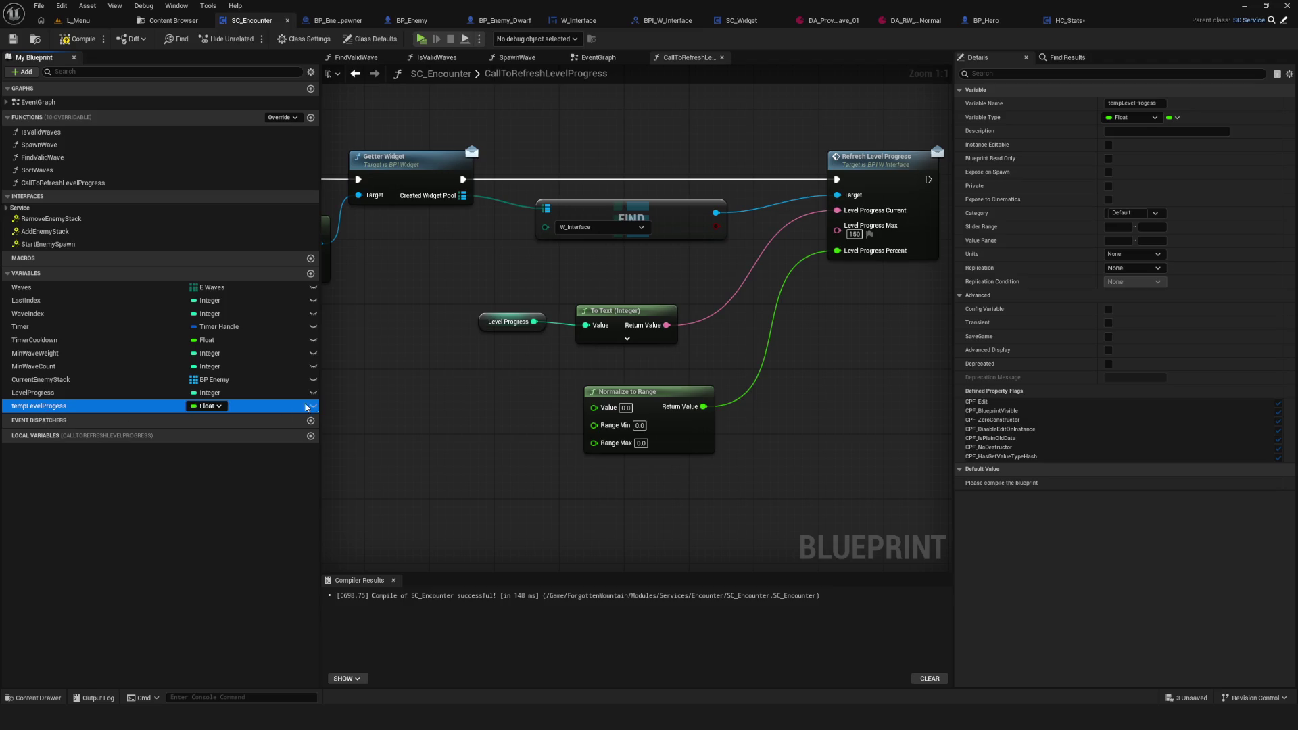
Step: Compile and set tempLevelProgess's default value to 150
{"action": "left_click", "coordinate": [76, 38]}
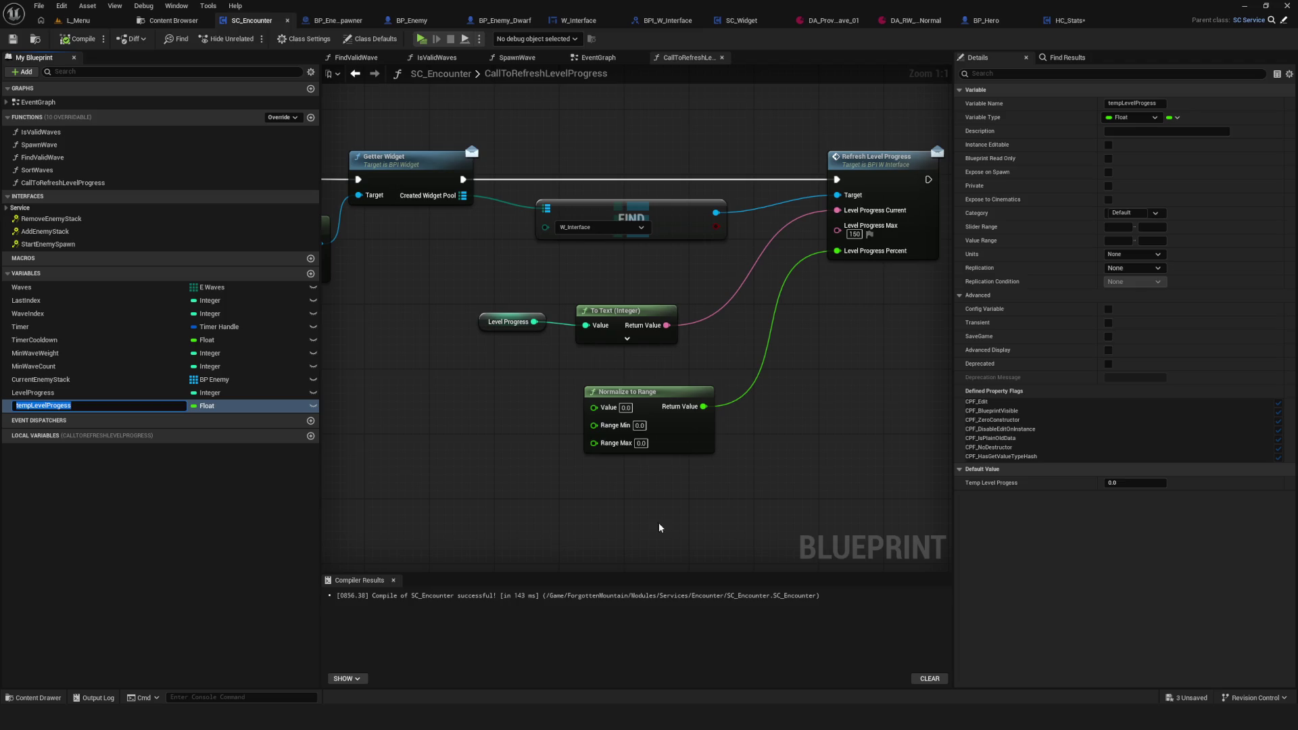
{"action": "left_click", "coordinate": [1123, 482]}
{"action": "type", "text": "1"}
{"action": "key", "text": "Return"}
Step: Place a Temp Level Progess getter in the graph and unlink it from To Text (Float)
{"action": "mouse_move", "coordinate": [38, 406]}
{"action": "left_mouse_down"}
{"action": "mouse_move", "coordinate": [826, 326]}
{"action": "mouse_move", "coordinate": [798, 231]}
{"action": "mouse_move", "coordinate": [869, 306]}
{"action": "left_mouse_up"}
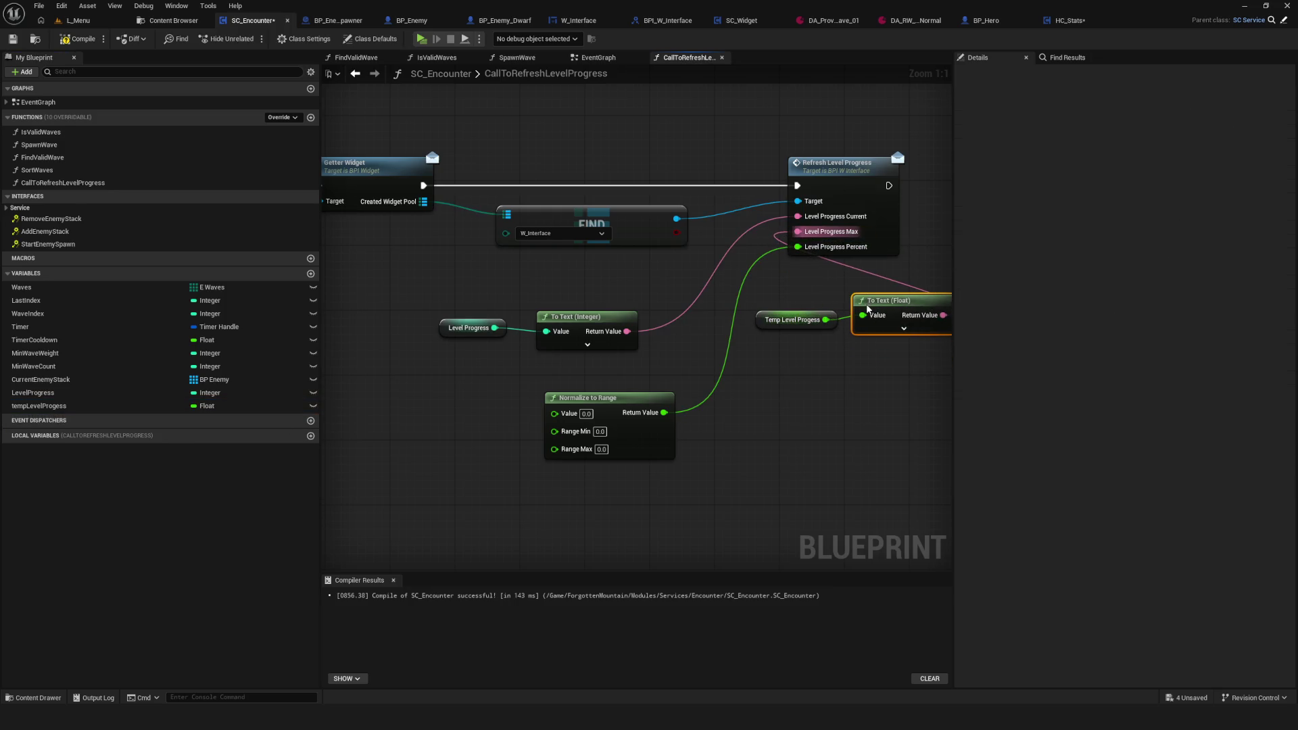
{"action": "left_click", "coordinate": [795, 320]}
{"action": "left_click", "coordinate": [826, 320], "text": "alt"}
{"action": "left_click_drag", "start_coordinate": [795, 320], "coordinate": [754, 417]}
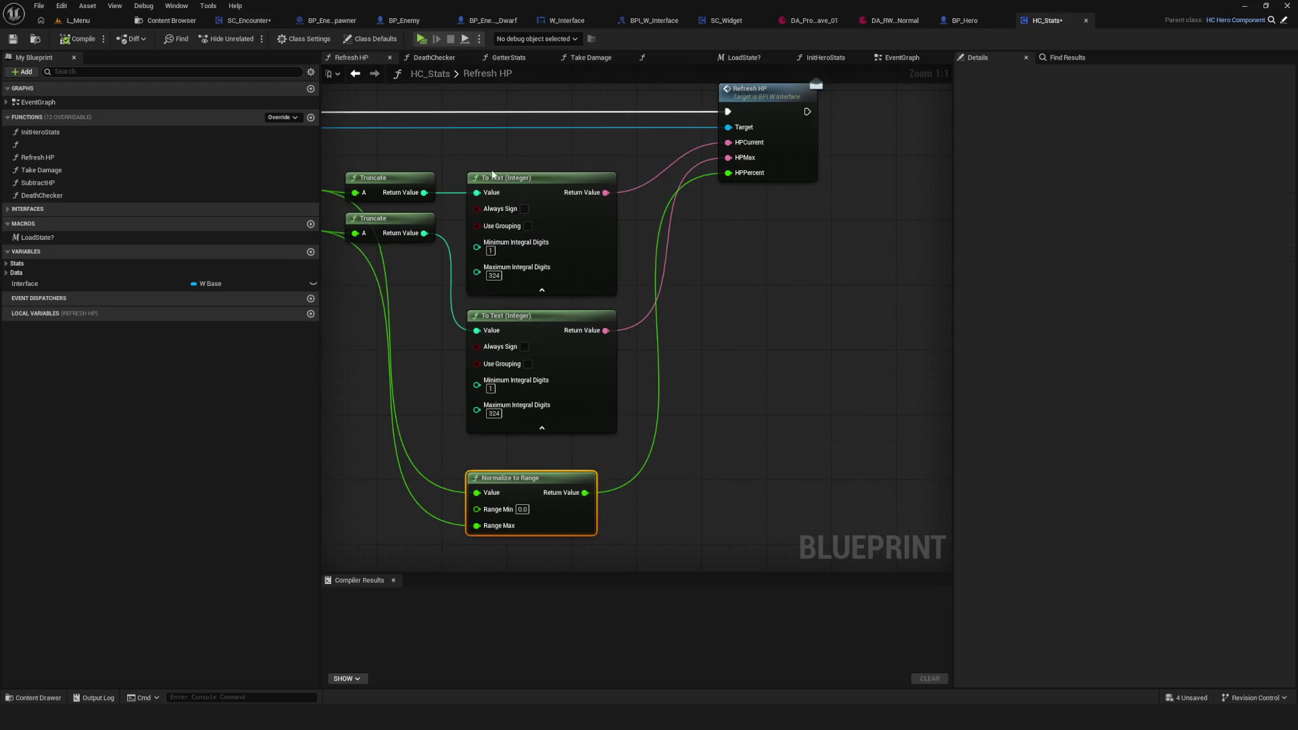
Step: Select the Truncate and To Text (Integer) nodes in HC_Stats' Refresh HP for copying
{"action": "left_click_drag", "start_coordinate": [449, 148], "coordinate": [535, 155]}
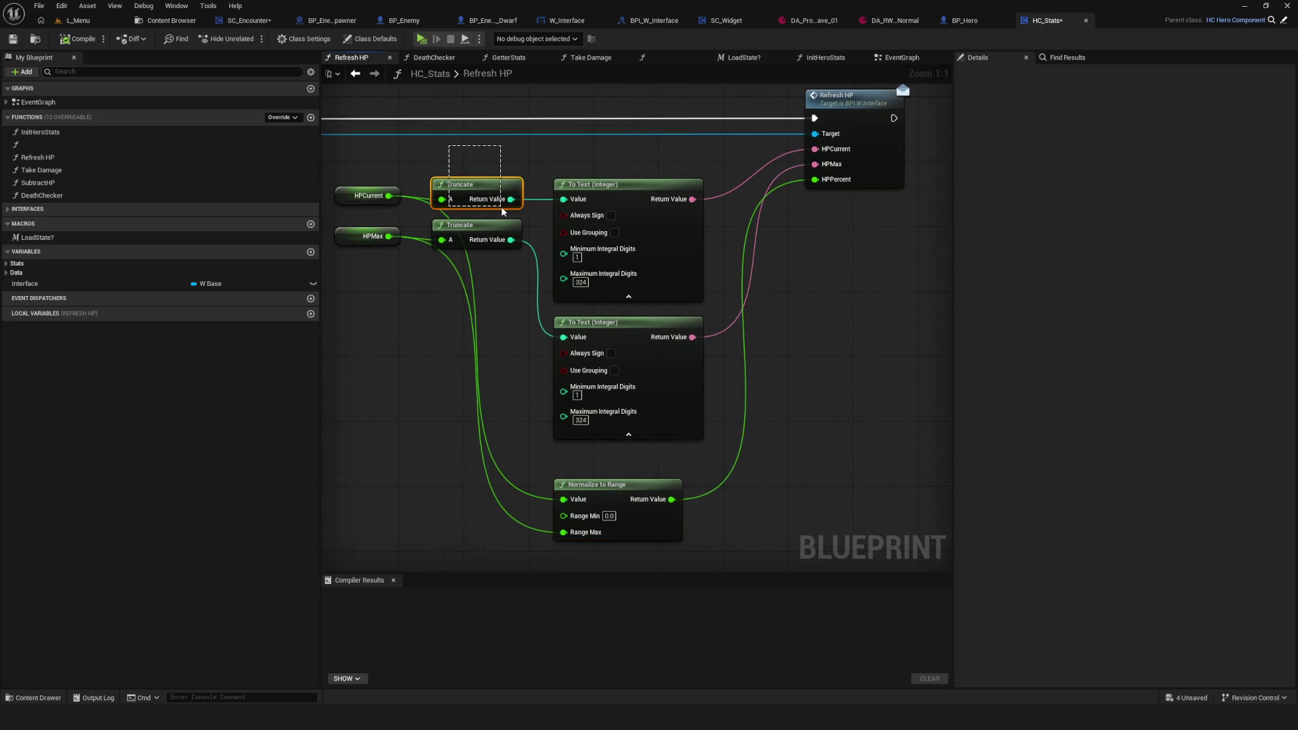
{"action": "left_click_drag", "start_coordinate": [501, 206], "coordinate": [617, 196]}
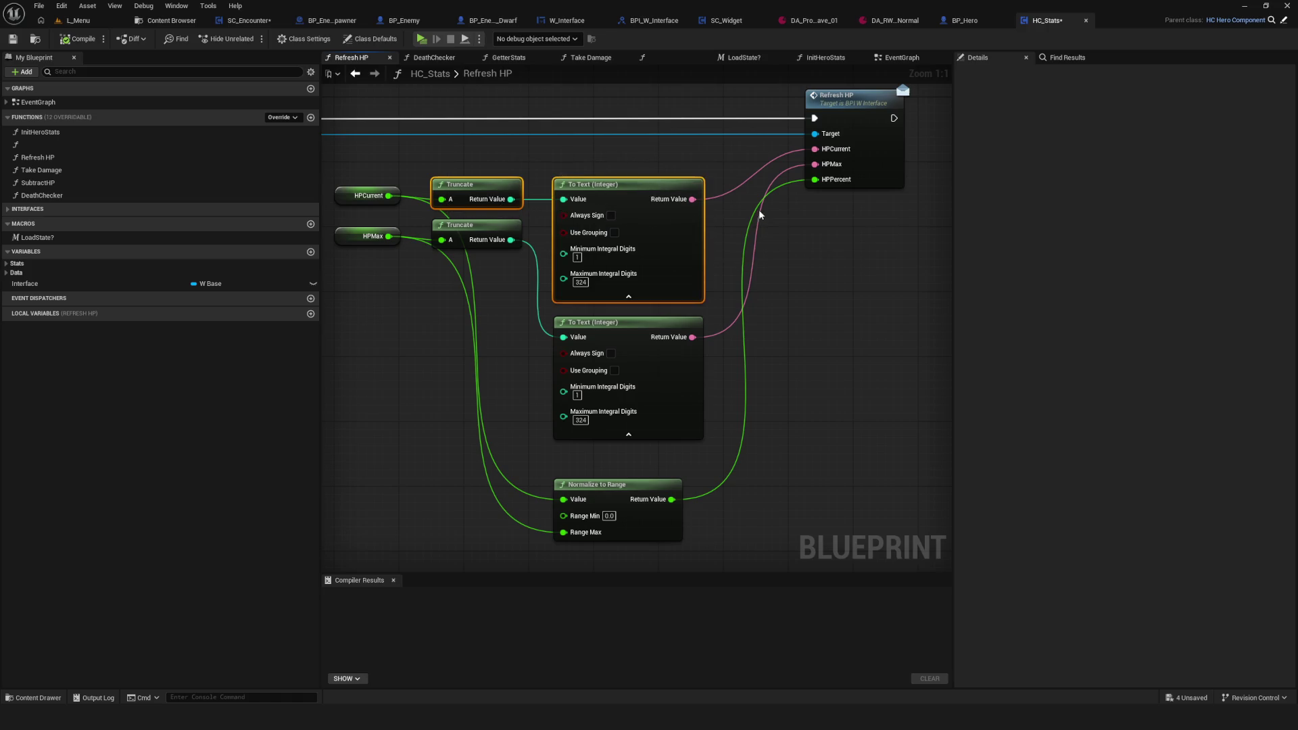
{"action": "left_click", "coordinate": [169, 20]}
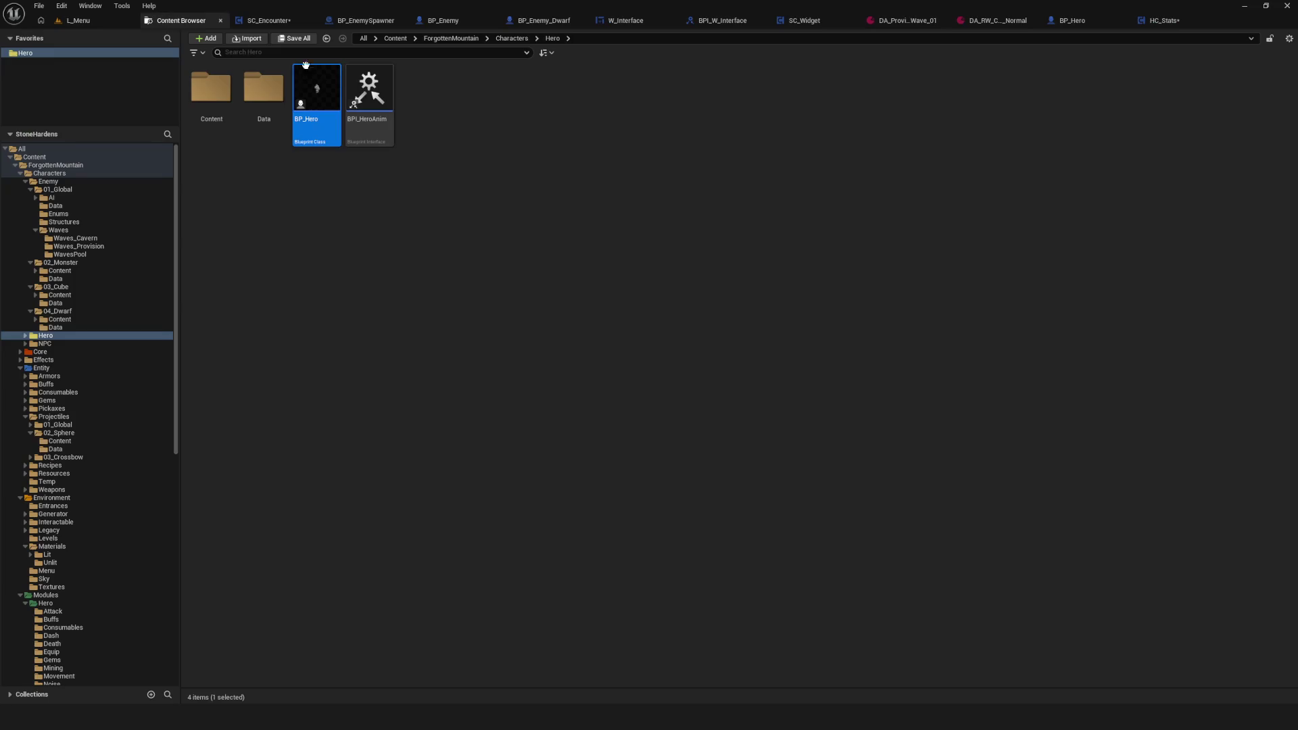
{"action": "left_click", "coordinate": [315, 20]}
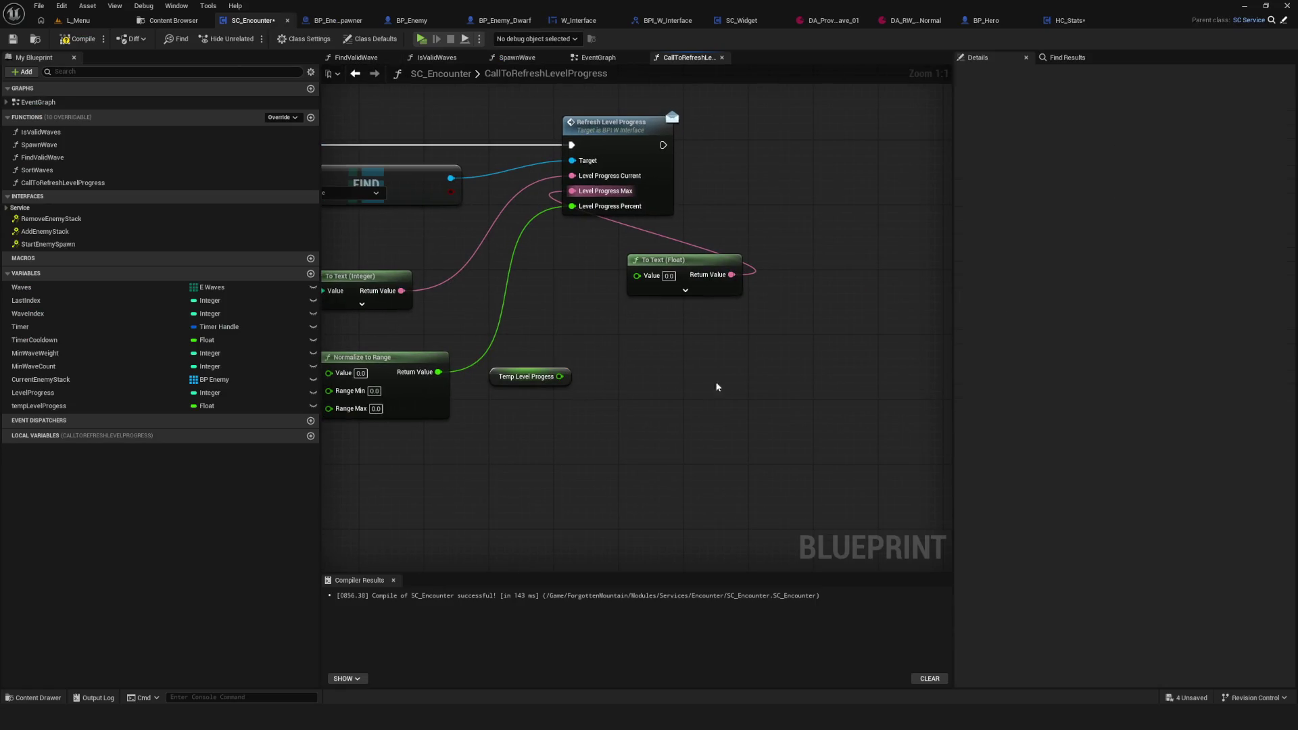
Step: Paste the copied Truncate and To Text (Integer) nodes and expand their options
{"action": "key", "text": "ctrl+v"}
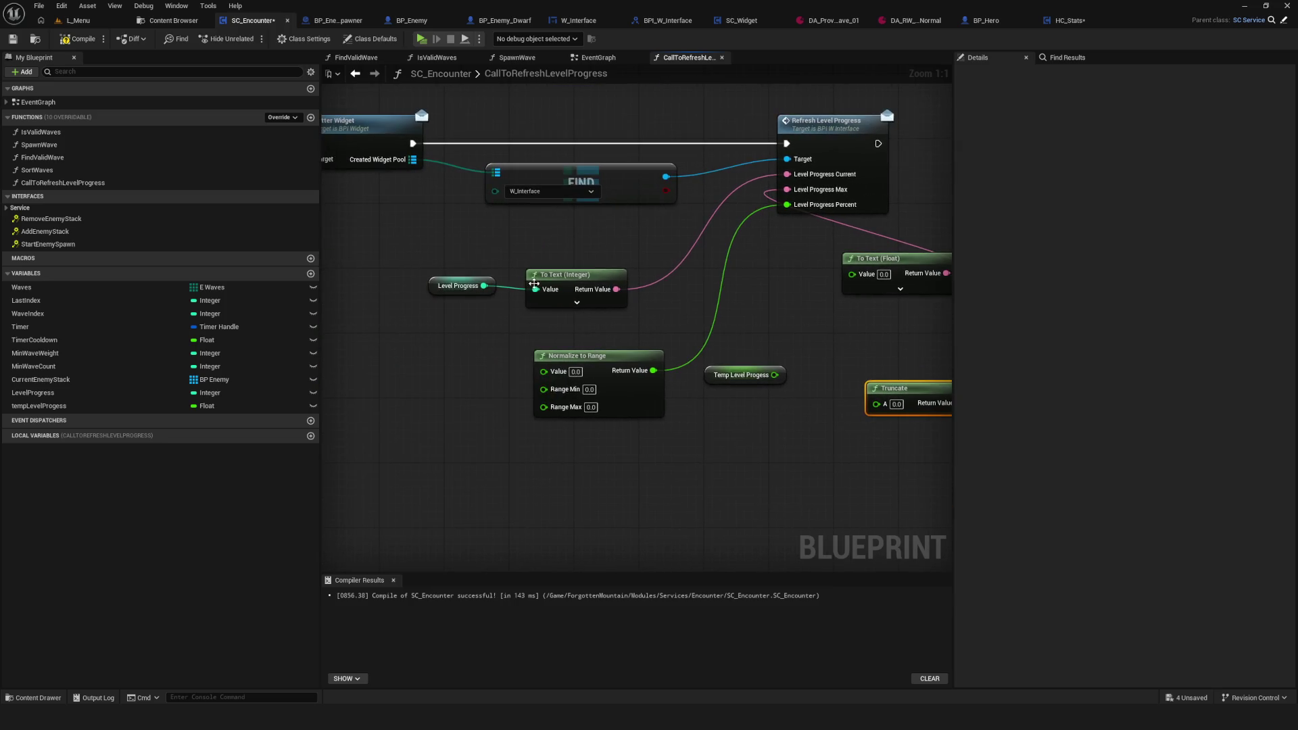
{"action": "left_click", "coordinate": [576, 303]}
{"action": "left_click_drag", "start_coordinate": [648, 329], "coordinate": [642, 316]}
{"action": "left_click_drag", "start_coordinate": [577, 269], "coordinate": [581, 221]}
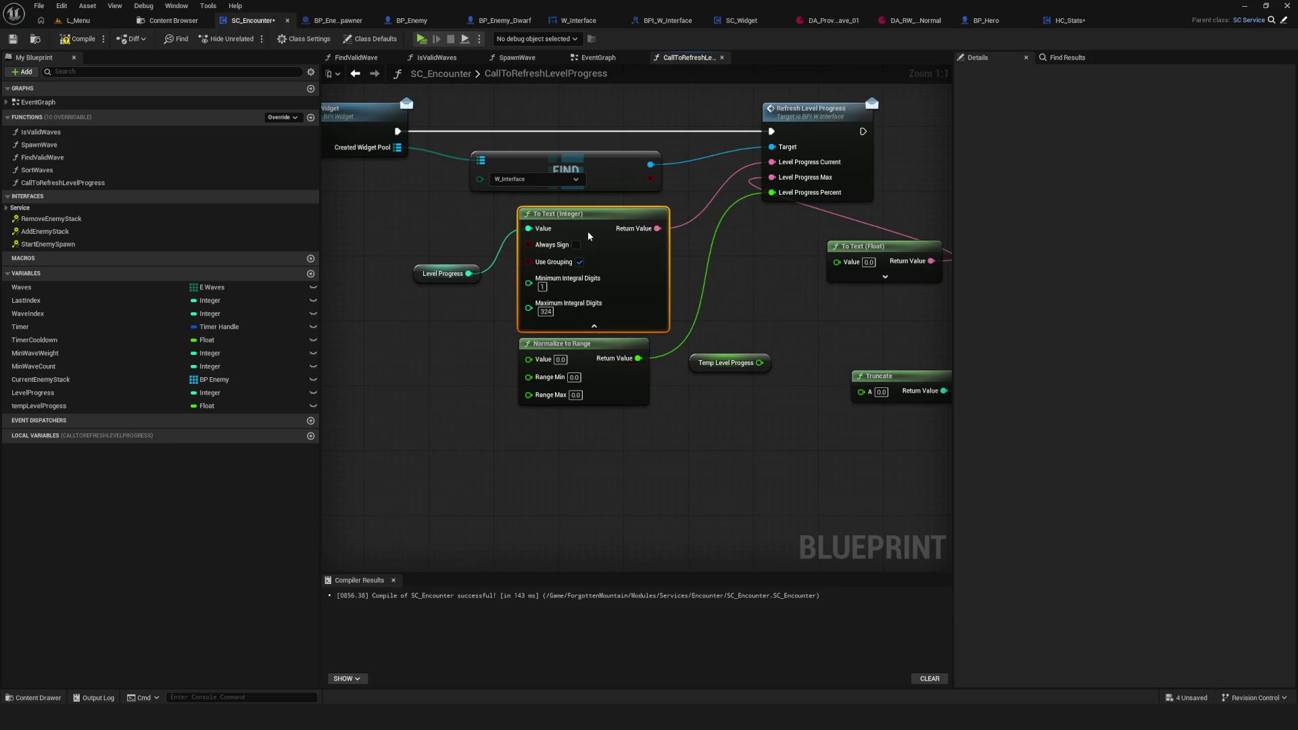
{"action": "mouse_move", "coordinate": [683, 288]}
{"action": "left_mouse_down"}
{"action": "mouse_move", "coordinate": [486, 286]}
{"action": "mouse_move", "coordinate": [497, 286]}
{"action": "left_mouse_up"}
{"action": "key", "text": "ctrl+z"}
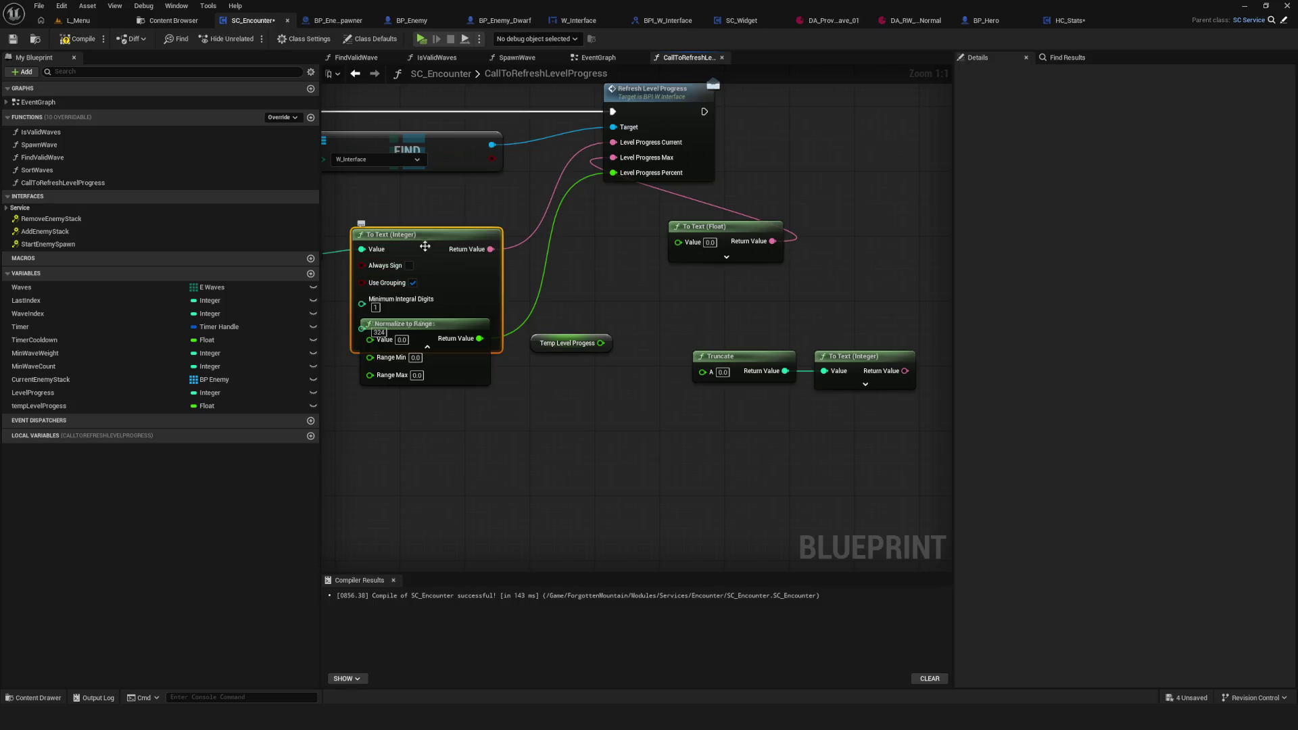
{"action": "left_click_drag", "start_coordinate": [433, 341], "coordinate": [436, 286]}
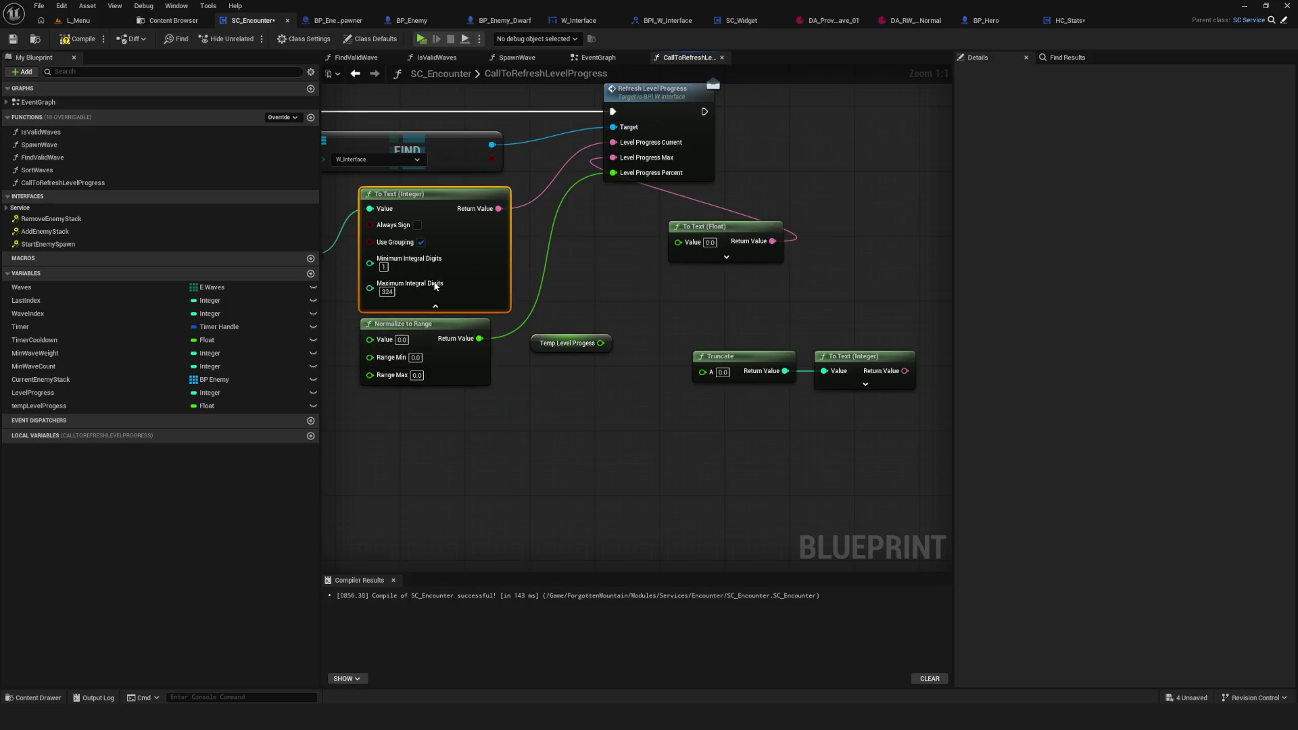
{"action": "left_click", "coordinate": [867, 384]}
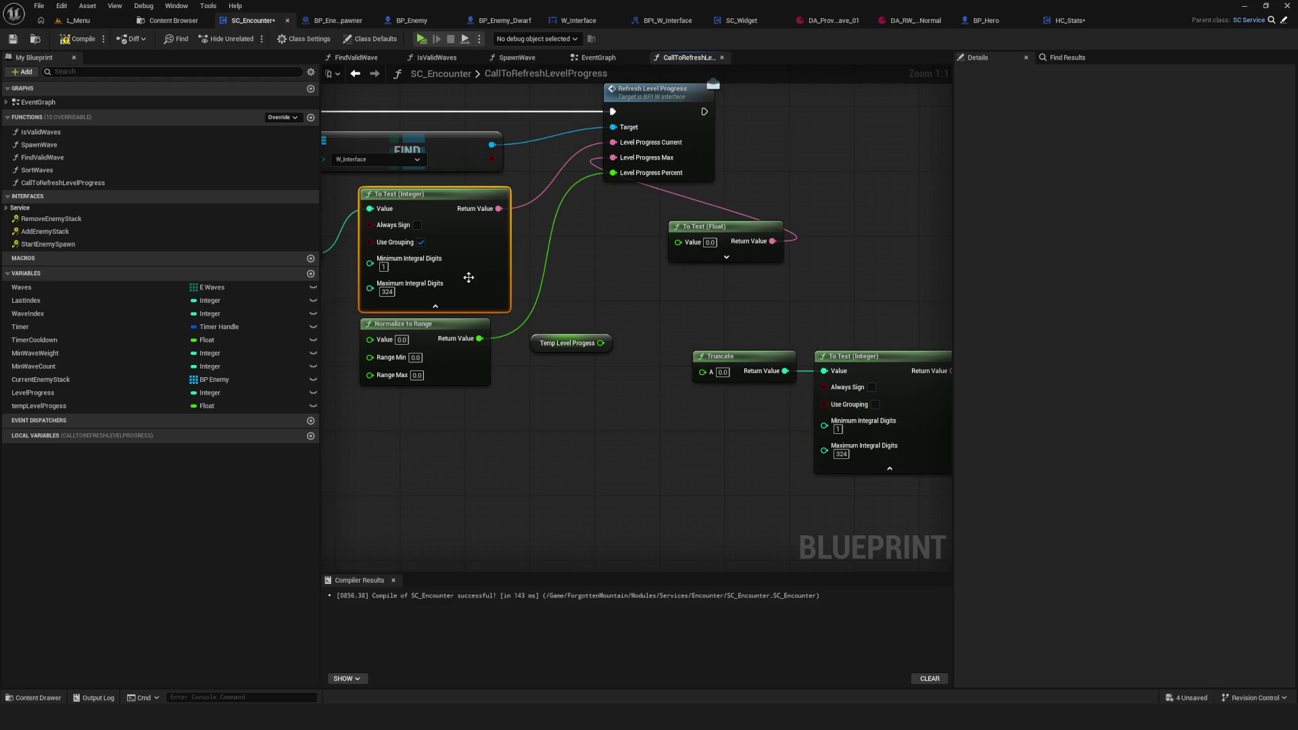
Step: Delete the original To Text (Integer) node and move Normalize to Range further down
{"action": "left_click_drag", "start_coordinate": [542, 300], "coordinate": [659, 323]}
{"action": "left_click_drag", "start_coordinate": [679, 368], "coordinate": [531, 349]}
{"action": "left_click_drag", "start_coordinate": [392, 194], "coordinate": [574, 212]}
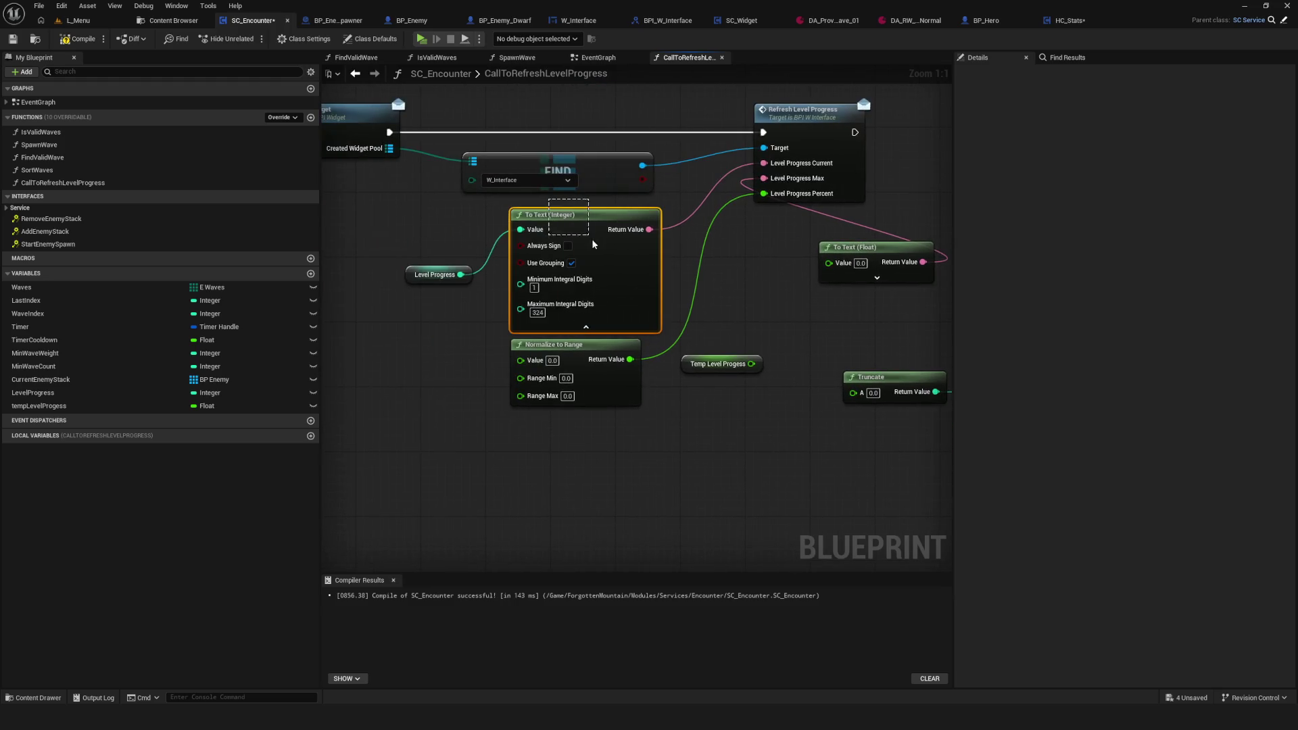
{"action": "key", "text": "Delete"}
{"action": "left_click_drag", "start_coordinate": [577, 412], "coordinate": [576, 413]}
{"action": "left_click_drag", "start_coordinate": [544, 345], "coordinate": [585, 491]}
{"action": "mouse_move", "coordinate": [848, 373]}
{"action": "left_mouse_down"}
{"action": "mouse_move", "coordinate": [728, 349]}
{"action": "mouse_move", "coordinate": [712, 315]}
{"action": "left_mouse_up"}
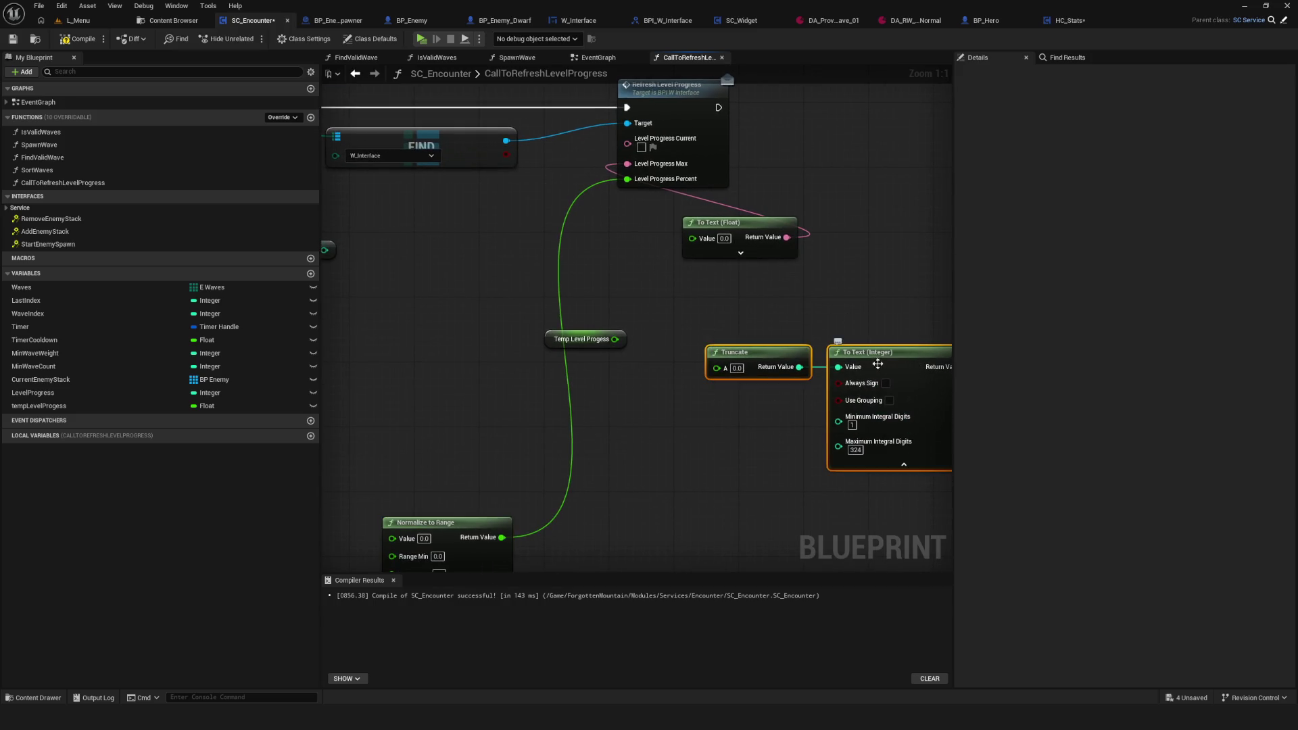
Step: Position the pasted Truncate and To Text pair and connect Level Progress into Truncate
{"action": "left_click_drag", "start_coordinate": [880, 364], "coordinate": [506, 265]}
{"action": "left_click_drag", "start_coordinate": [409, 251], "coordinate": [628, 255]}
{"action": "mouse_move", "coordinate": [503, 252]}
{"action": "left_mouse_down"}
{"action": "mouse_move", "coordinate": [443, 268]}
{"action": "mouse_move", "coordinate": [579, 269]}
{"action": "mouse_move", "coordinate": [615, 286]}
{"action": "left_mouse_up"}
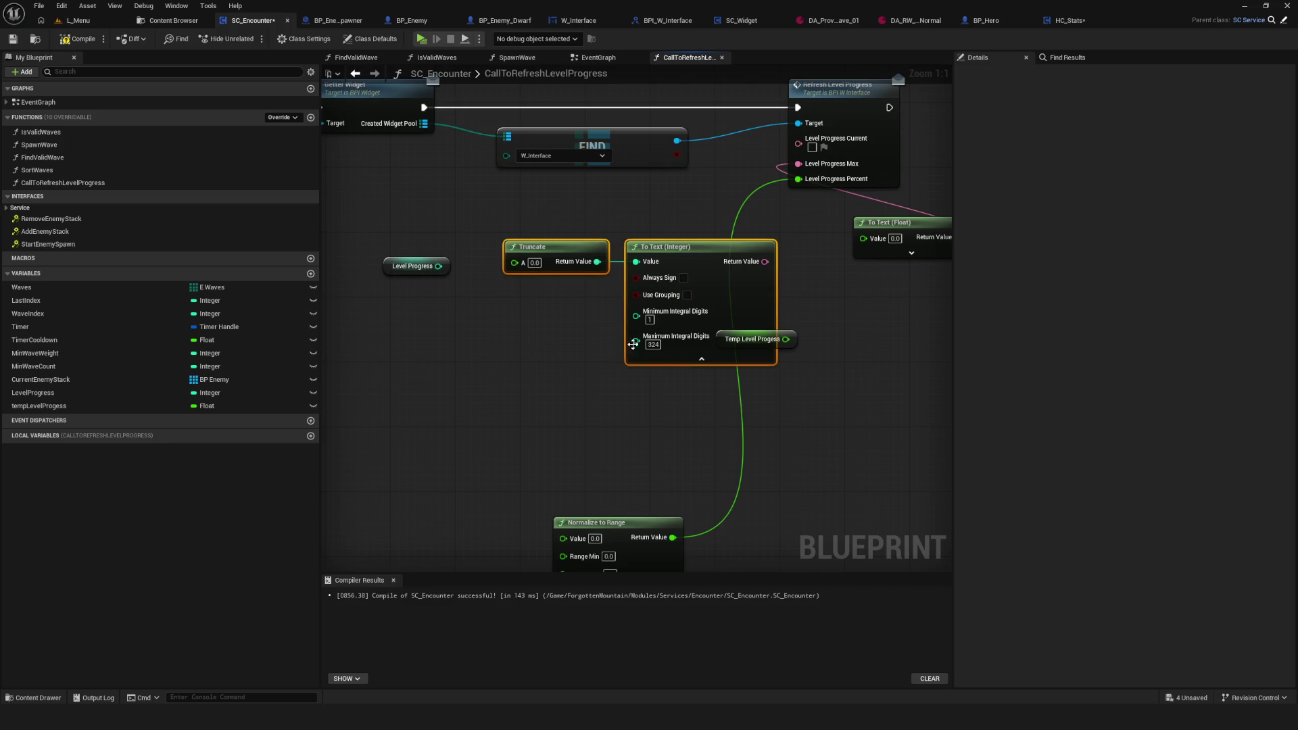
{"action": "left_click_drag", "start_coordinate": [628, 353], "coordinate": [748, 441]}
Step: Restore the To Text (Integer) node and wire its output to Level Progress Current
{"action": "scroll", "coordinate": [796, 384], "scroll_direction": "down", "scroll_amount": 4}
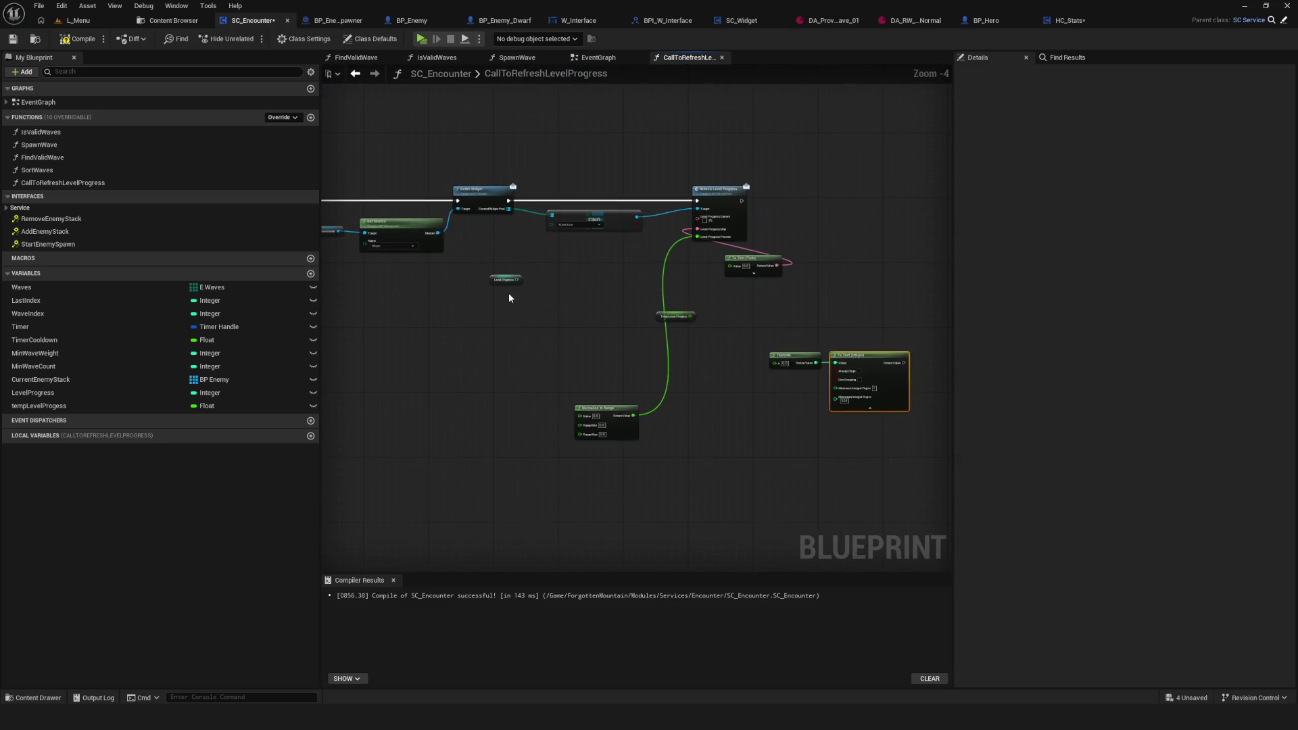
{"action": "scroll", "coordinate": [505, 300], "scroll_direction": "up", "scroll_amount": 4}
{"action": "key", "text": "ctrl+v"}
{"action": "left_click_drag", "start_coordinate": [609, 284], "coordinate": [580, 284]}
{"action": "left_click_drag", "start_coordinate": [493, 296], "coordinate": [562, 299]}
{"action": "mouse_move", "coordinate": [741, 290]}
{"action": "left_mouse_down"}
{"action": "mouse_move", "coordinate": [669, 291]}
{"action": "mouse_move", "coordinate": [782, 169]}
{"action": "left_mouse_up"}
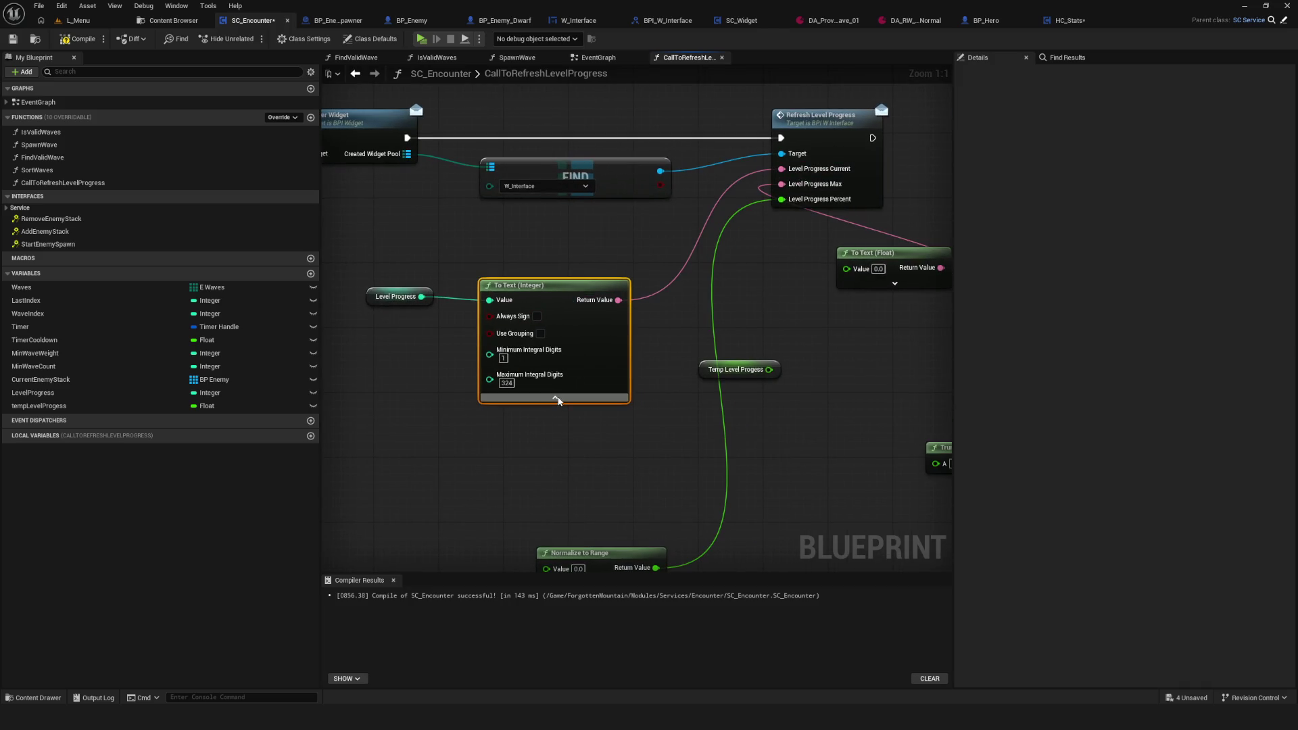
Step: Collapse the To Text options and rename tempLevelProgess to tempLevelProgessMax
{"action": "left_click", "coordinate": [556, 399]}
{"action": "left_click_drag", "start_coordinate": [813, 405], "coordinate": [579, 304]}
{"action": "left_click", "coordinate": [676, 335]}
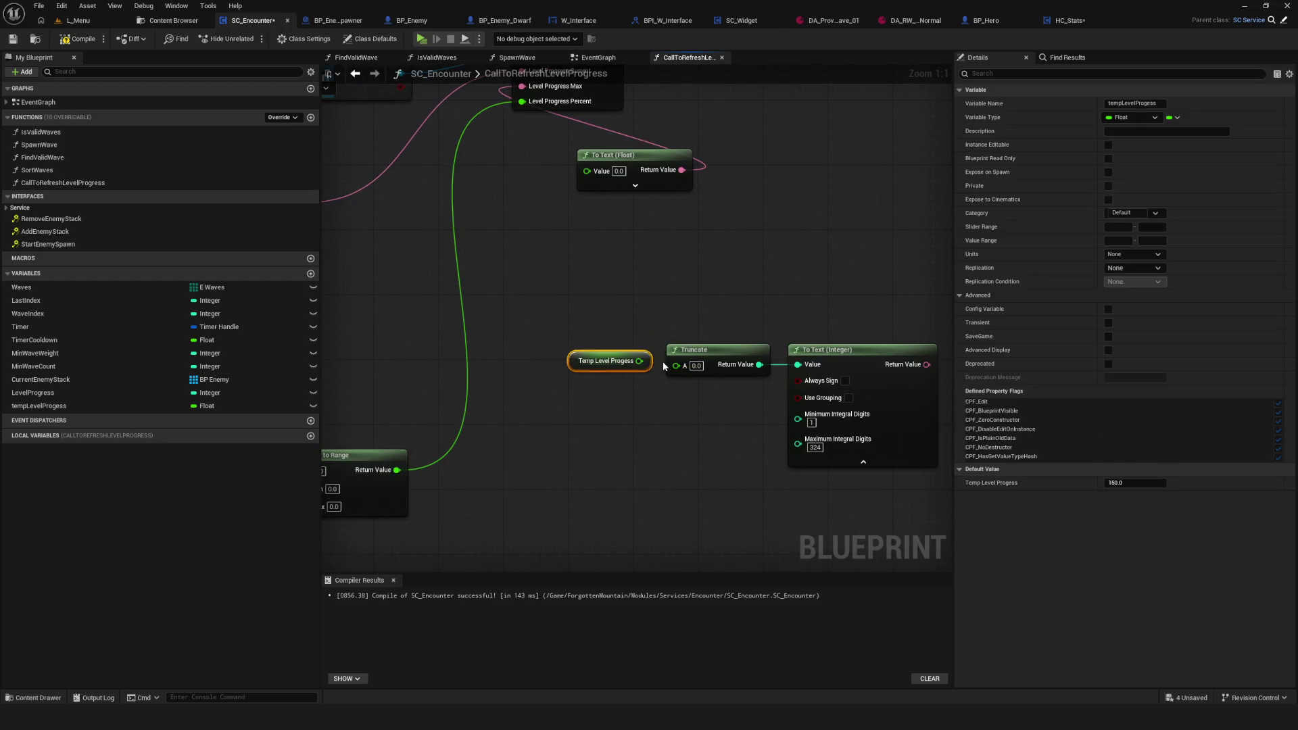
{"action": "left_click", "coordinate": [81, 408]}
{"action": "left_click", "coordinate": [105, 406]}
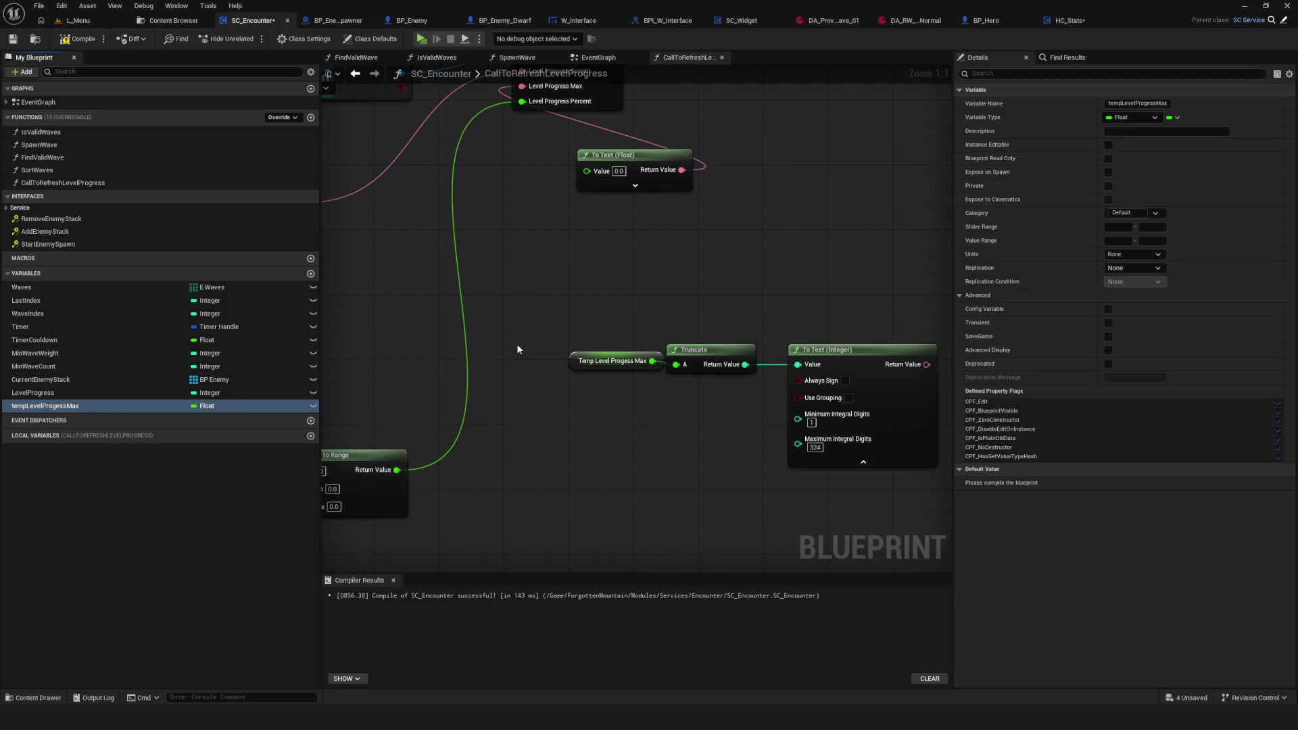
Step: Move Truncate and To Text (Integer) left and delete the unused To Text (Float) node
{"action": "scroll", "coordinate": [757, 382], "scroll_direction": "down", "scroll_amount": 3}
{"action": "left_click_drag", "start_coordinate": [785, 377], "coordinate": [612, 315]}
{"action": "mouse_move", "coordinate": [833, 359]}
{"action": "left_mouse_down"}
{"action": "mouse_move", "coordinate": [435, 285]}
{"action": "mouse_move", "coordinate": [606, 198]}
{"action": "mouse_move", "coordinate": [632, 162]}
{"action": "left_mouse_up"}
{"action": "left_click", "coordinate": [741, 216]}
{"action": "key", "text": "Delete"}
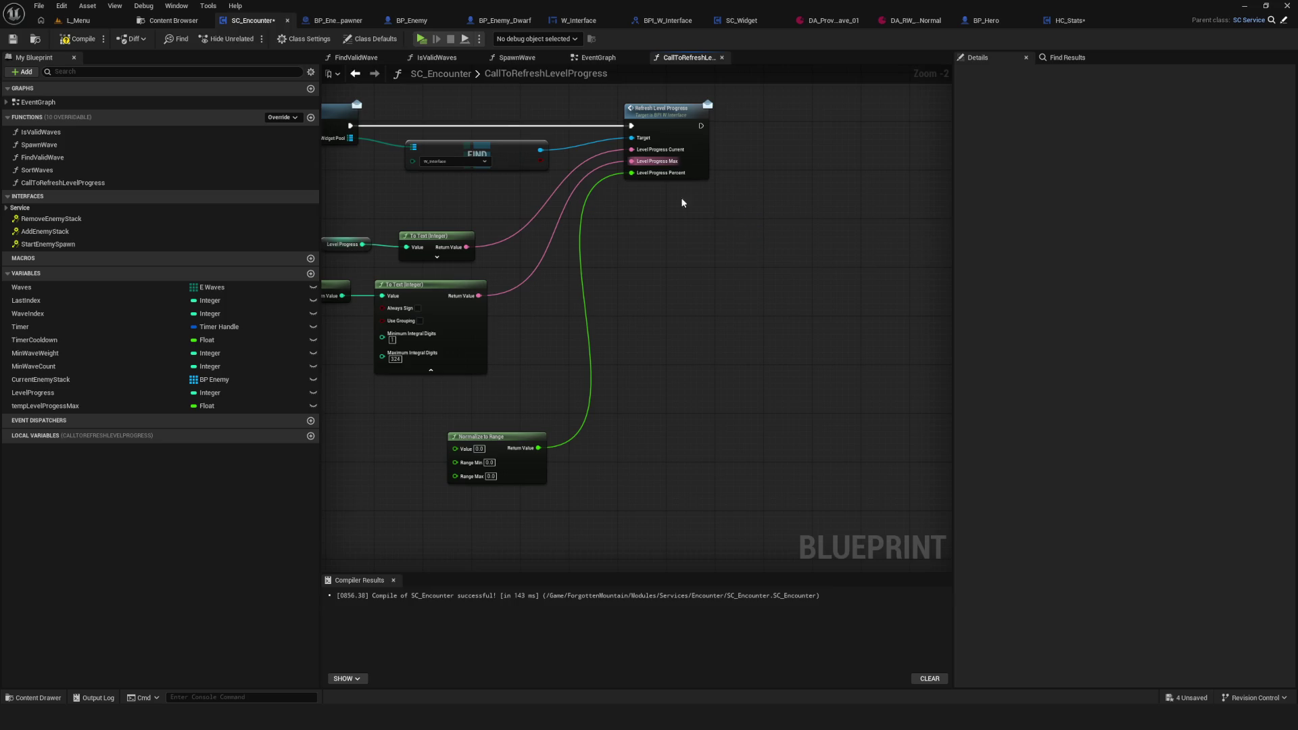
Step: Connect Level Progress to Normalize to Range's Value, comparing against HC_Stats' Refresh HP
{"action": "scroll", "coordinate": [707, 245], "scroll_direction": "up", "scroll_amount": 2}
{"action": "scroll", "coordinate": [708, 367], "scroll_direction": "up", "scroll_amount": 1}
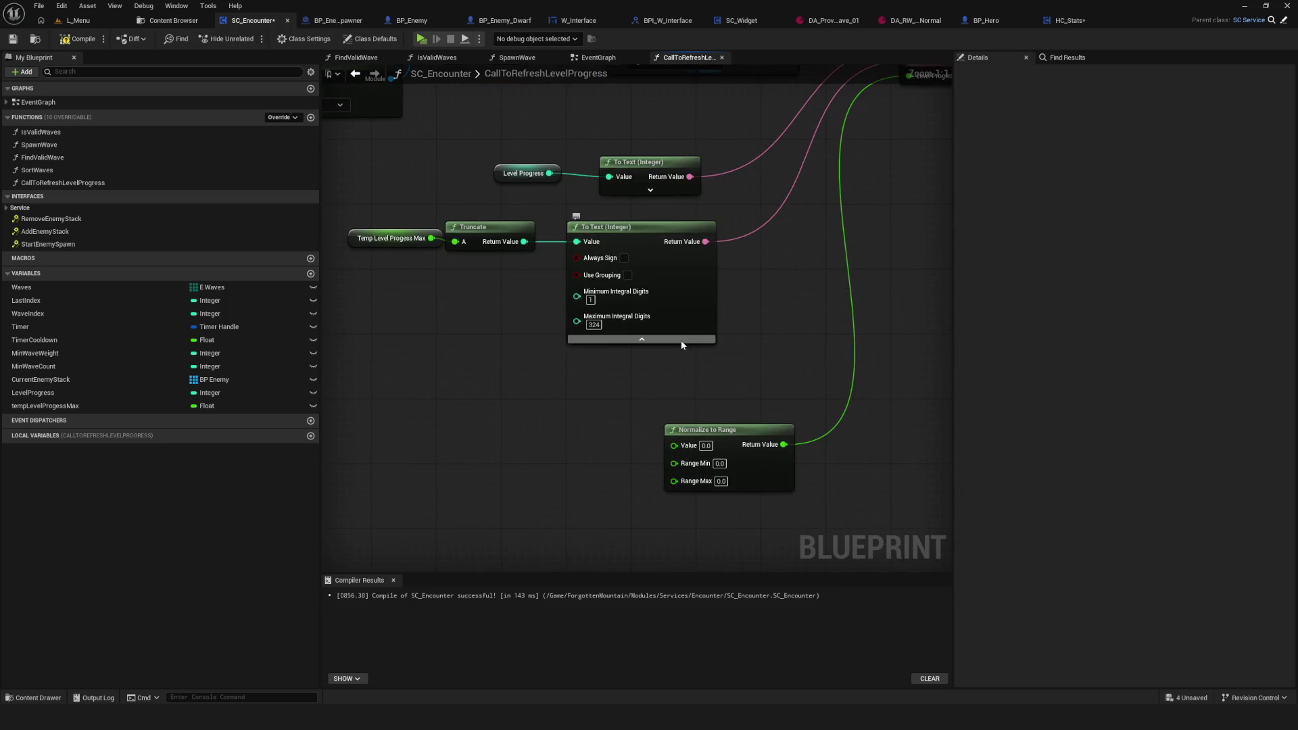
{"action": "left_click_drag", "start_coordinate": [660, 444], "coordinate": [680, 447]}
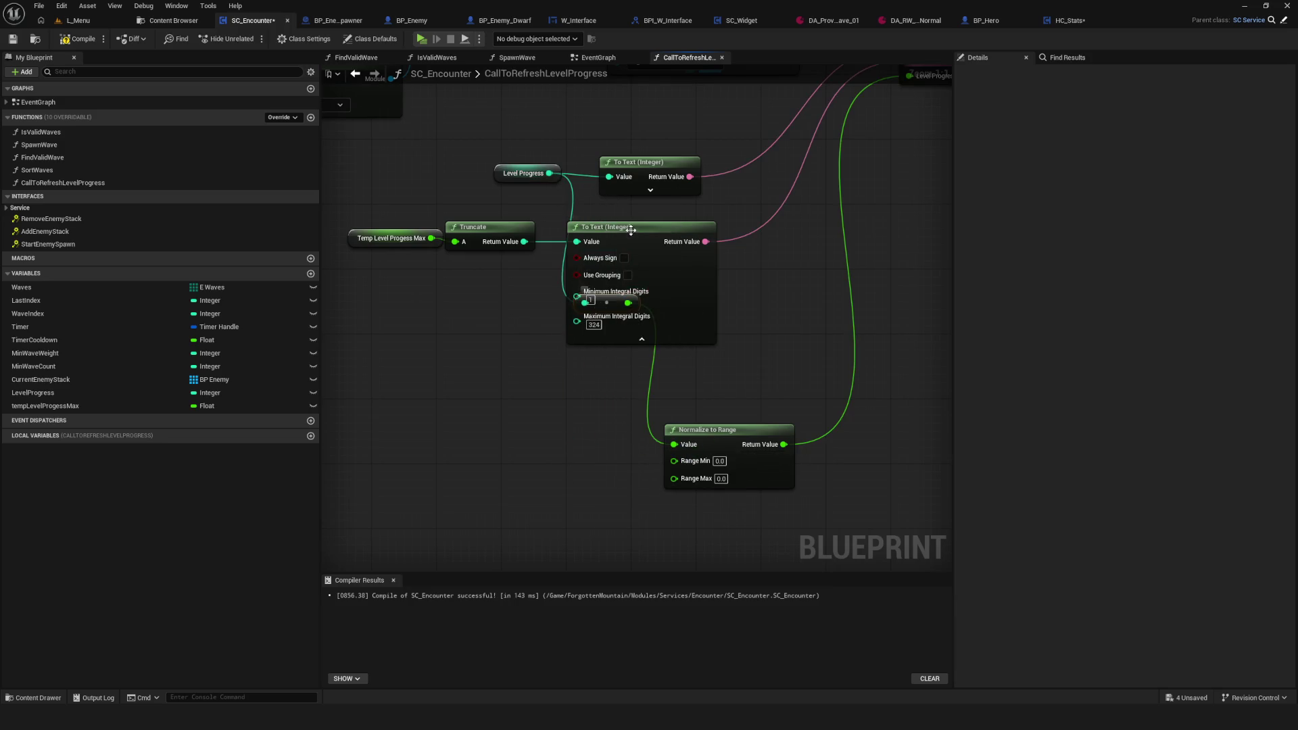
{"action": "left_click_drag", "start_coordinate": [633, 232], "coordinate": [706, 231]}
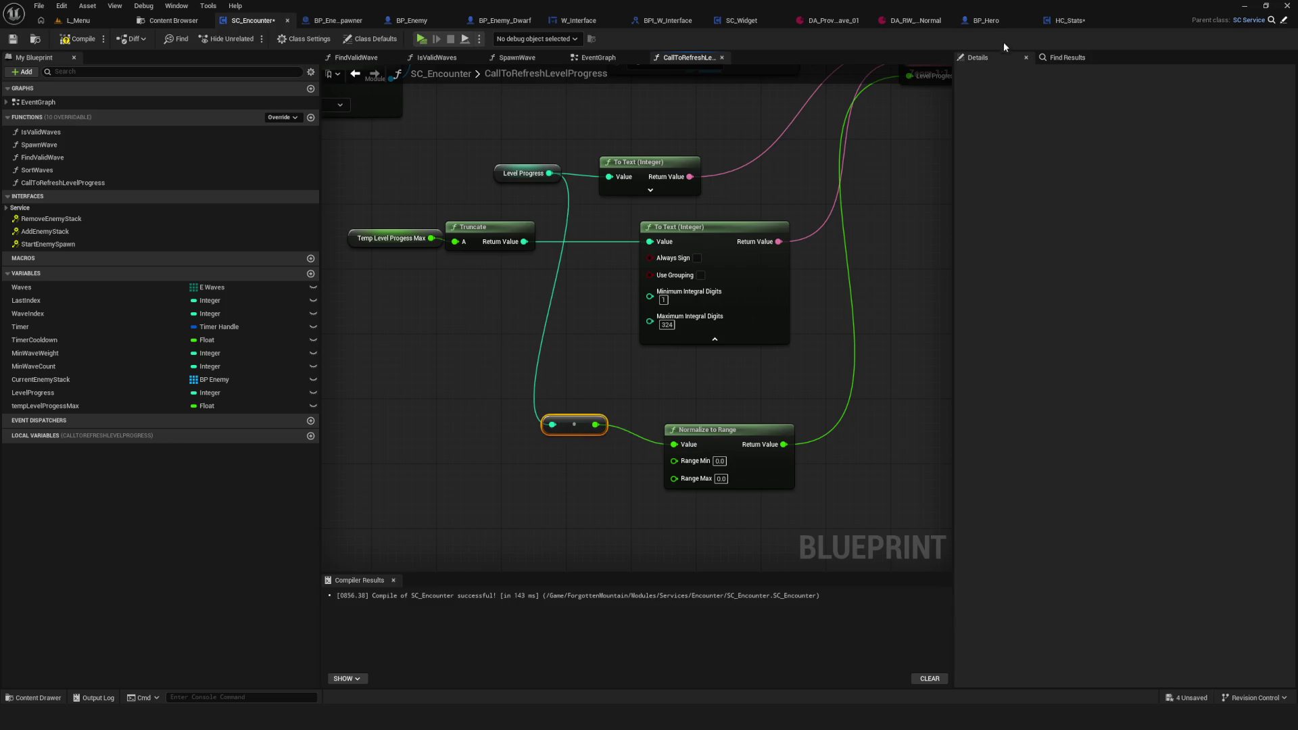
{"action": "left_click", "coordinate": [1068, 20]}
{"action": "left_click_drag", "start_coordinate": [560, 367], "coordinate": [557, 391]}
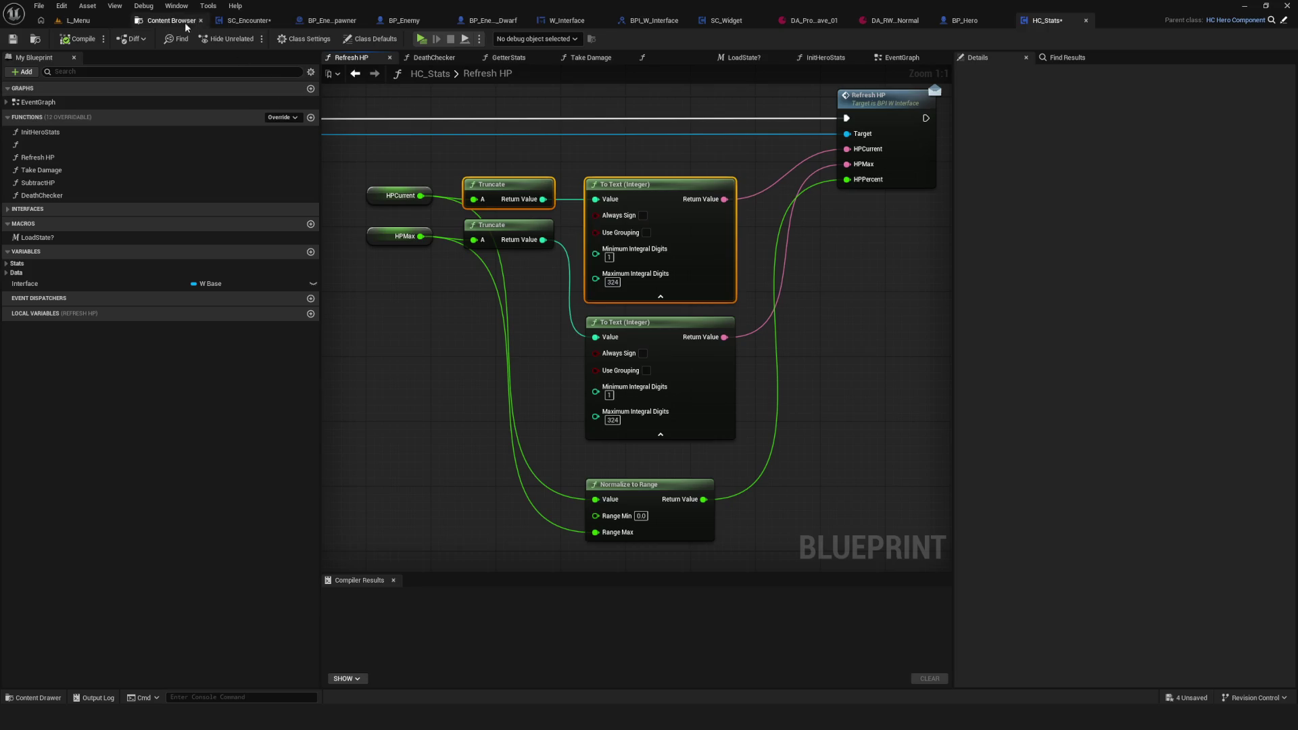
{"action": "left_click", "coordinate": [247, 20]}
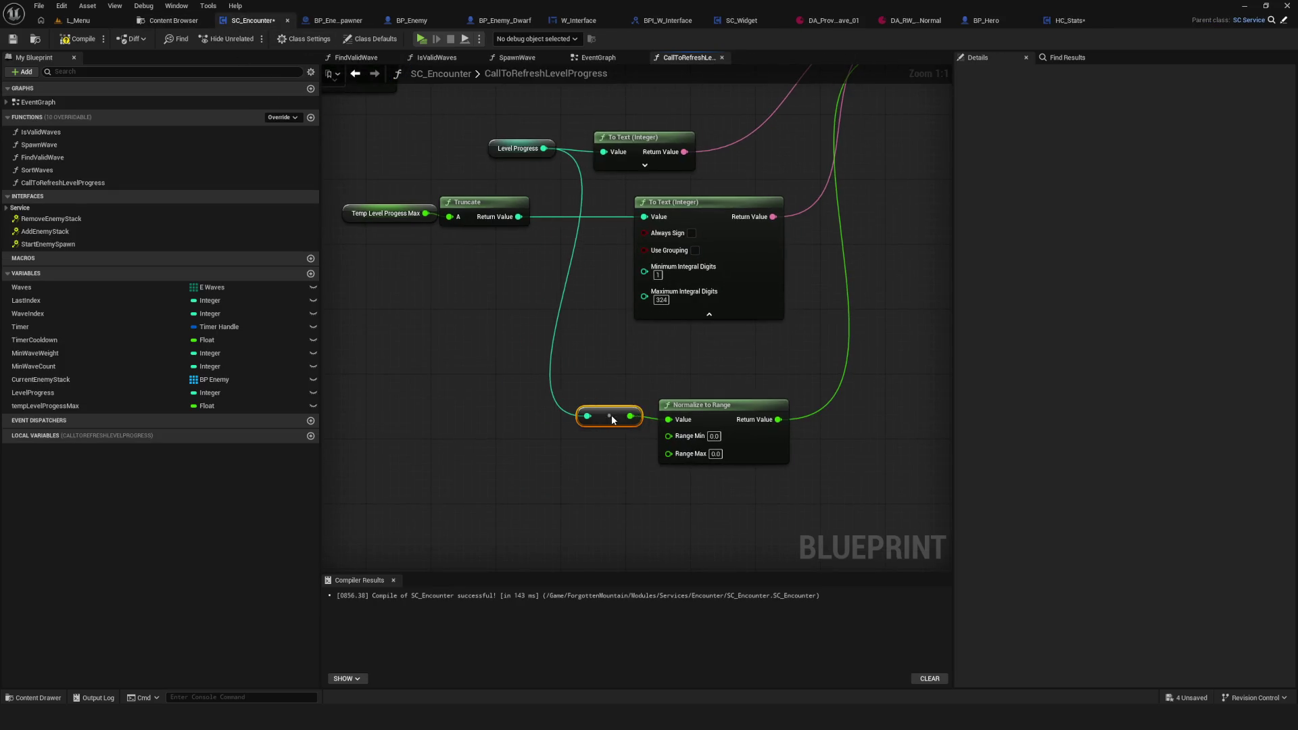
Step: Add a Temp Level Progess Max getter wired into Normalize to Range's Range Max
{"action": "mouse_move", "coordinate": [605, 425]}
{"action": "left_mouse_down"}
{"action": "mouse_move", "coordinate": [626, 354]}
{"action": "mouse_move", "coordinate": [679, 334]}
{"action": "left_mouse_up"}
{"action": "left_click", "coordinate": [463, 192]}
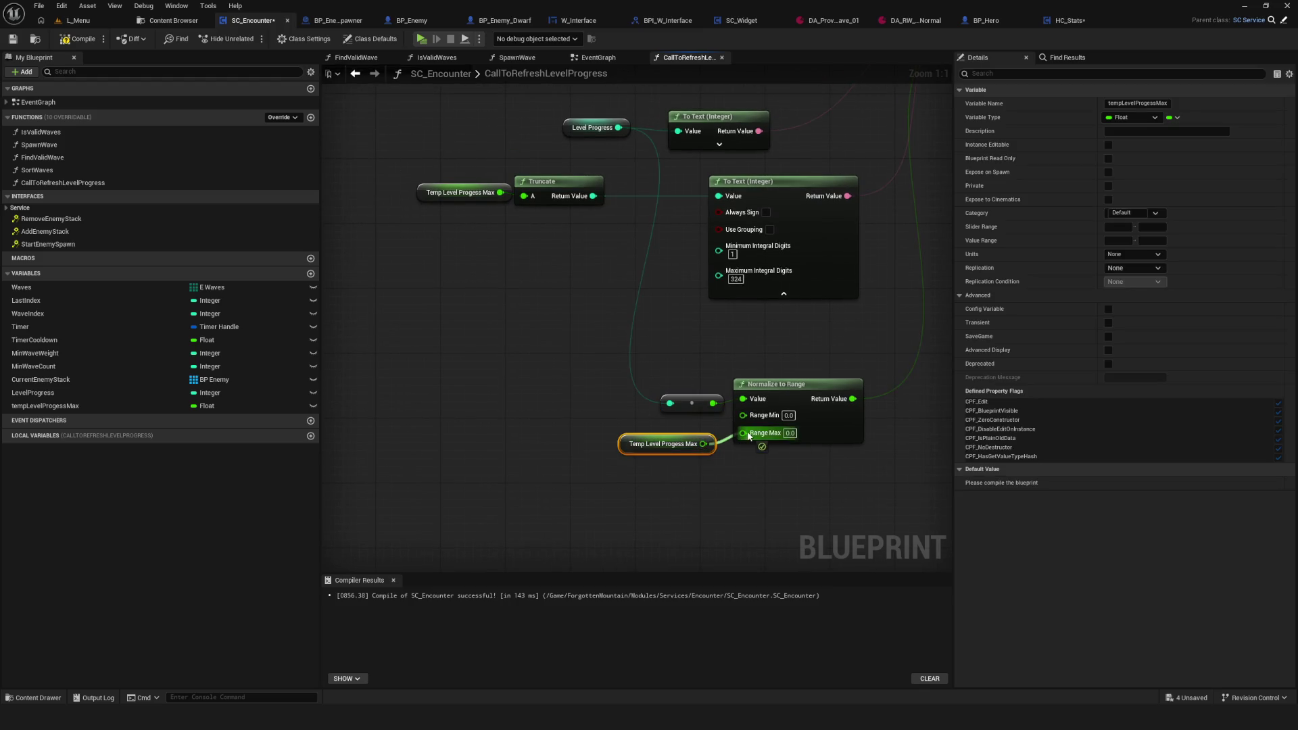
{"action": "left_click_drag", "start_coordinate": [749, 436], "coordinate": [748, 437]}
{"action": "scroll", "coordinate": [902, 379], "scroll_direction": "down", "scroll_amount": 4}
{"action": "scroll", "coordinate": [622, 441], "scroll_direction": "up", "scroll_amount": 4}
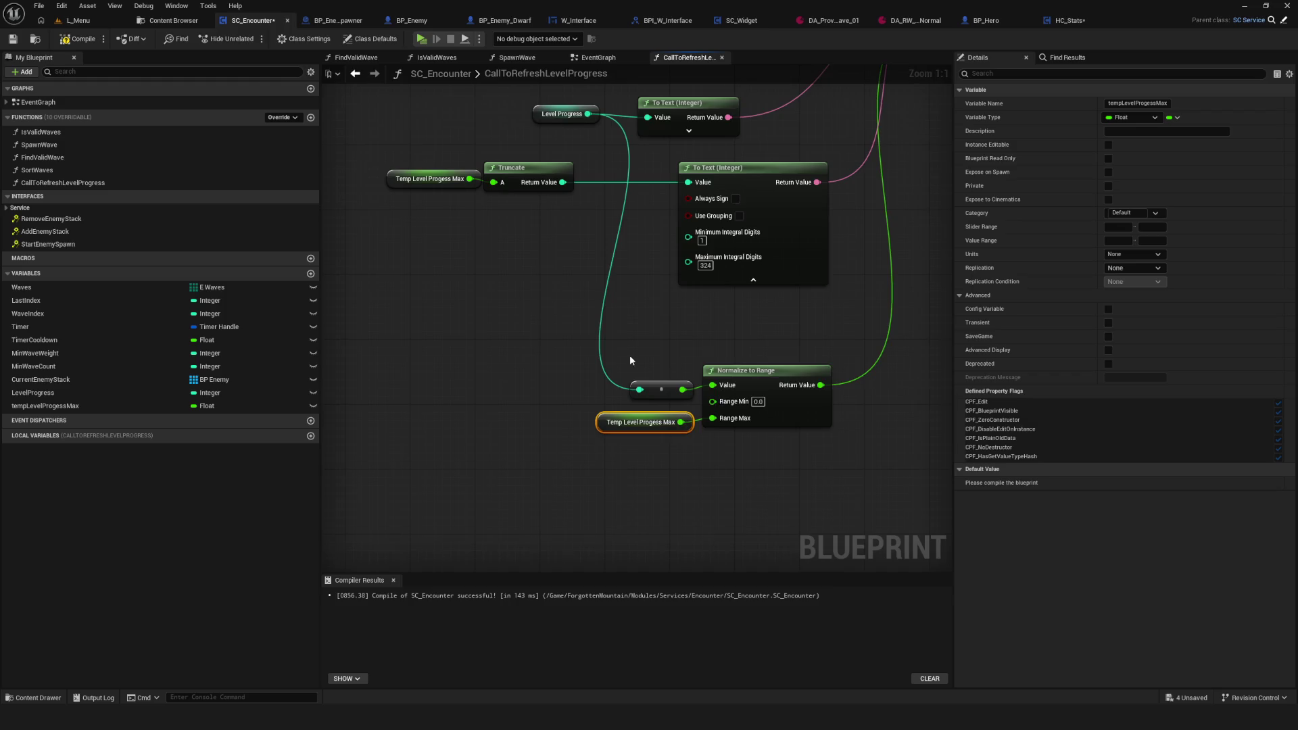
Step: Save the SC_Encounter blueprint and switch to its EventGraph
{"action": "left_click", "coordinate": [12, 39]}
{"action": "scroll", "coordinate": [791, 444], "scroll_direction": "down", "scroll_amount": 4}
{"action": "scroll", "coordinate": [635, 295], "scroll_direction": "up", "scroll_amount": 3}
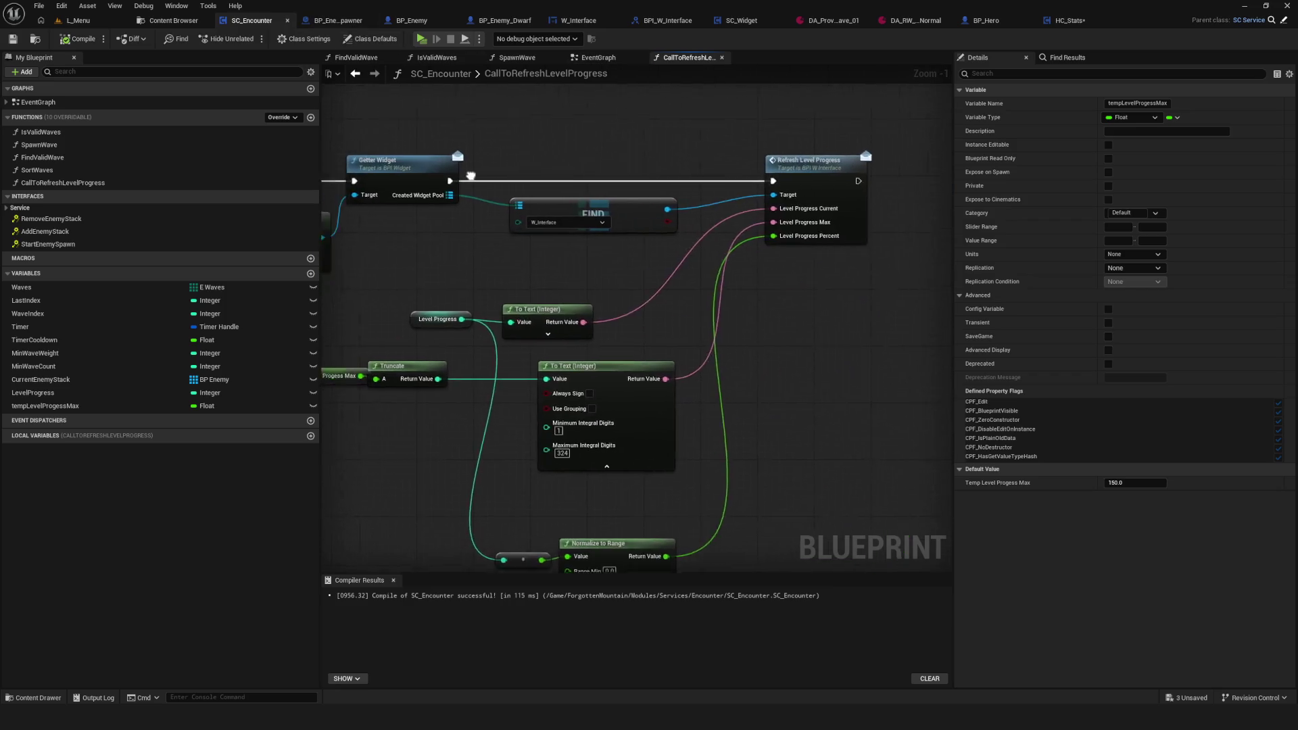
{"action": "left_click", "coordinate": [598, 58]}
Step: Play-test New Game from L_Menu, stop it, and select SC_Encounter's Refresh Level Progress call
{"action": "left_click_drag", "start_coordinate": [894, 337], "coordinate": [617, 337]}
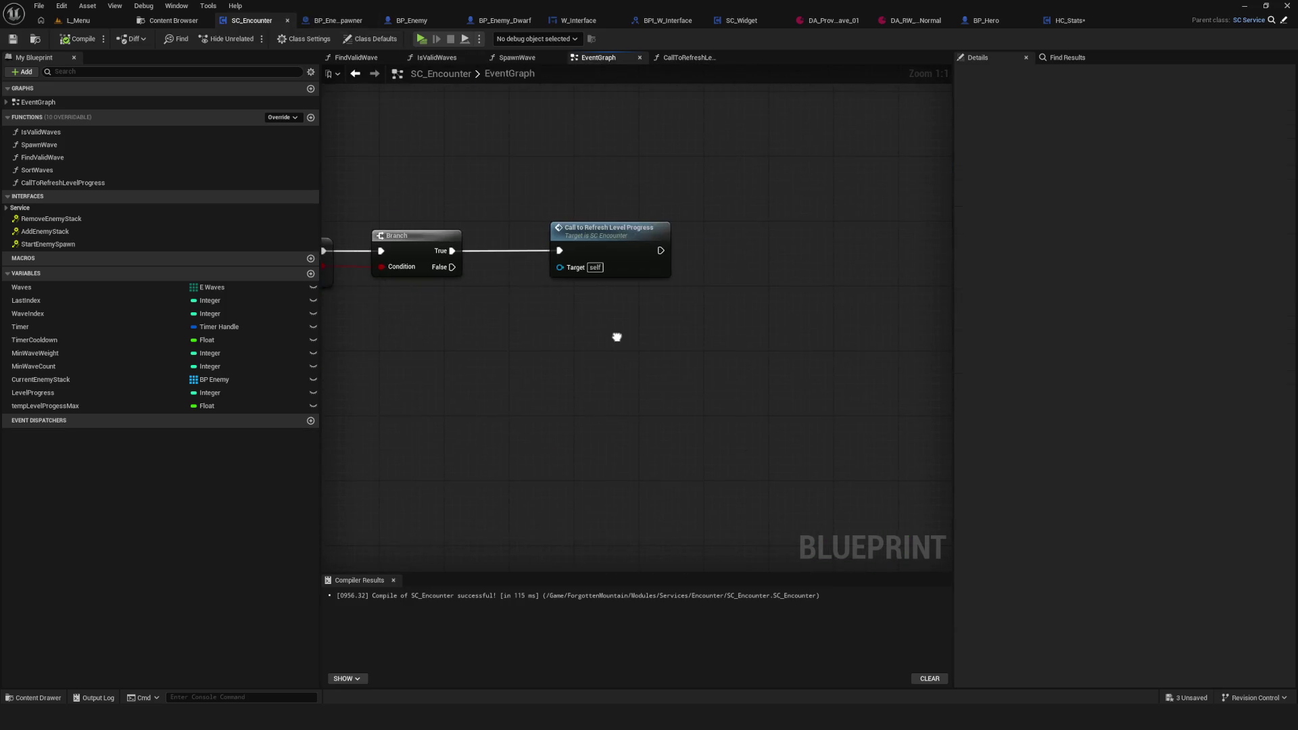
{"action": "left_click", "coordinate": [88, 21]}
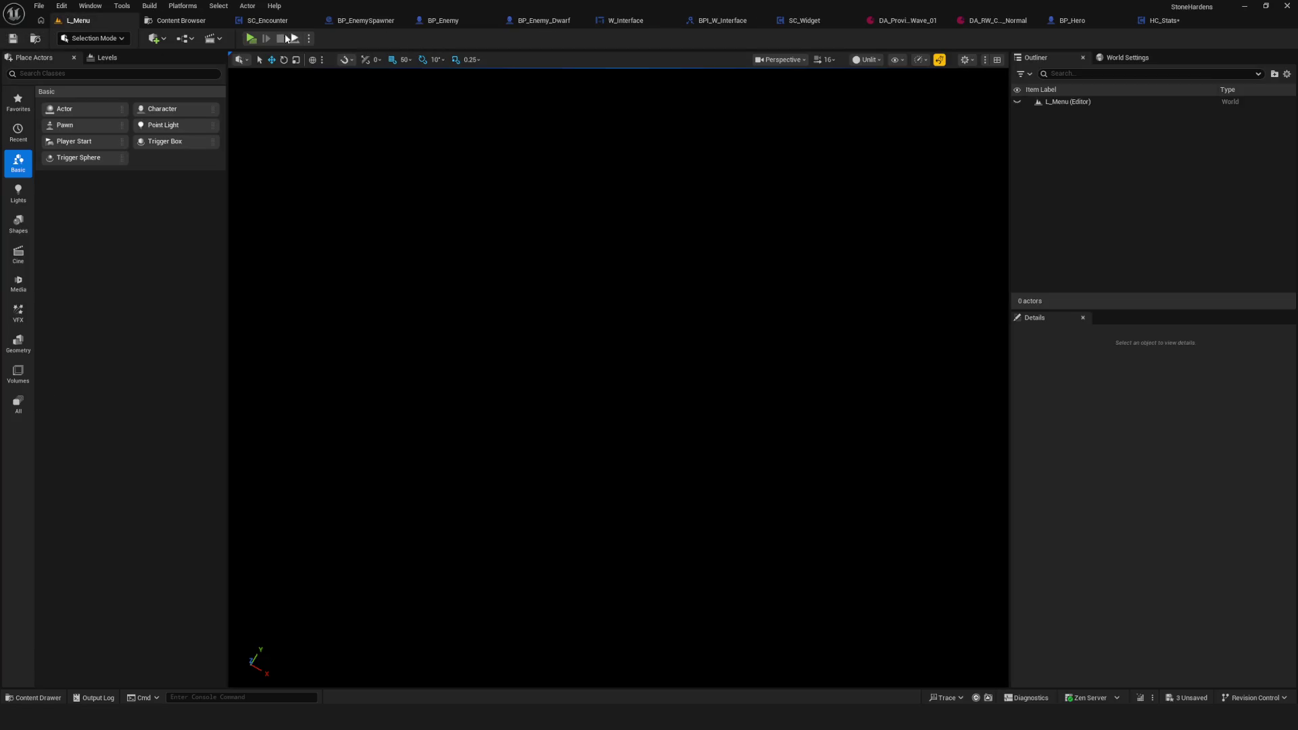
{"action": "left_click", "coordinate": [252, 38]}
{"action": "left_click", "coordinate": [676, 298]}
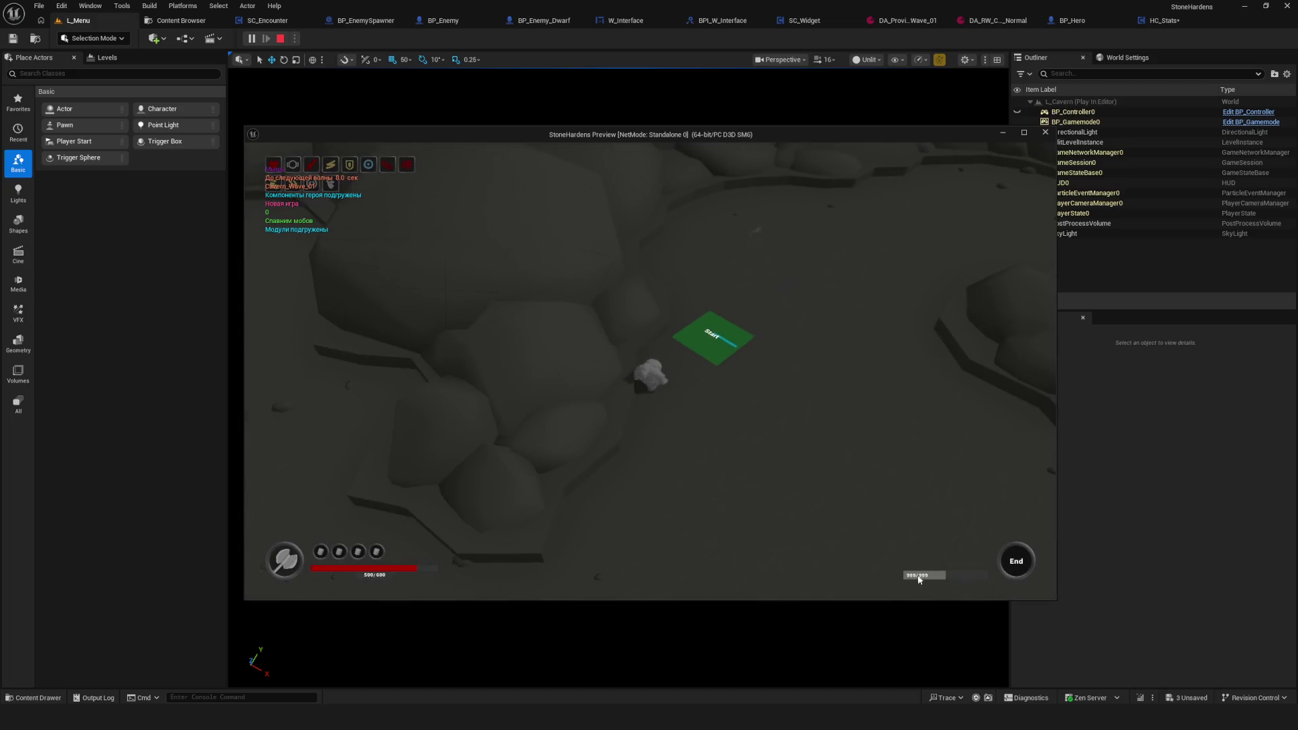
{"action": "key", "text": "Escape"}
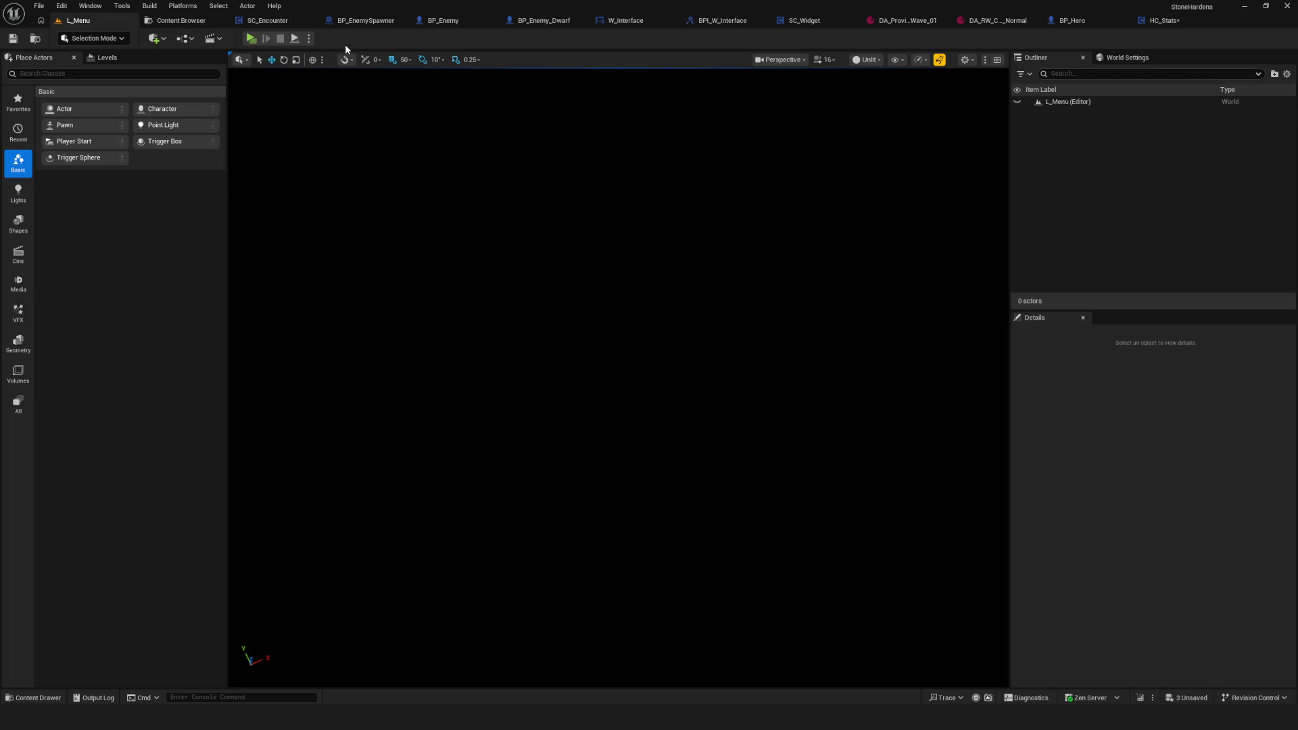
{"action": "left_click", "coordinate": [264, 20]}
{"action": "left_click_drag", "start_coordinate": [671, 181], "coordinate": [801, 343]}
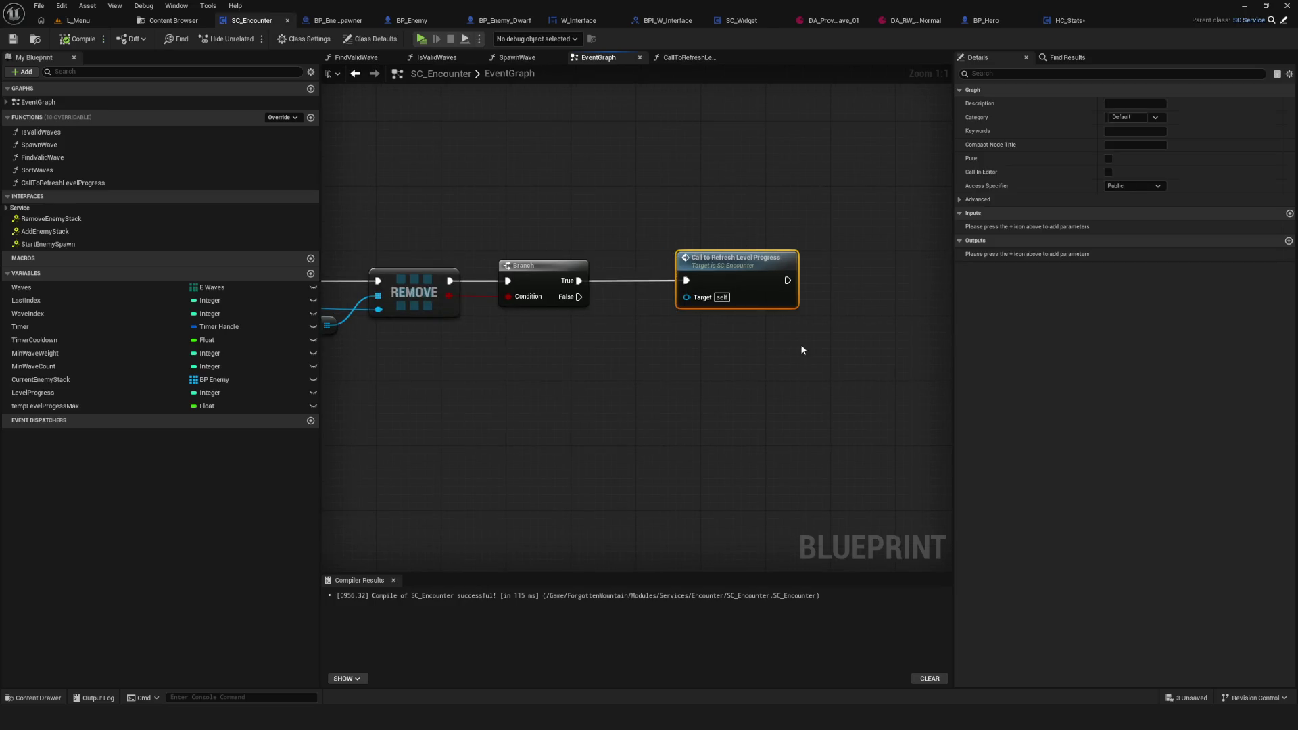
Step: Paste the Refresh Level Progress call after Parent: Start in Event Start, then start a play test
{"action": "scroll", "coordinate": [580, 325], "scroll_direction": "down", "scroll_amount": 5}
{"action": "scroll", "coordinate": [580, 325], "scroll_direction": "up", "scroll_amount": 4}
{"action": "scroll", "coordinate": [575, 324], "scroll_direction": "down", "scroll_amount": 4}
{"action": "scroll", "coordinate": [608, 215], "scroll_direction": "up", "scroll_amount": 5}
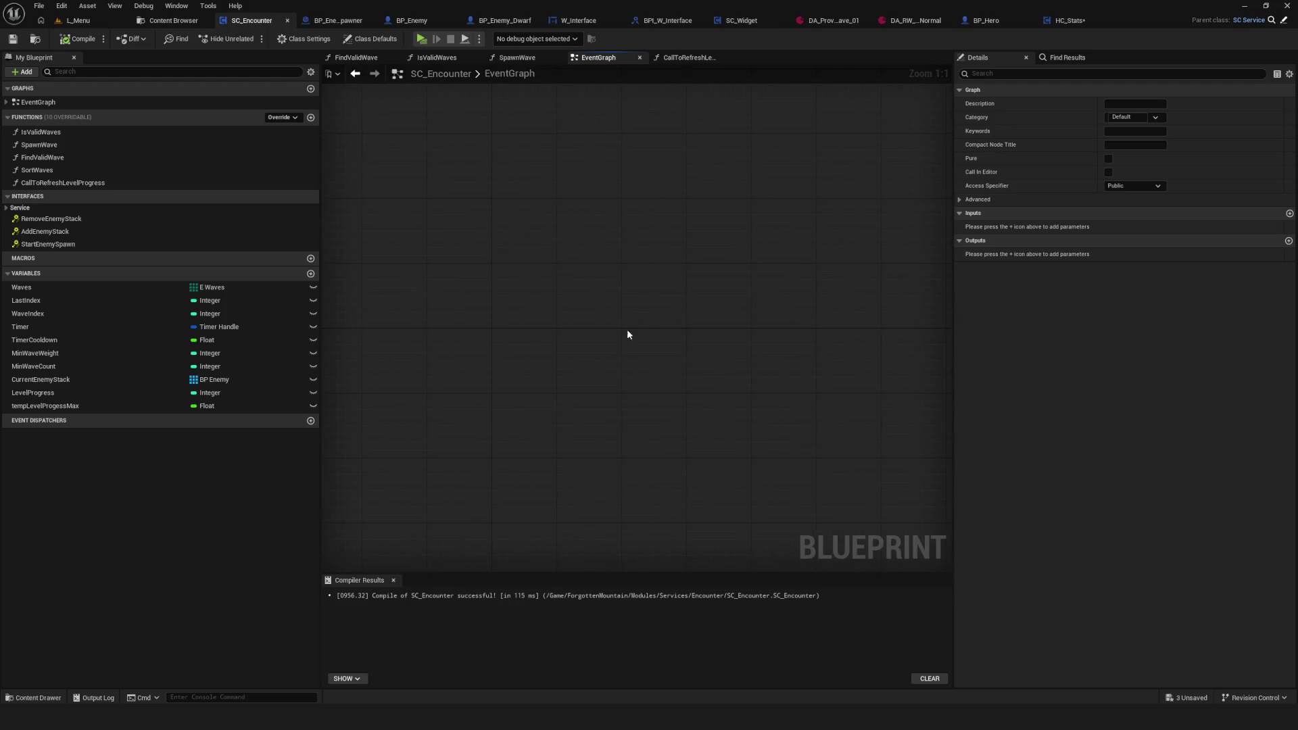
{"action": "key", "text": "ctrl+v"}
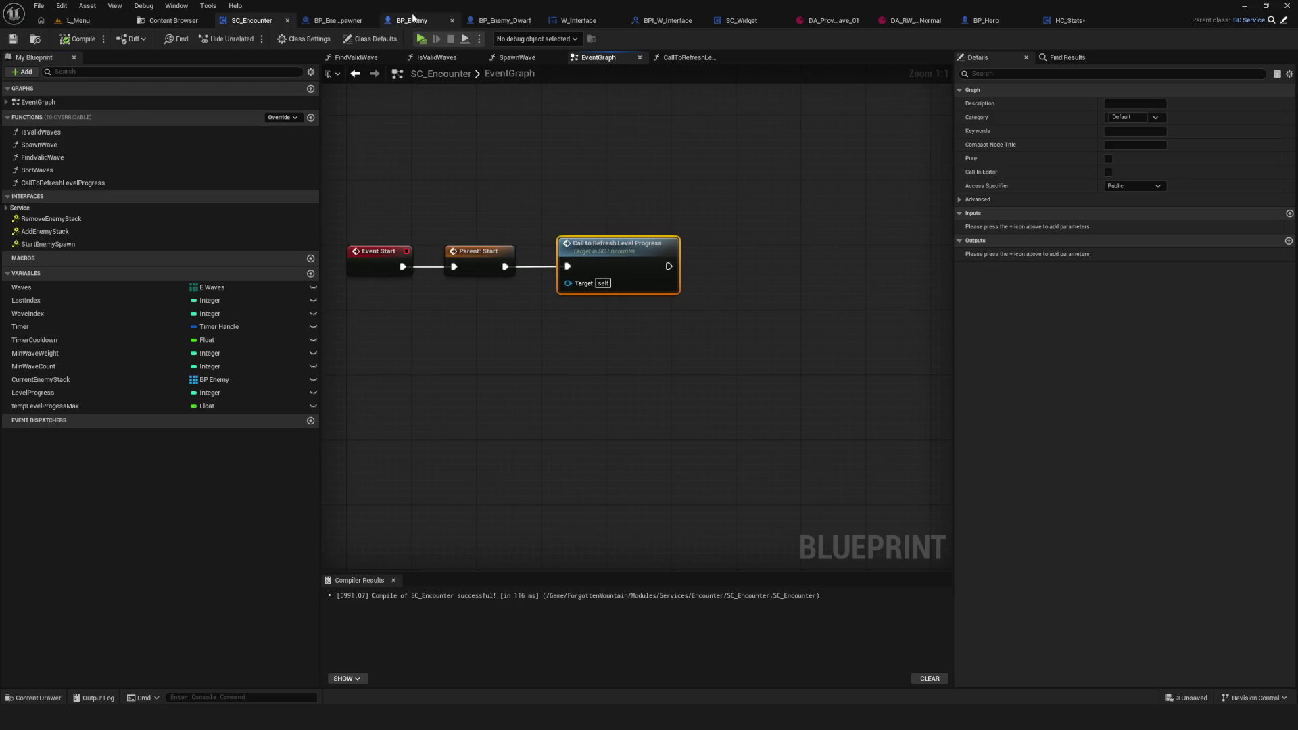
{"action": "key", "text": "alt+p"}
{"action": "left_click", "coordinate": [627, 353]}
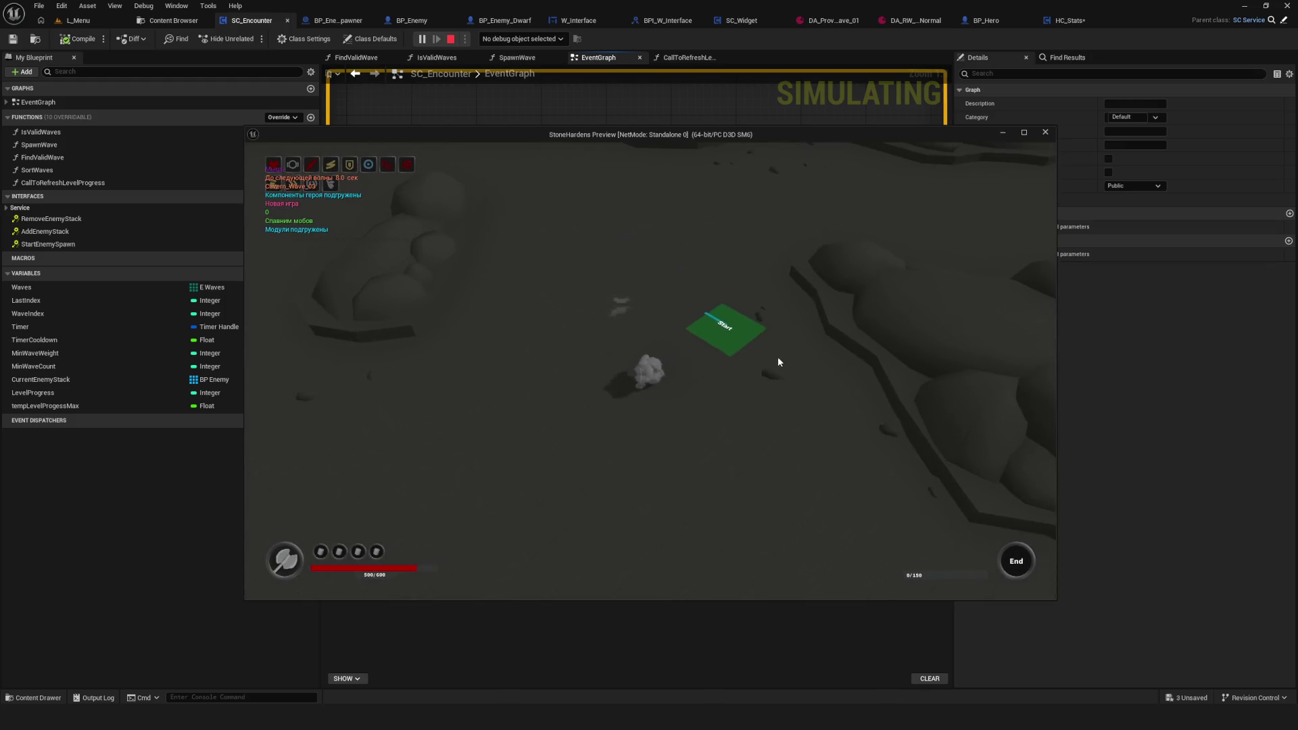
Step: Make the game preview fullscreen and fight the red cube enemies across the arena
{"action": "key", "text": "a"}
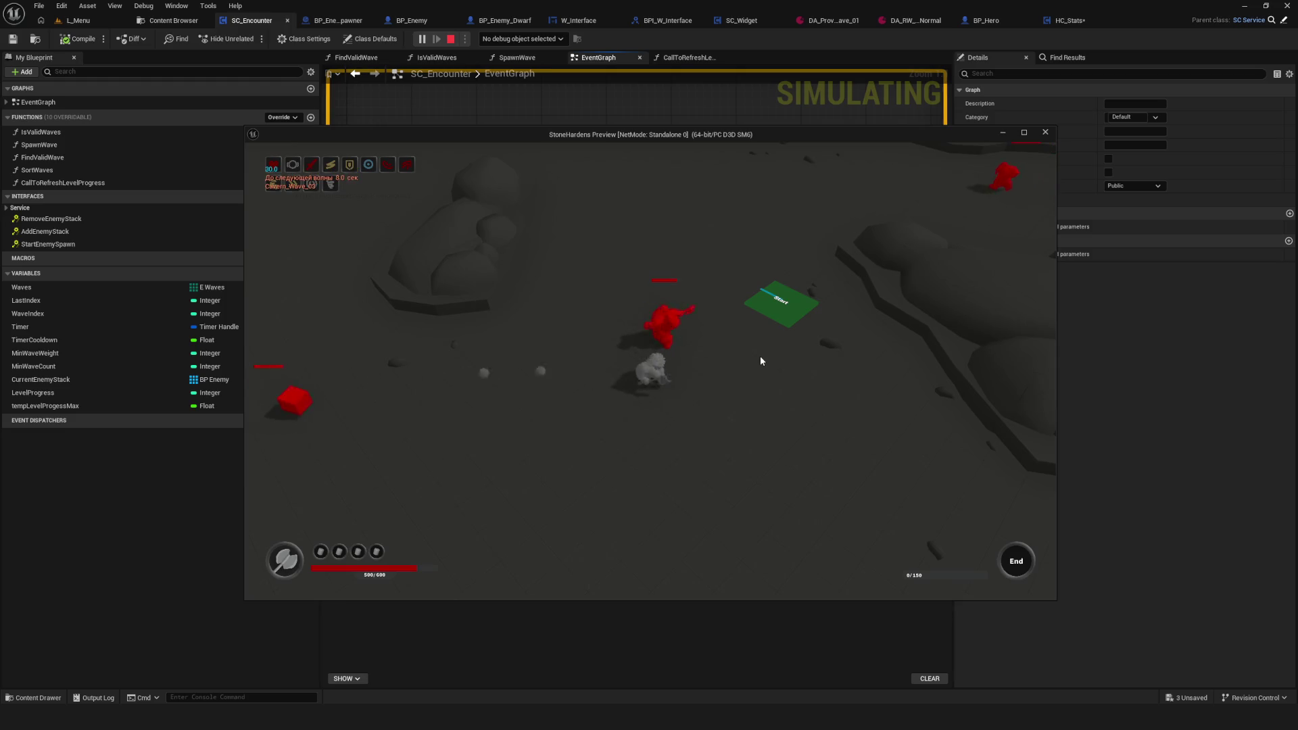
{"action": "key", "text": "F11"}
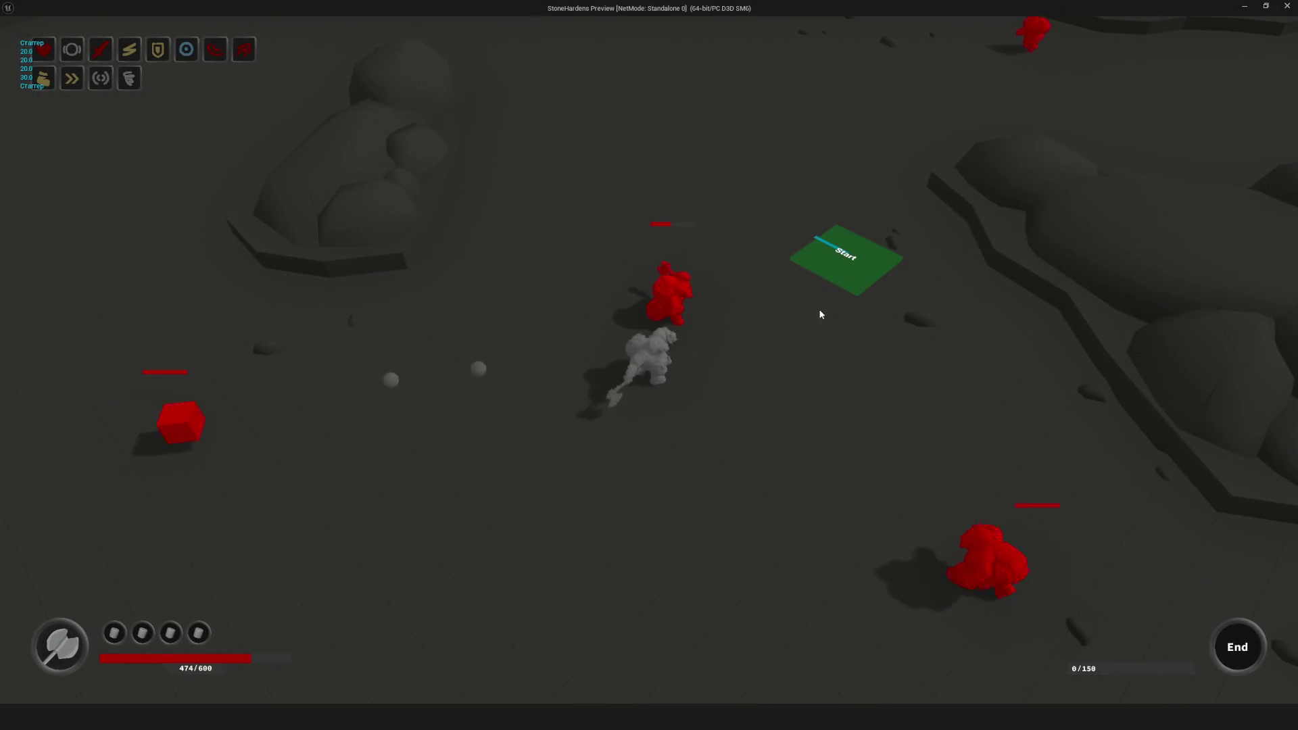
{"action": "left_click", "coordinate": [817, 314]}
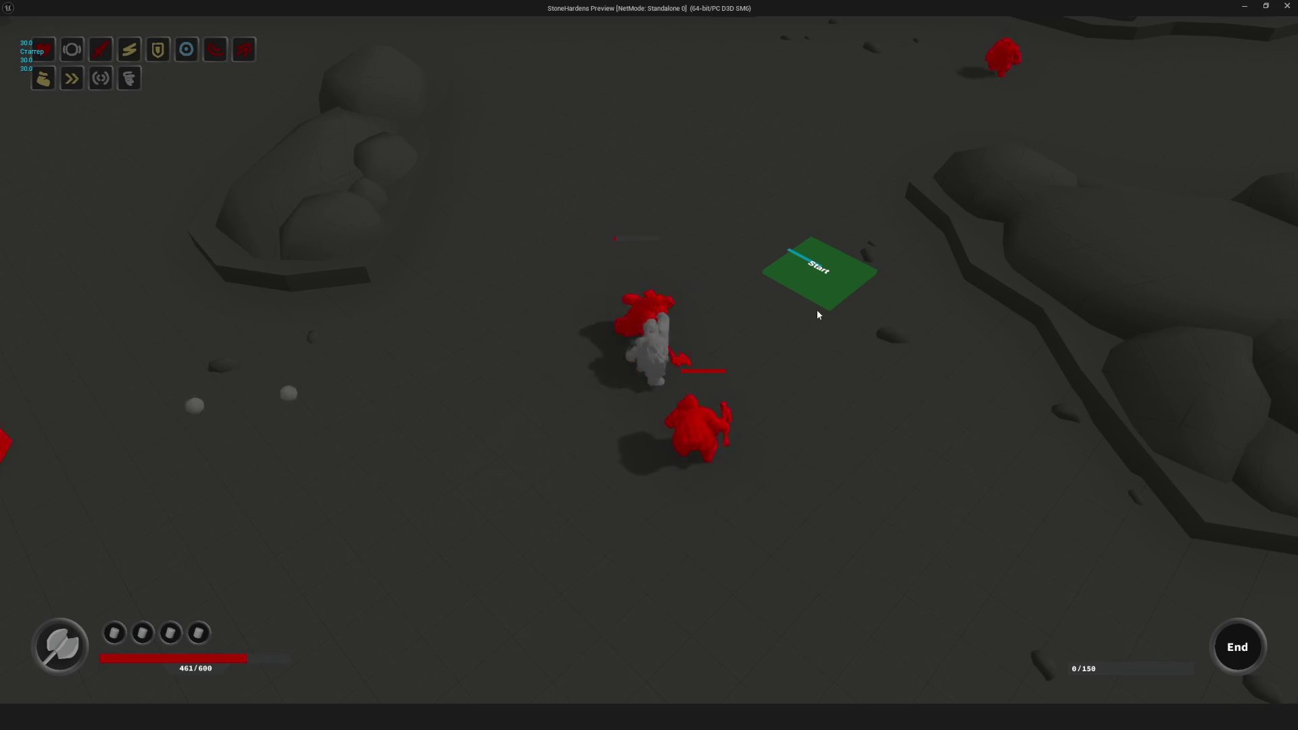
{"action": "key", "text": "a"}
{"action": "key", "text": "d"}
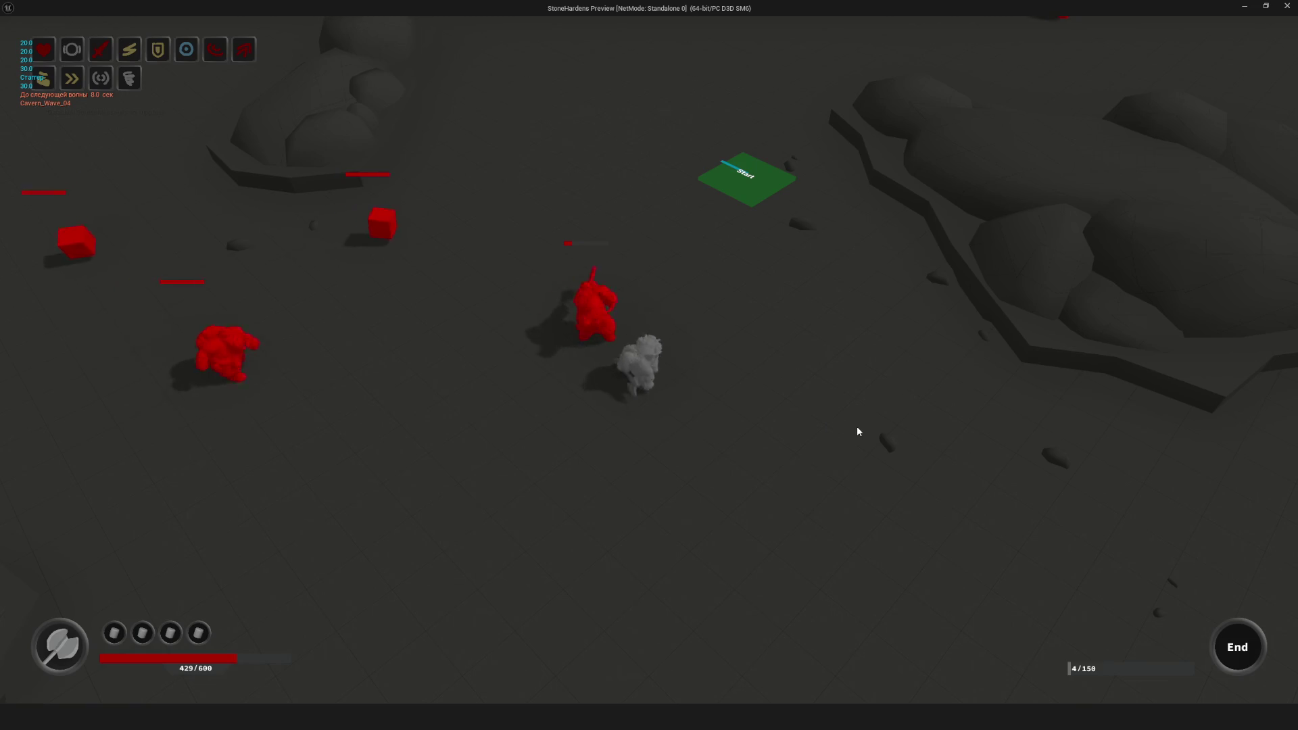
{"action": "key", "text": "a"}
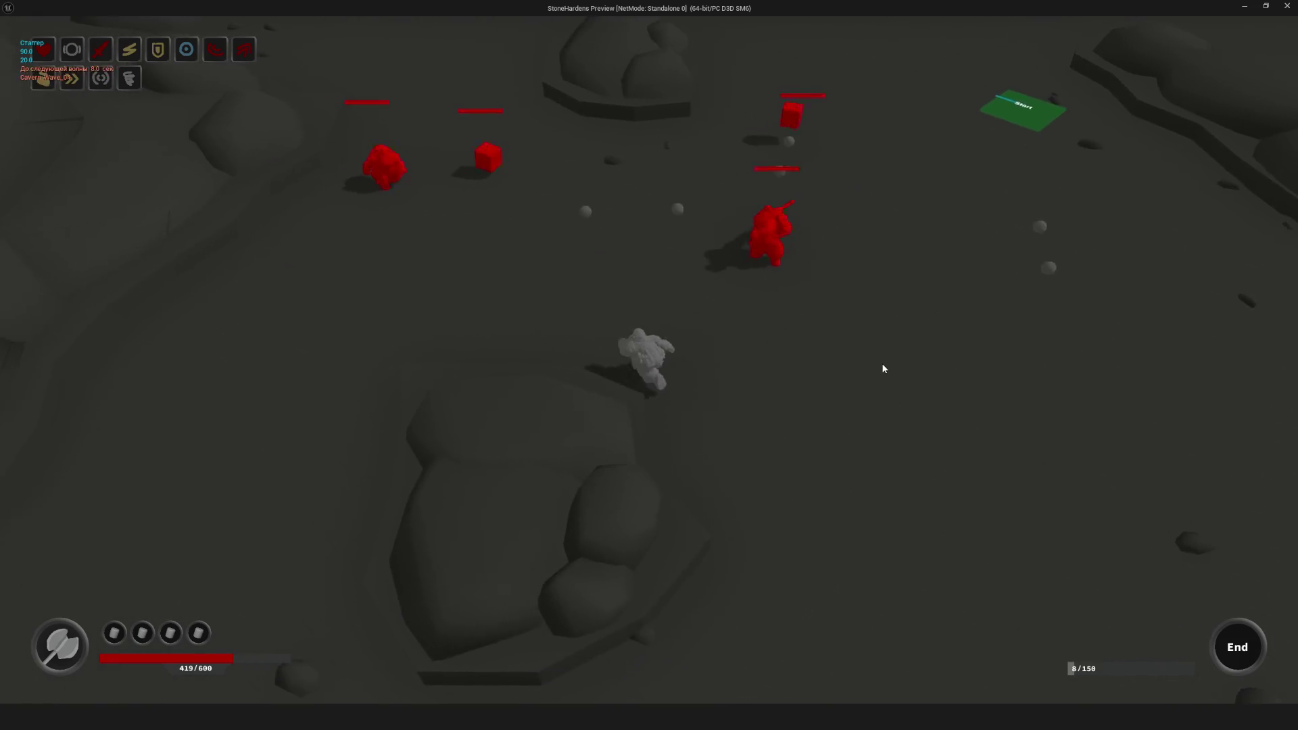
{"action": "key", "text": "a"}
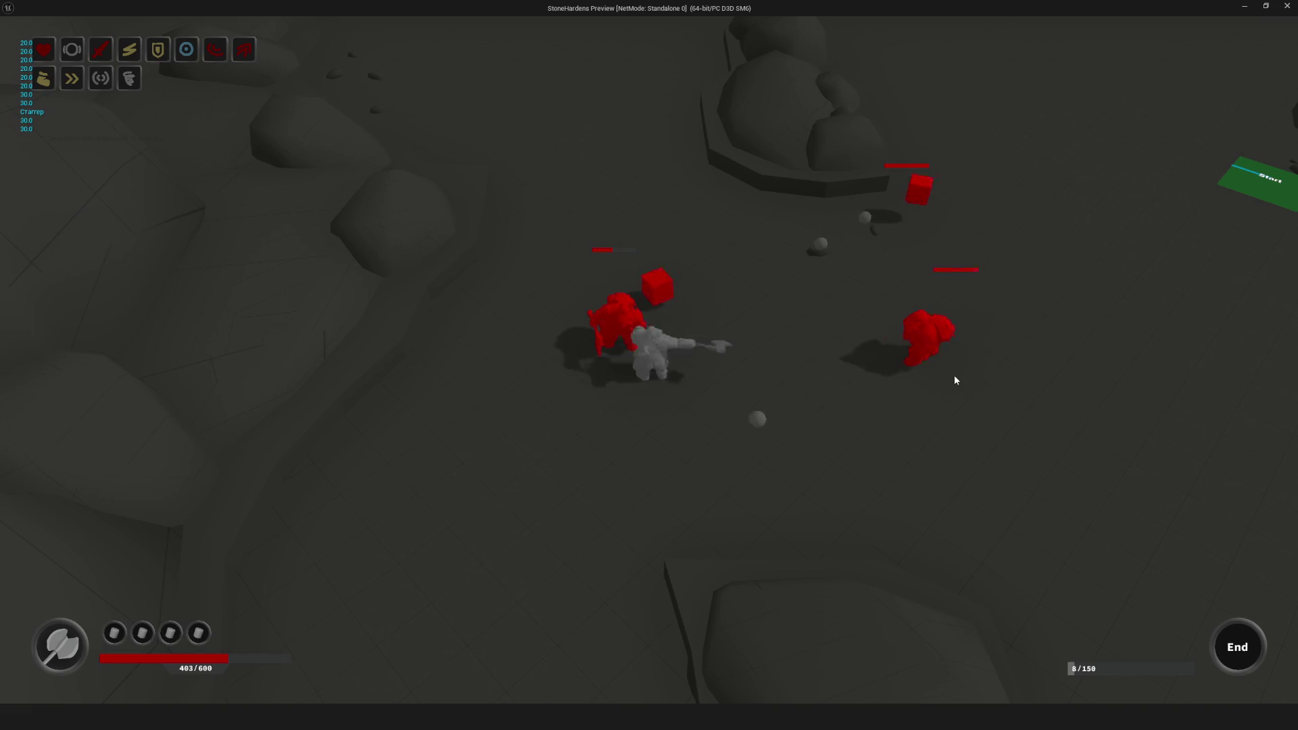
{"action": "key", "text": "w"}
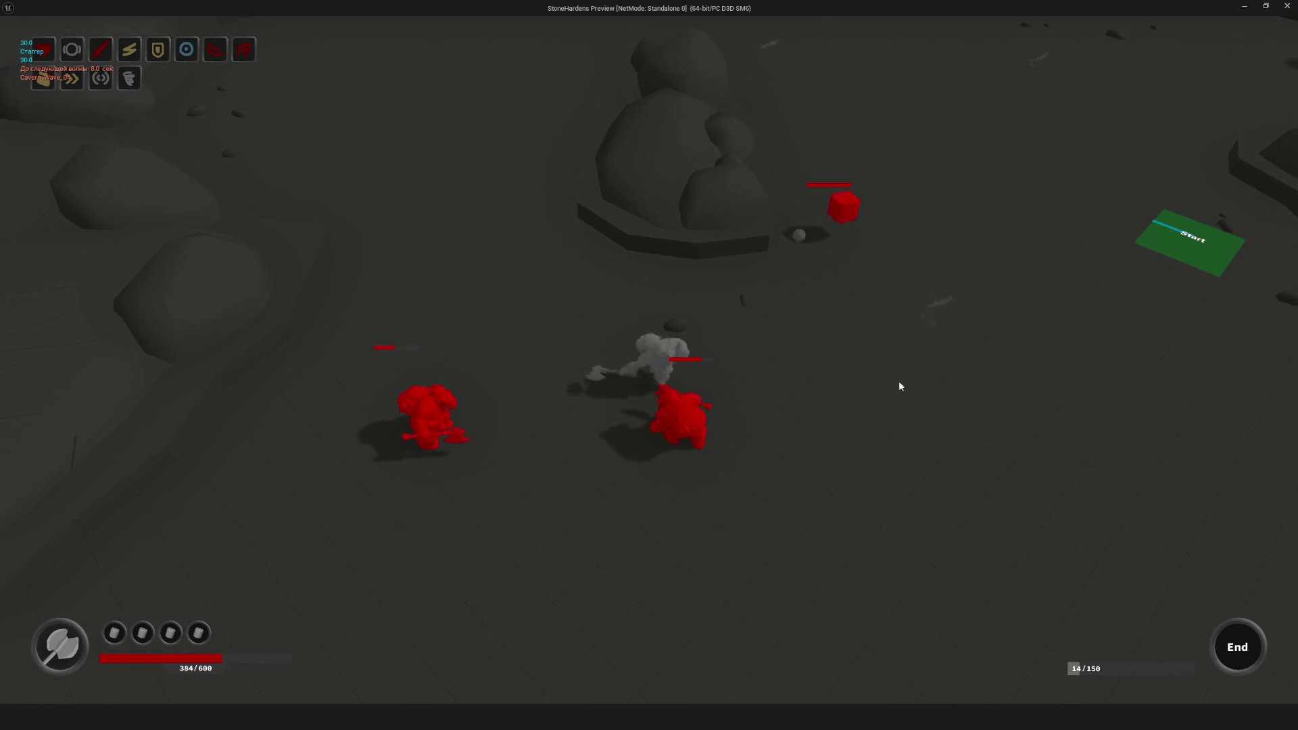
{"action": "key", "text": "a"}
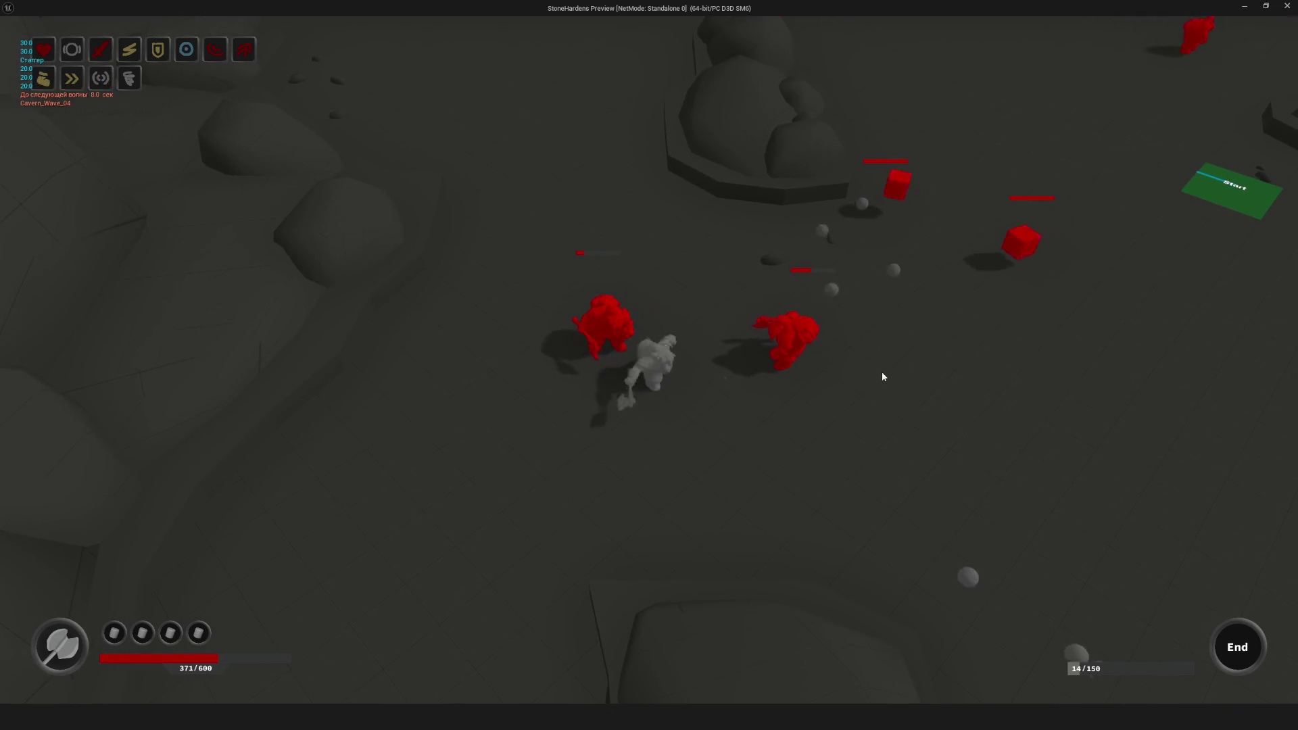
{"action": "key", "text": "d"}
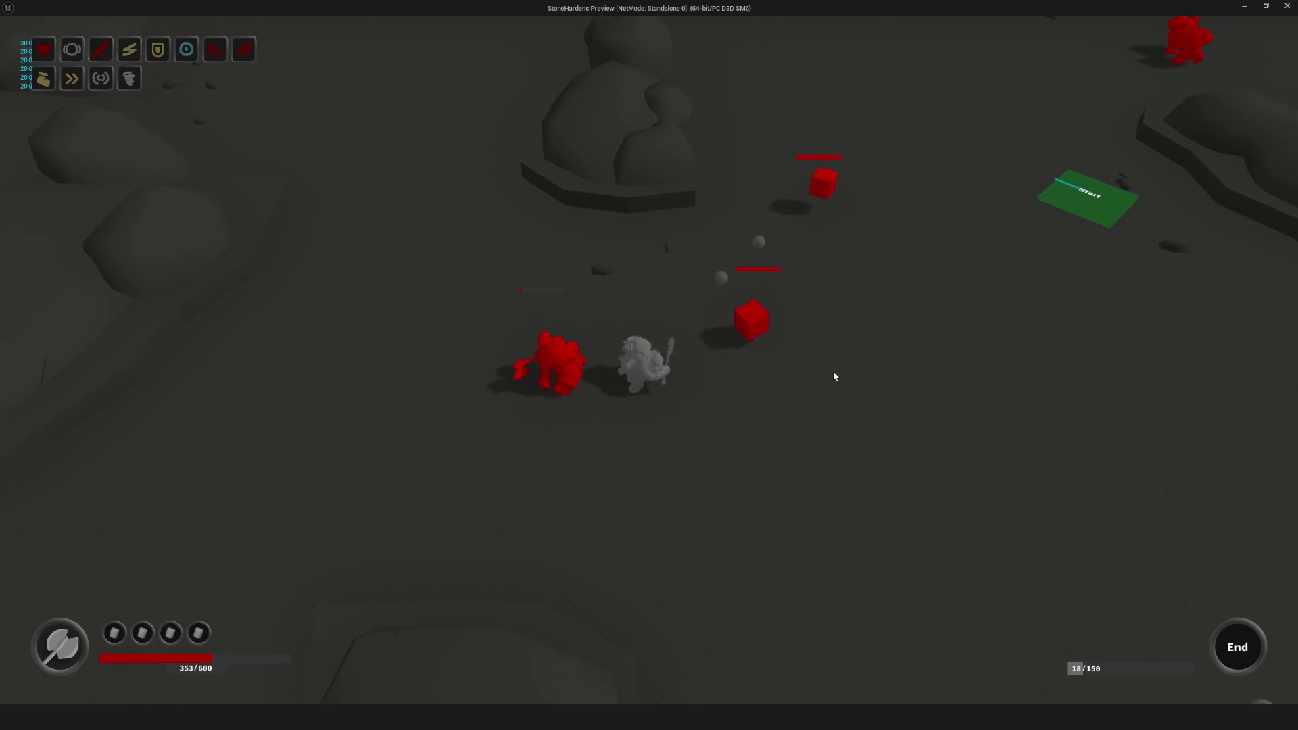
{"action": "key", "text": "w"}
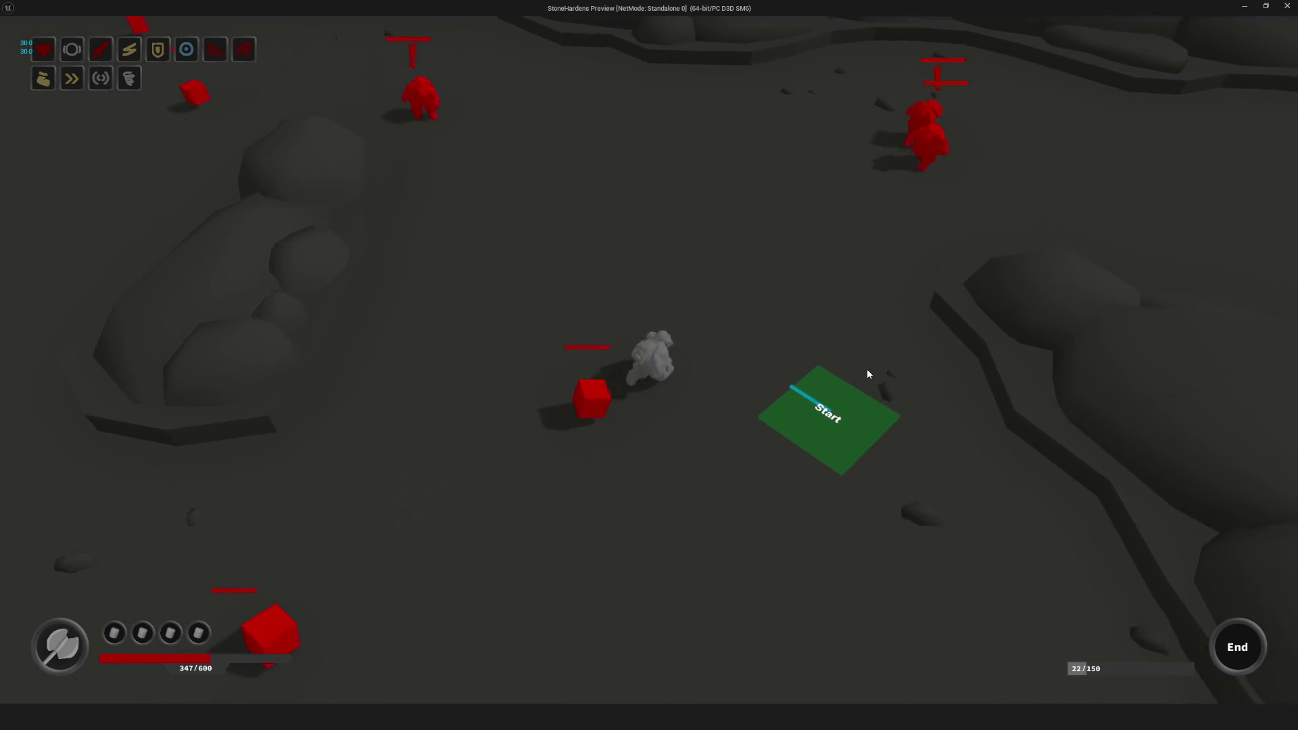
{"action": "key", "text": "w"}
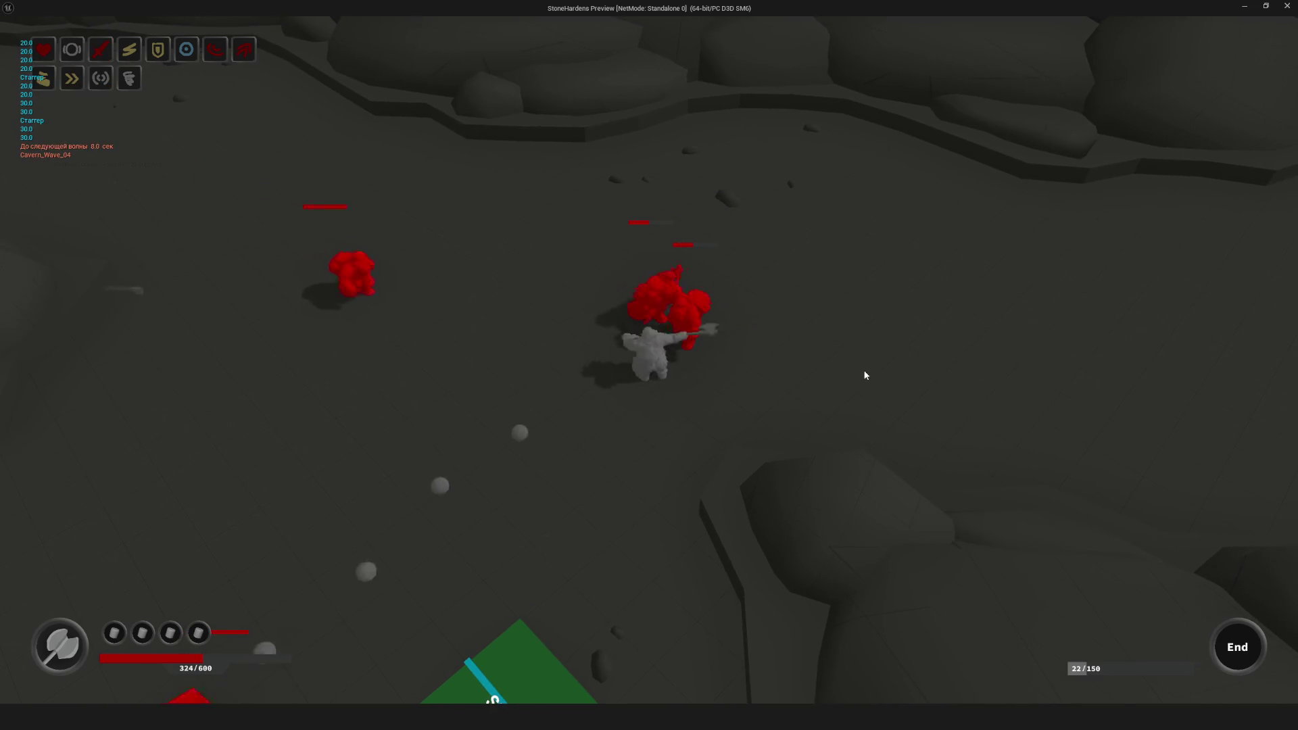
{"action": "key", "text": "d"}
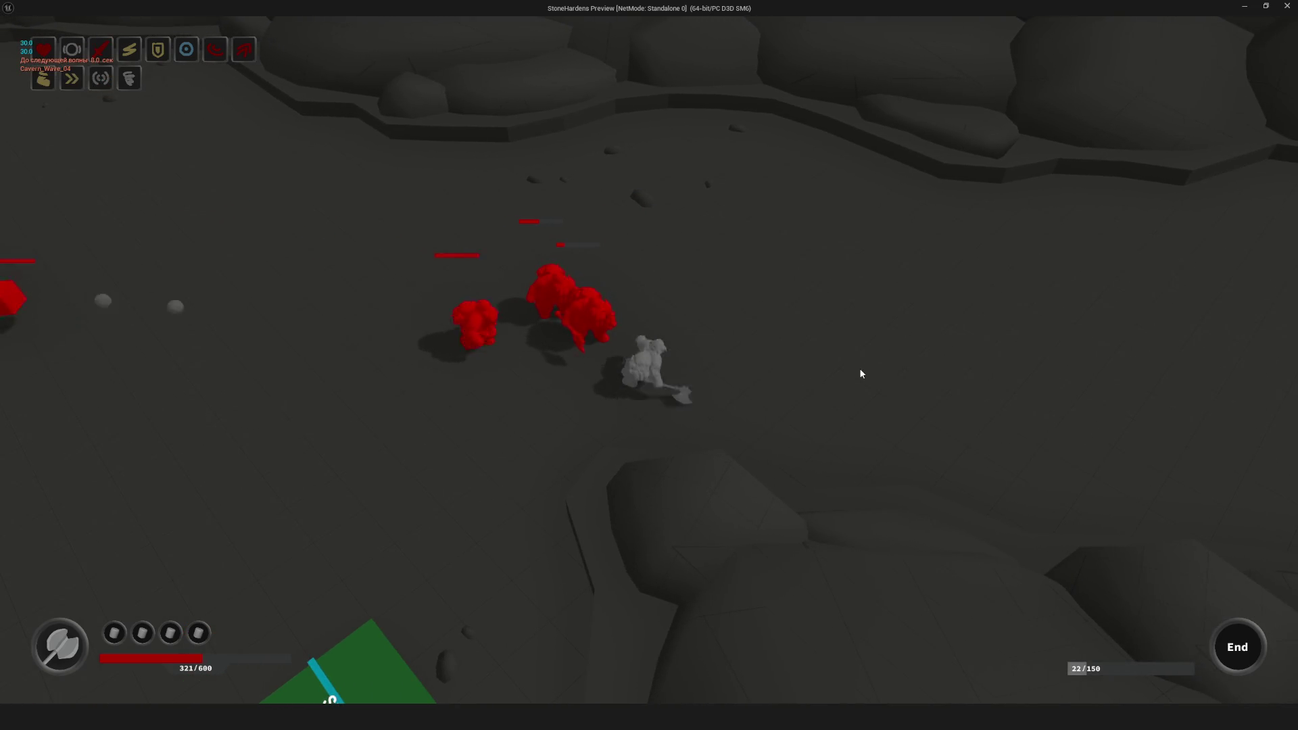
{"action": "key", "text": "a"}
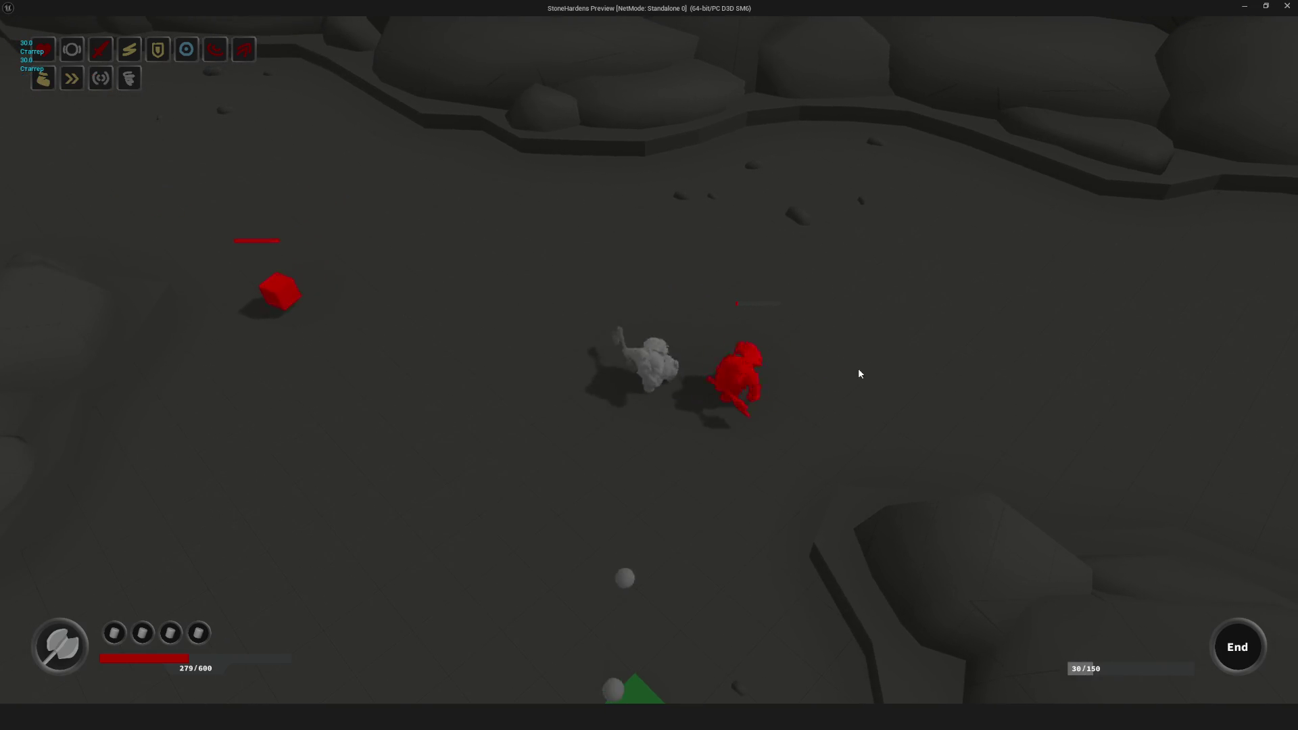
{"action": "key", "text": "a"}
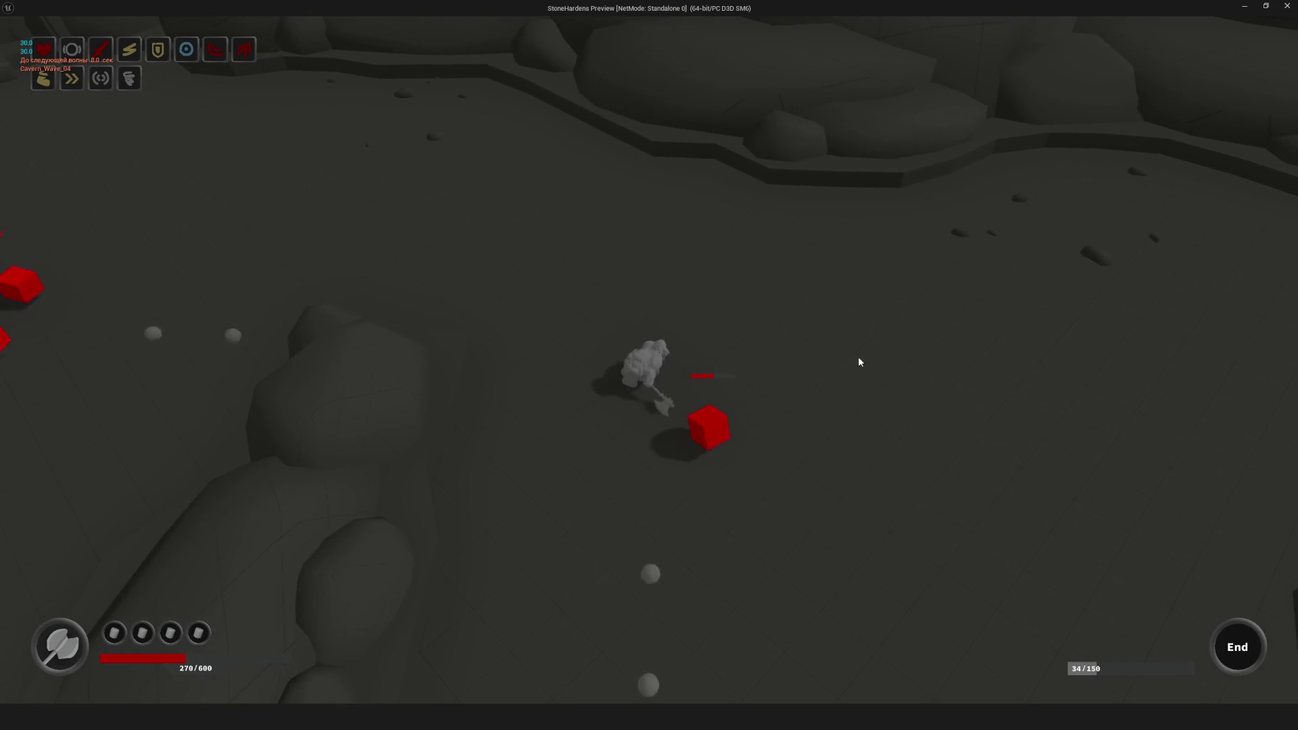
{"action": "key", "text": "s"}
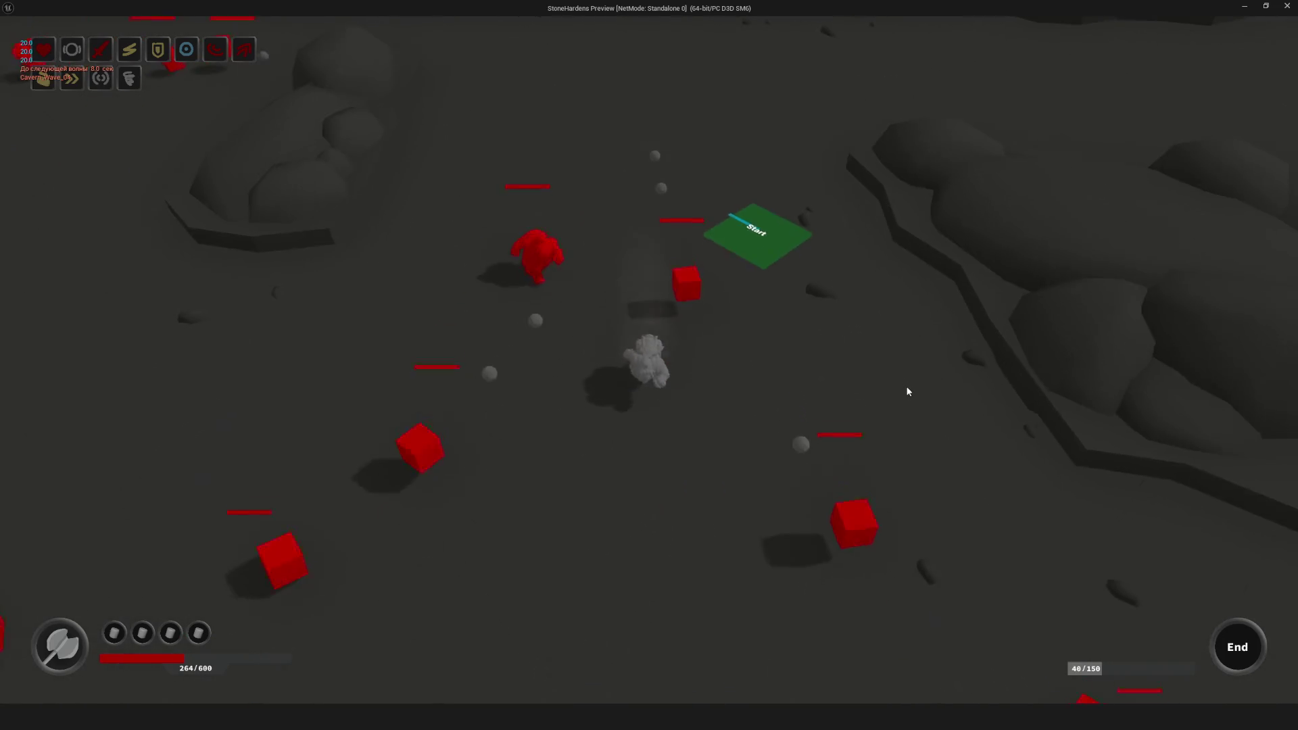
{"action": "key", "text": "a"}
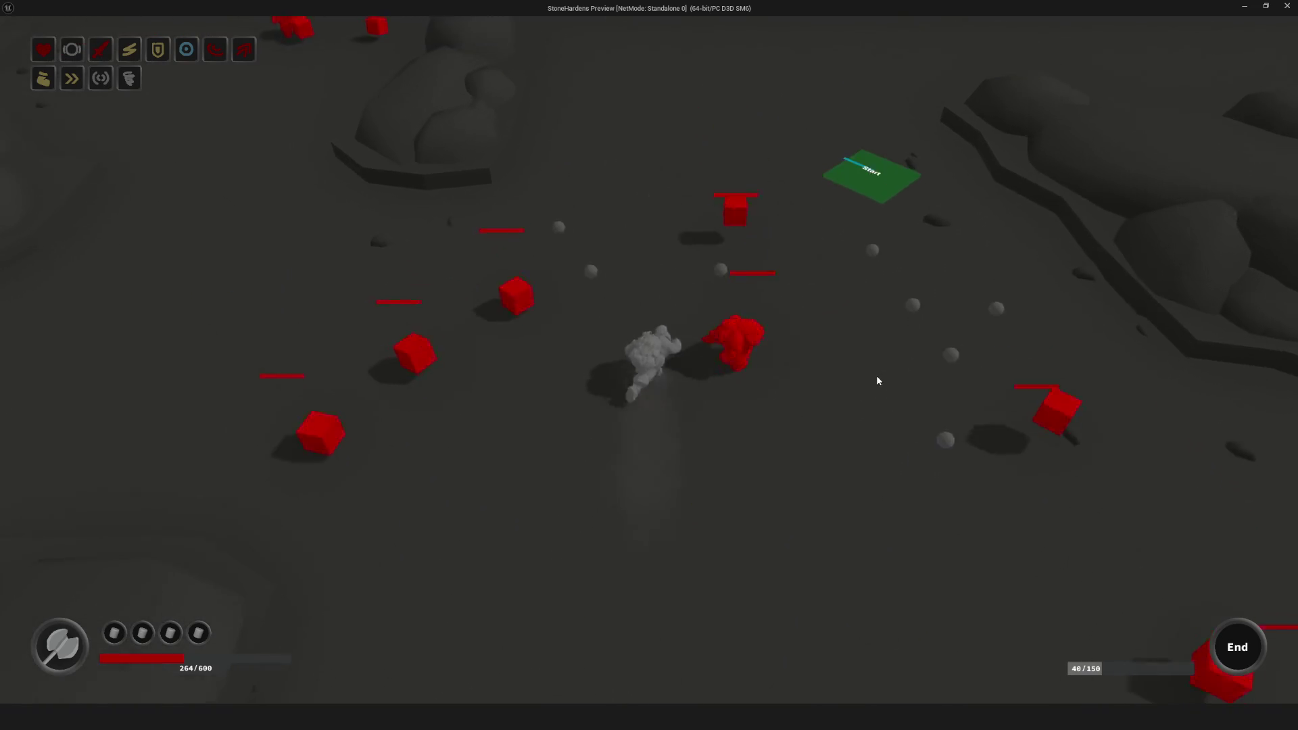
{"action": "key", "text": "s"}
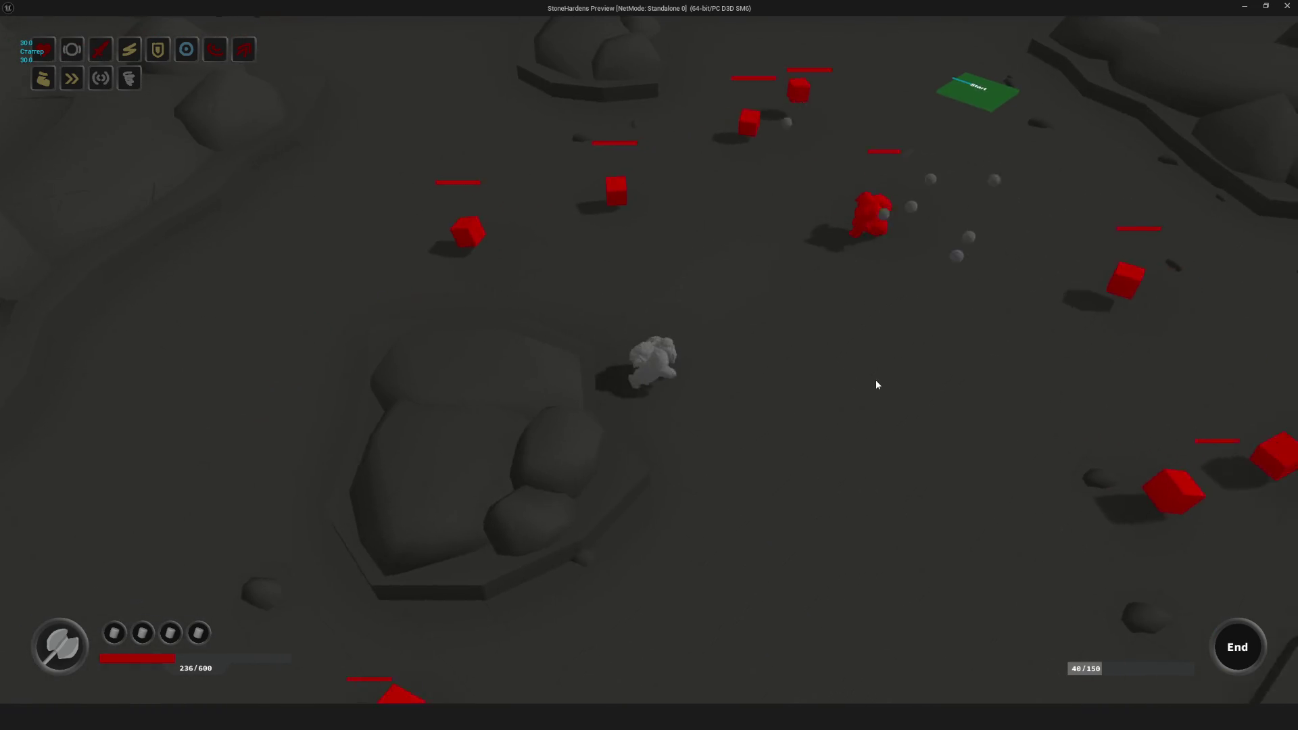
{"action": "key", "text": "d"}
{"action": "key", "text": "d"}
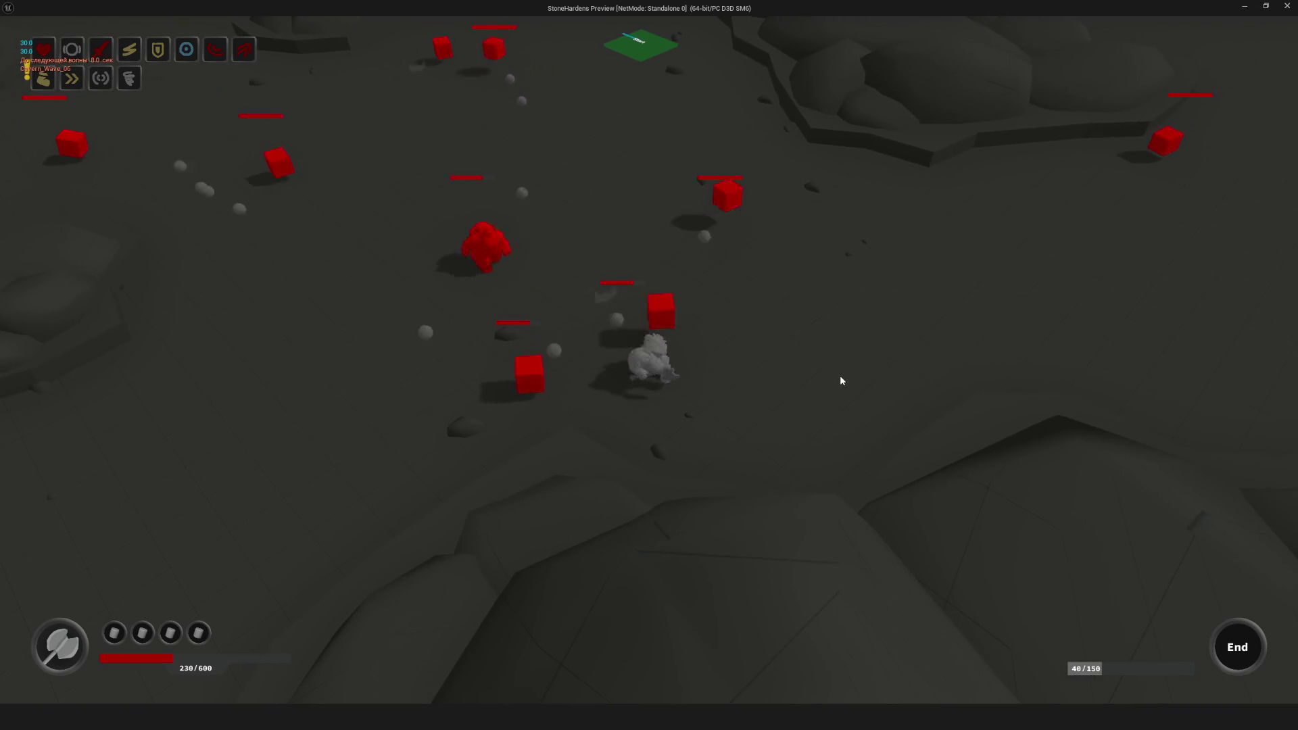
{"action": "key", "text": "w"}
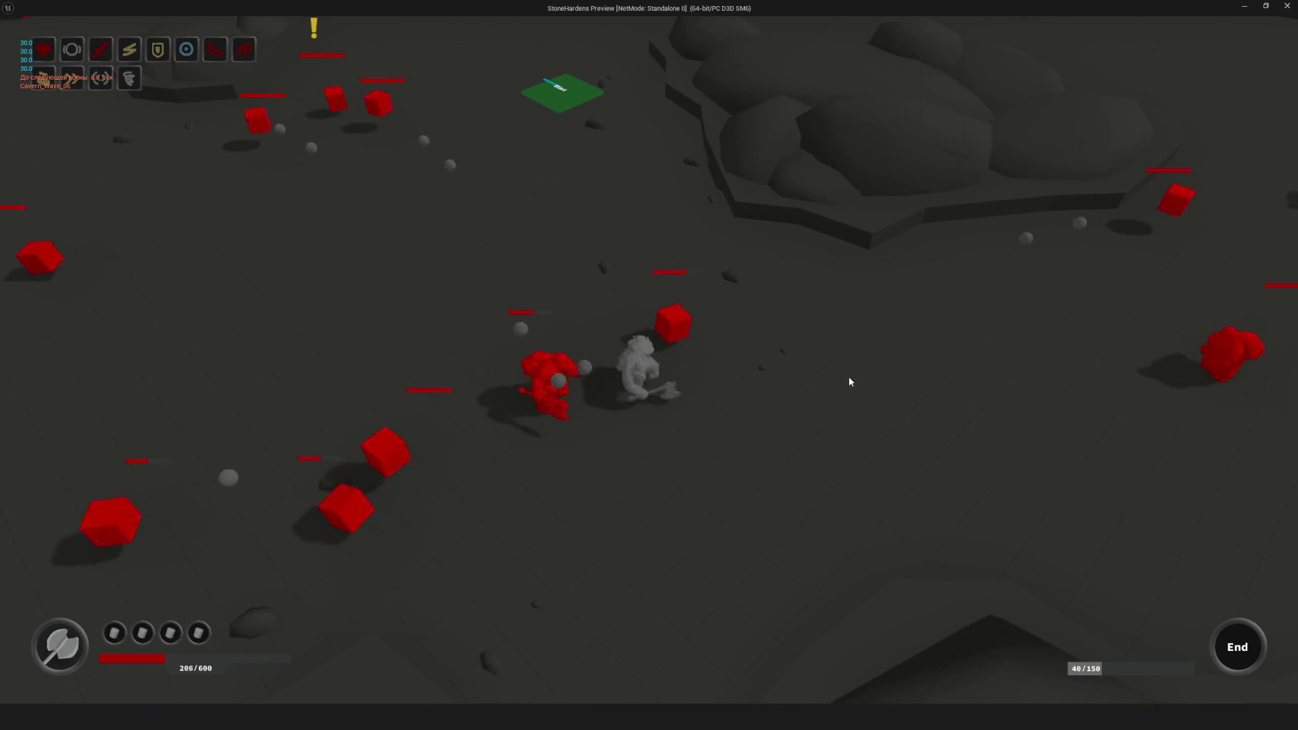
Step: Keep fighting until level progress reaches 72/150, then end the play session
{"action": "key", "text": "a"}
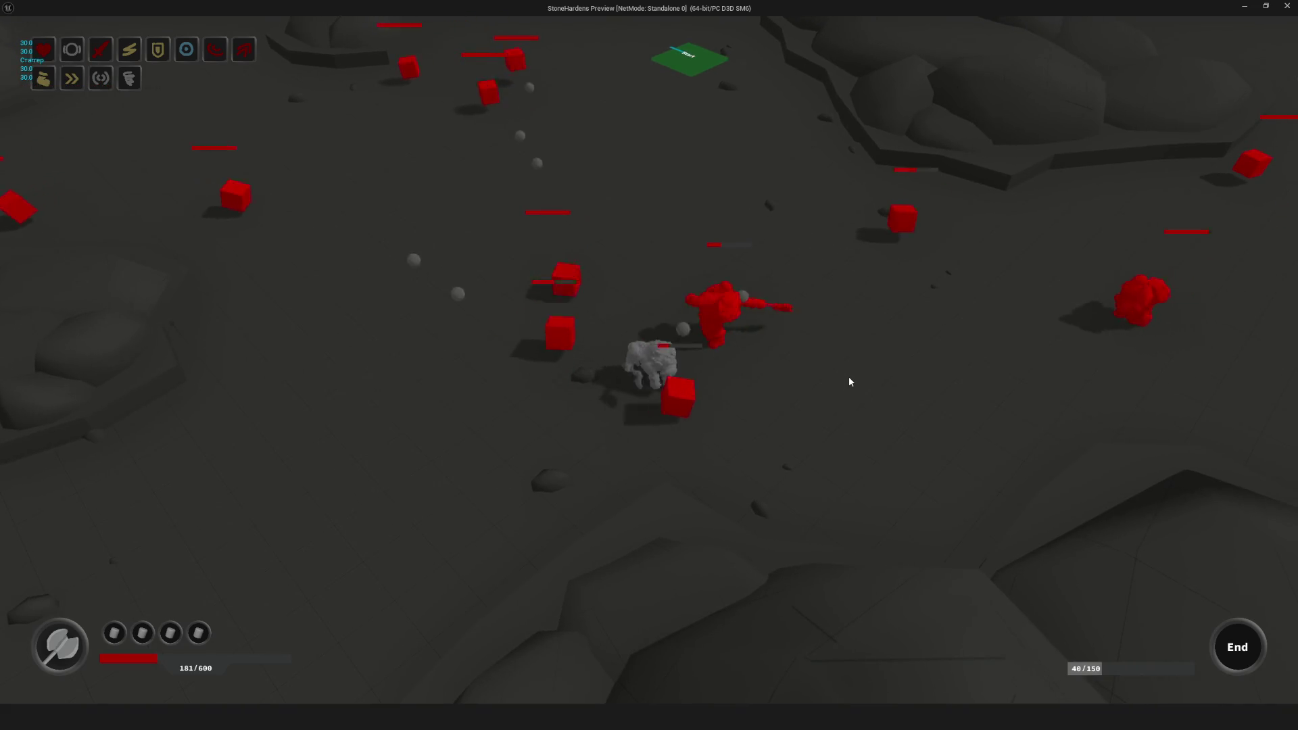
{"action": "key", "text": "a"}
{"action": "key", "text": "w"}
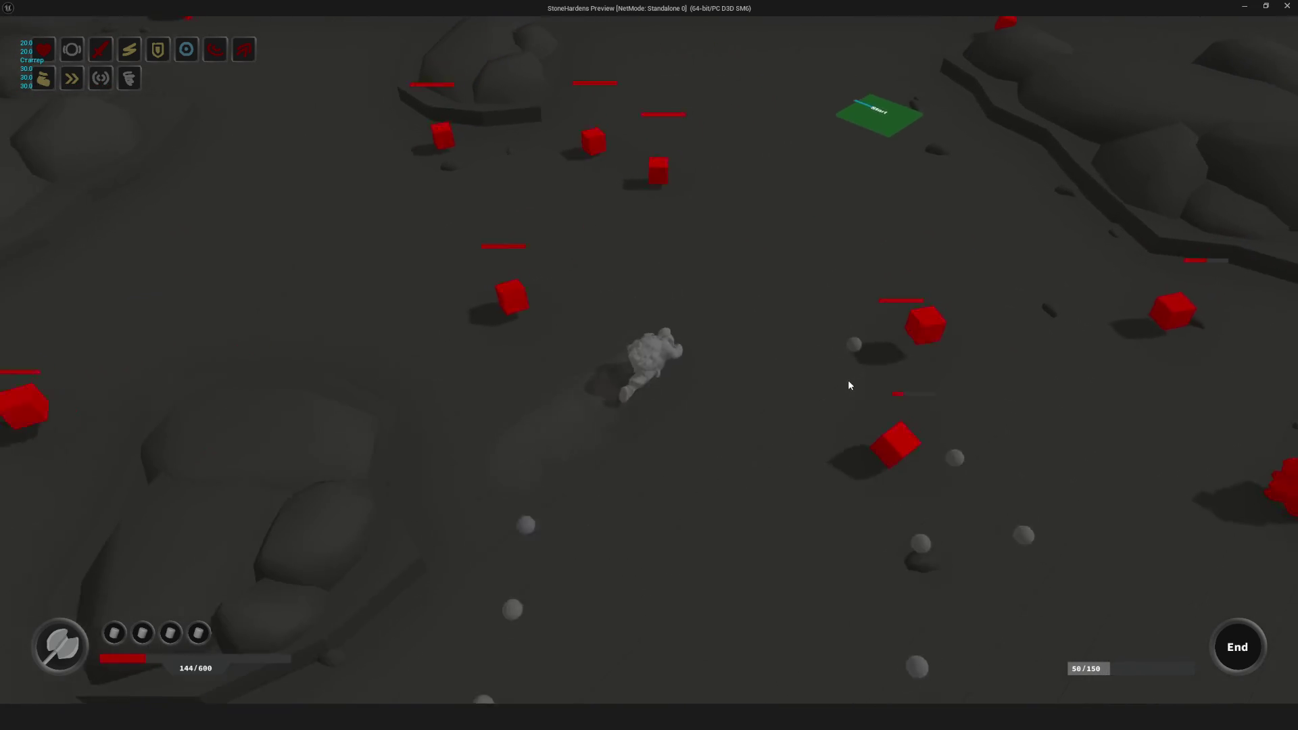
{"action": "key", "text": "w"}
{"action": "key", "text": "a"}
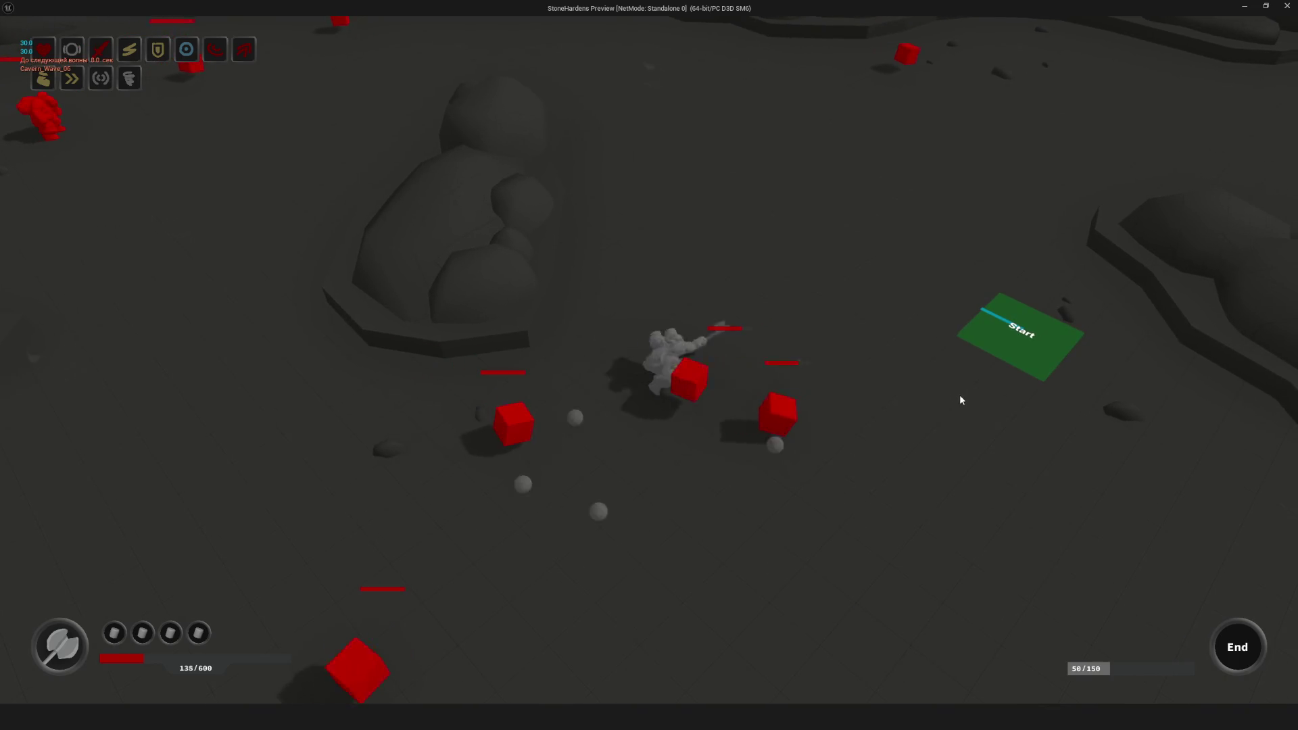
{"action": "key", "text": "d"}
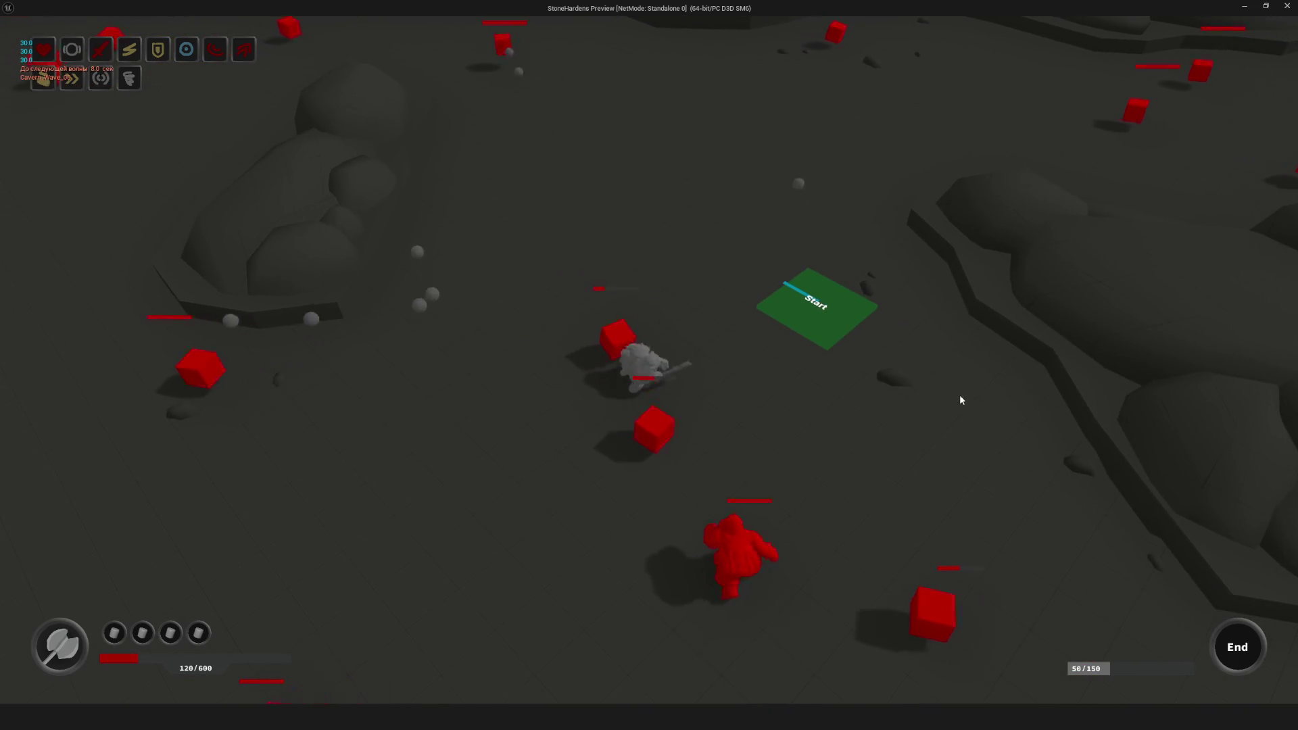
{"action": "key", "text": "s"}
{"action": "key", "text": "d"}
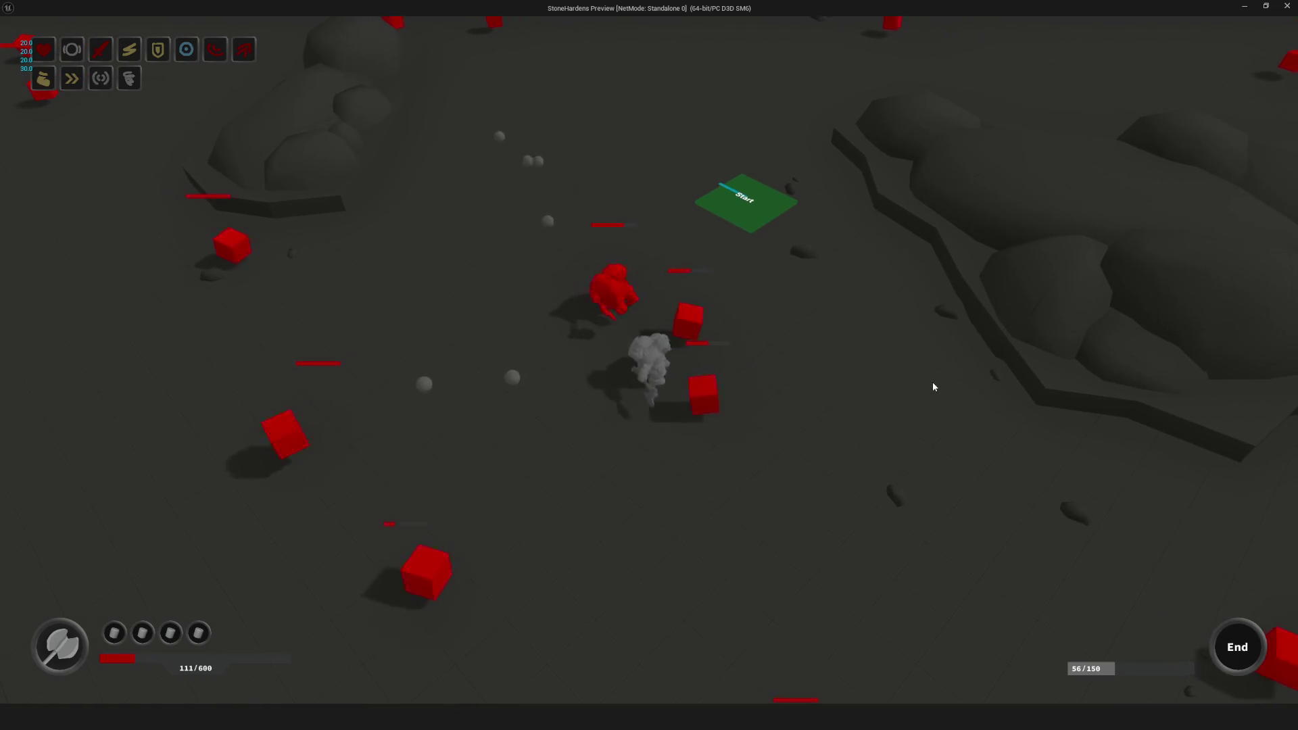
{"action": "key", "text": "s"}
{"action": "key", "text": "a"}
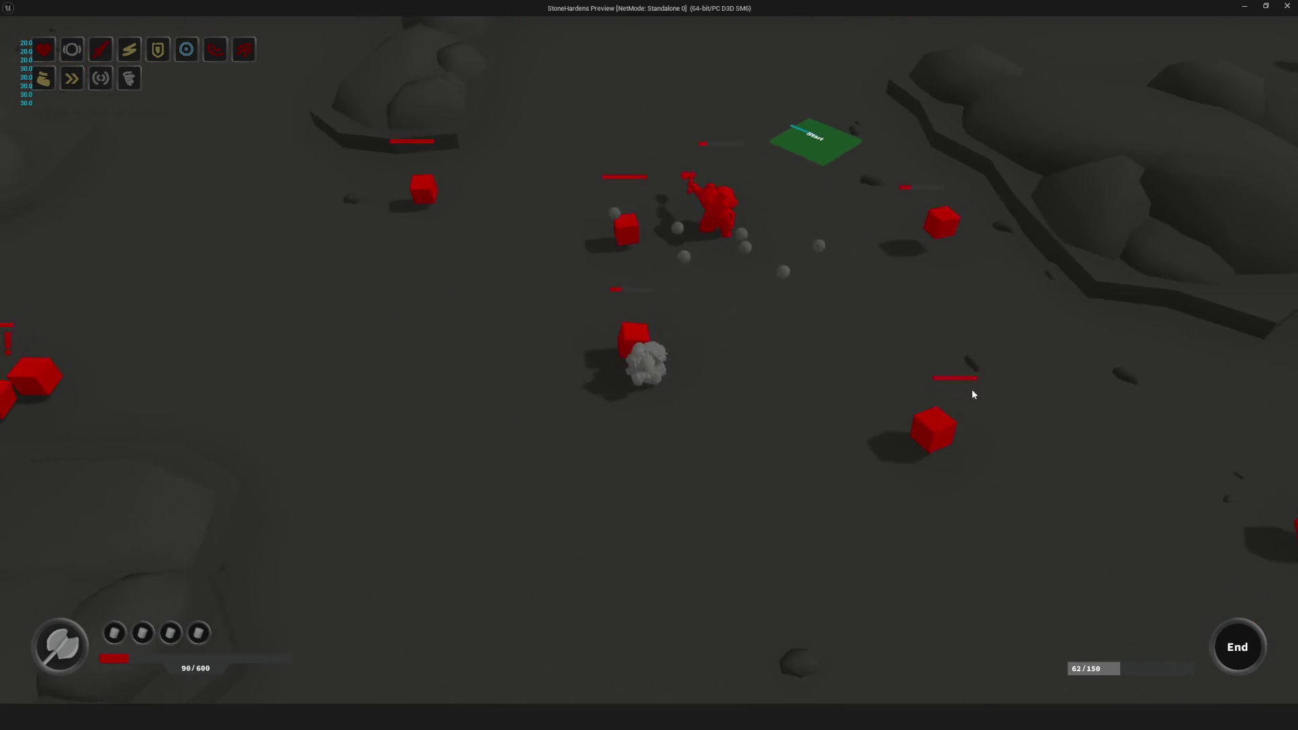
{"action": "key", "text": "d"}
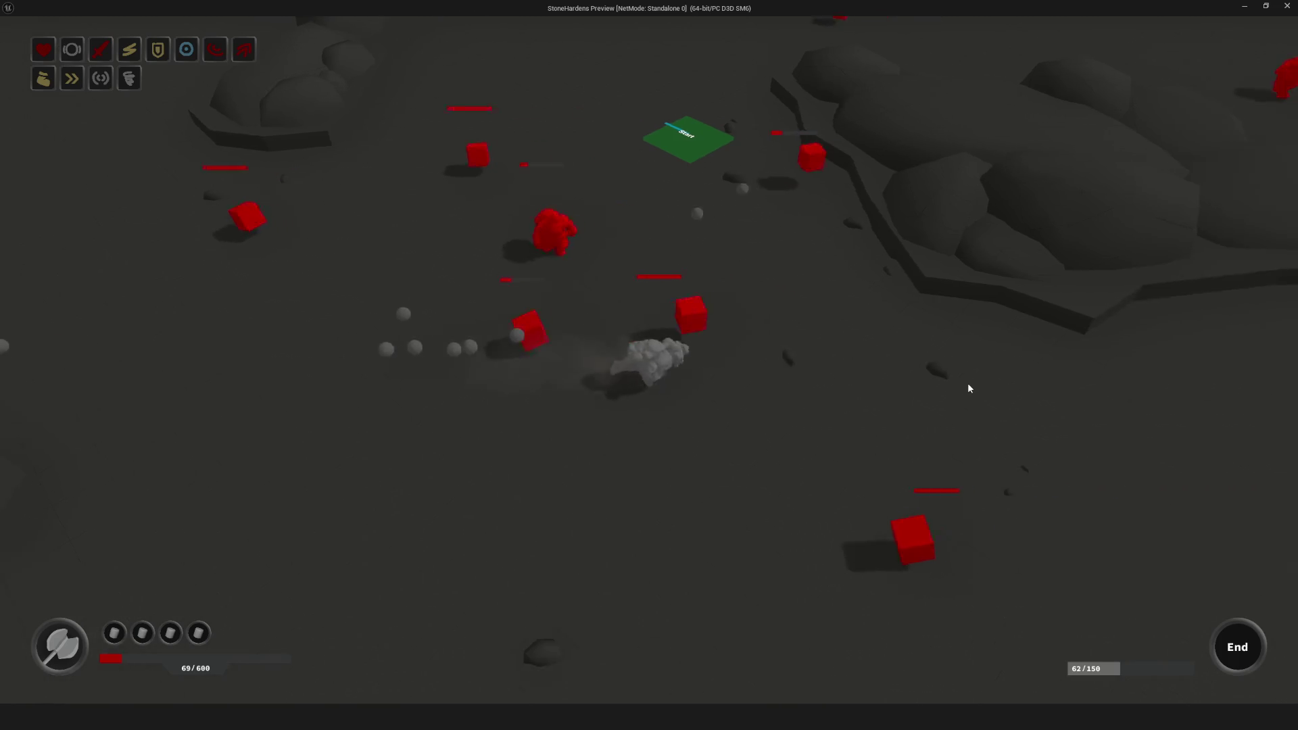
{"action": "key", "text": "w"}
{"action": "key", "text": "a"}
{"action": "key", "text": "s"}
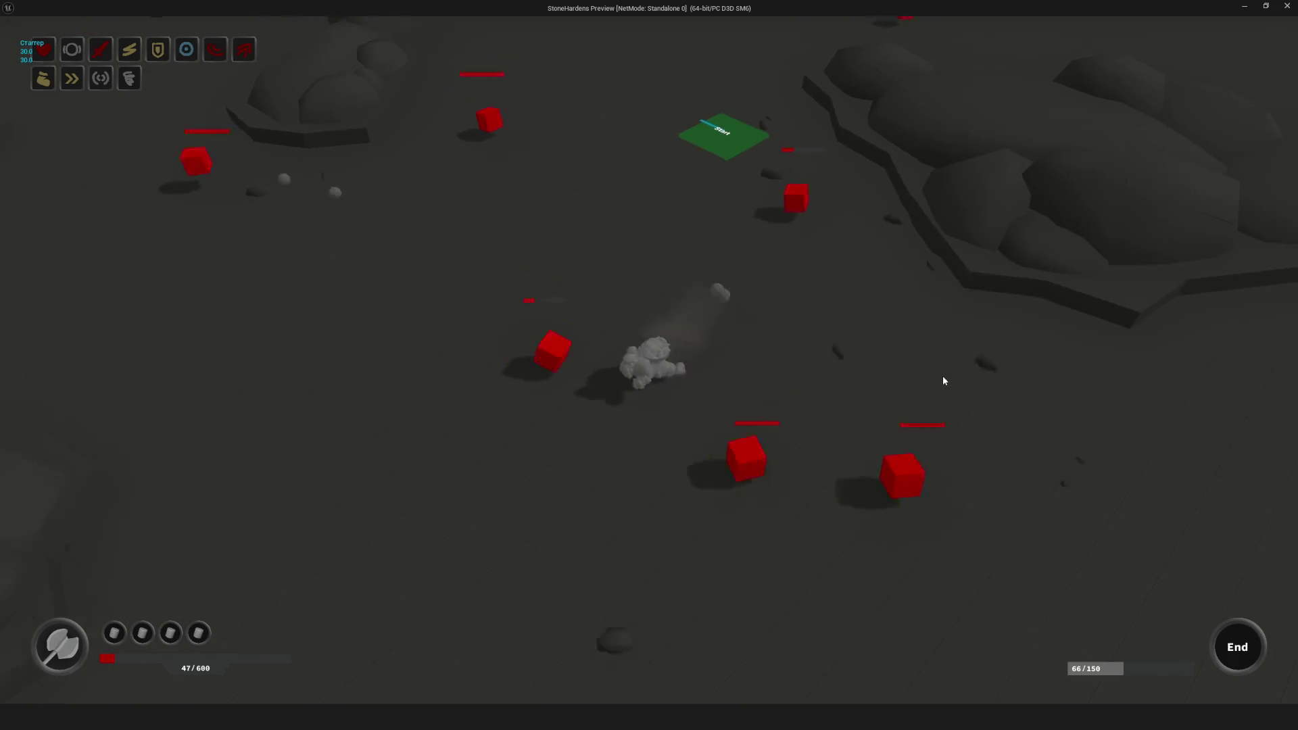
{"action": "key", "text": "d"}
{"action": "key", "text": "s"}
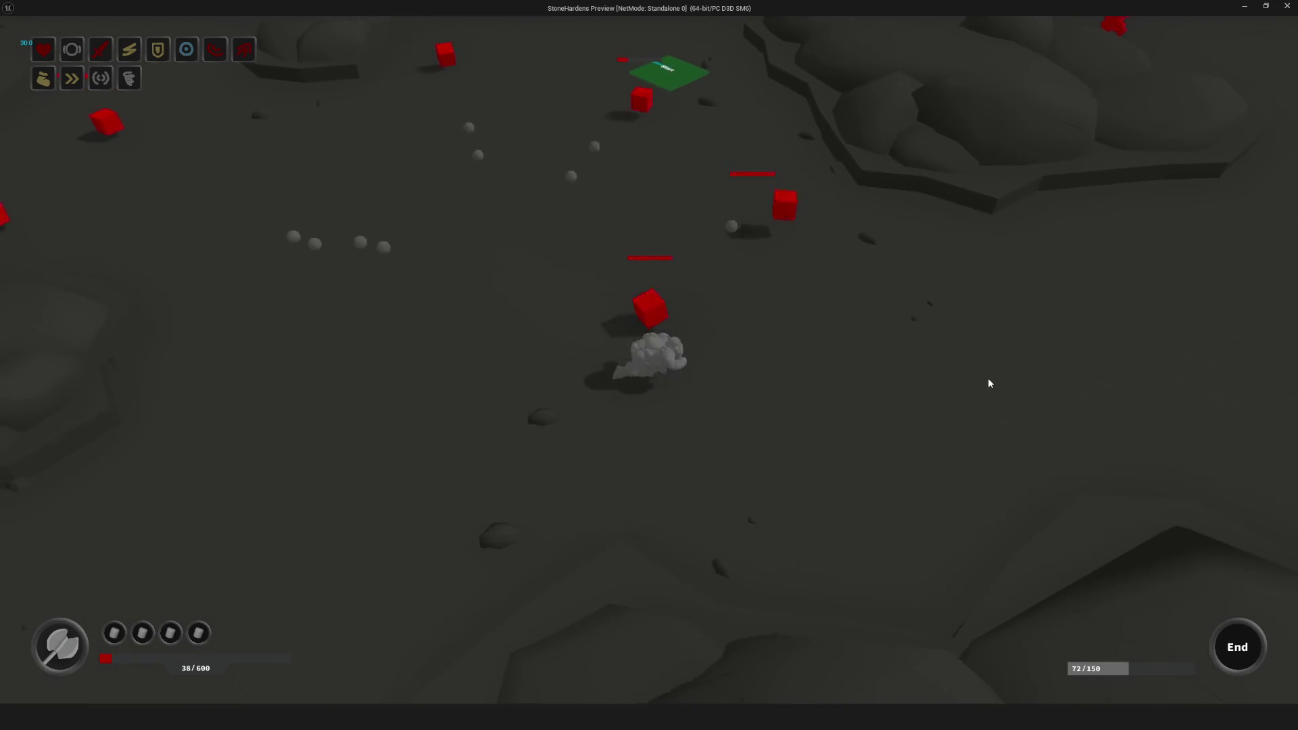
{"action": "key", "text": "a"}
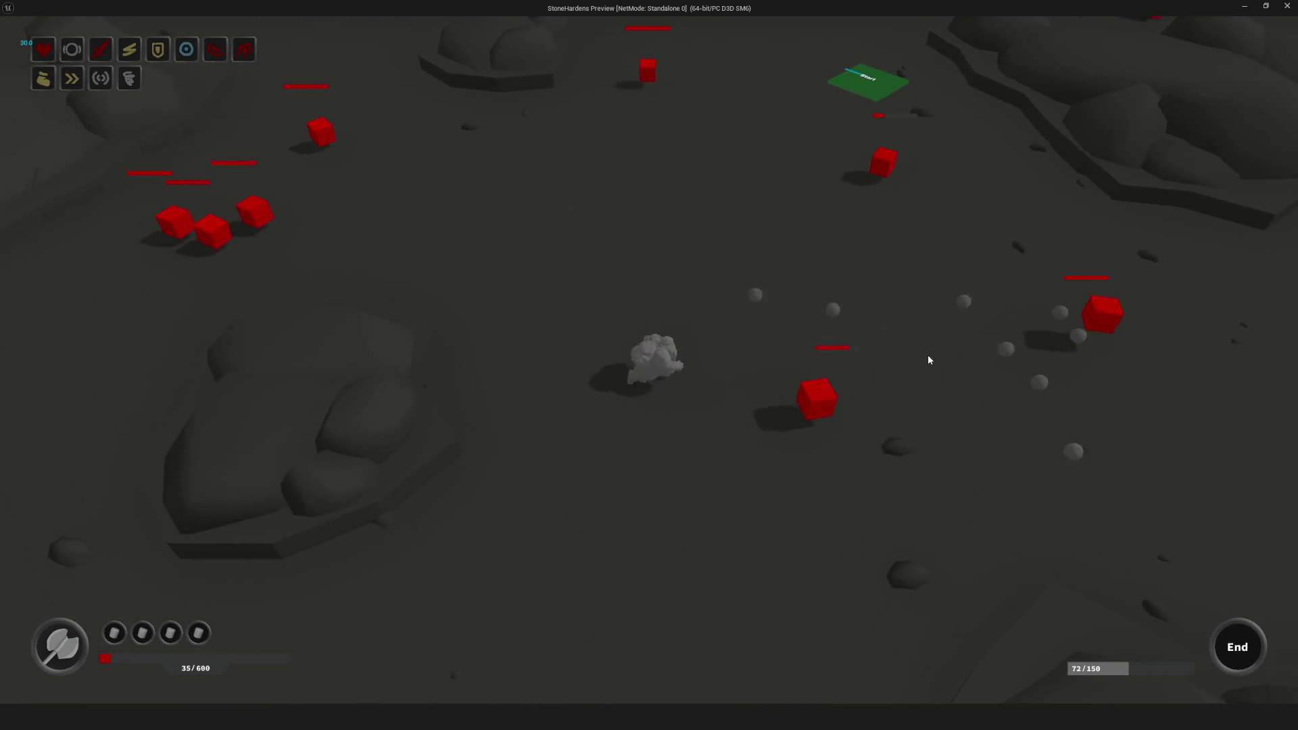
{"action": "key", "text": "d"}
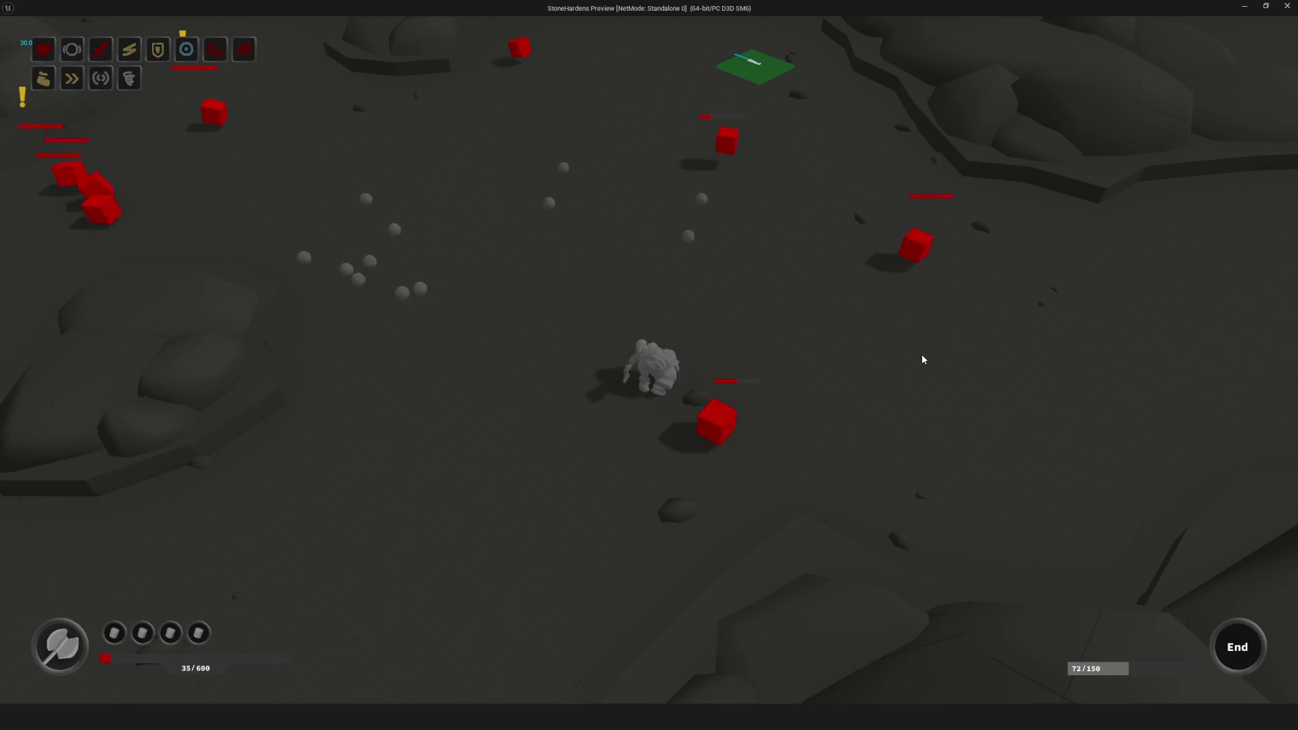
{"action": "key", "text": "s"}
{"action": "key", "text": "w"}
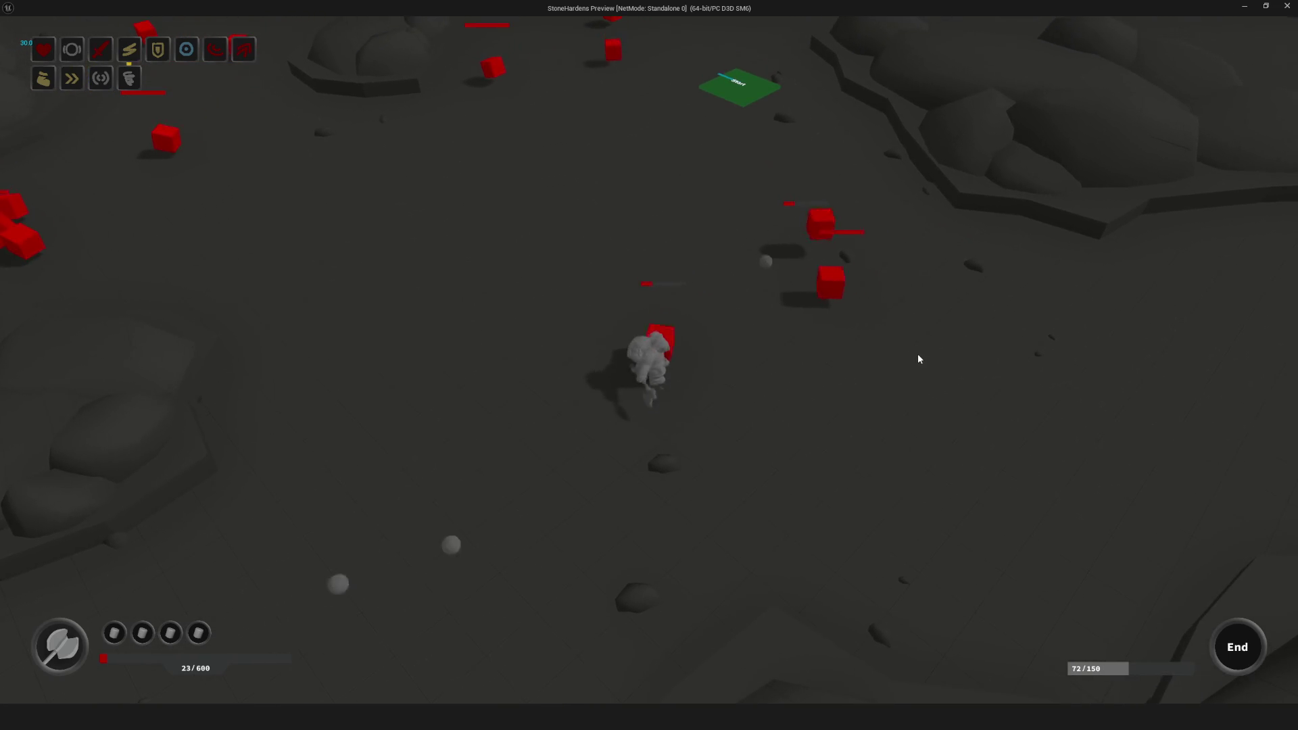
{"action": "key", "text": "Escape"}
{"action": "scroll", "coordinate": [704, 336], "scroll_direction": "down", "scroll_amount": 4}
Step: Inspect the CallToRefreshLevelProgress function graph, then nudge its call node left in the EventGraph
{"action": "left_click_drag", "start_coordinate": [705, 336], "coordinate": [561, 365]}
{"action": "scroll", "coordinate": [449, 246], "scroll_direction": "up", "scroll_amount": 7}
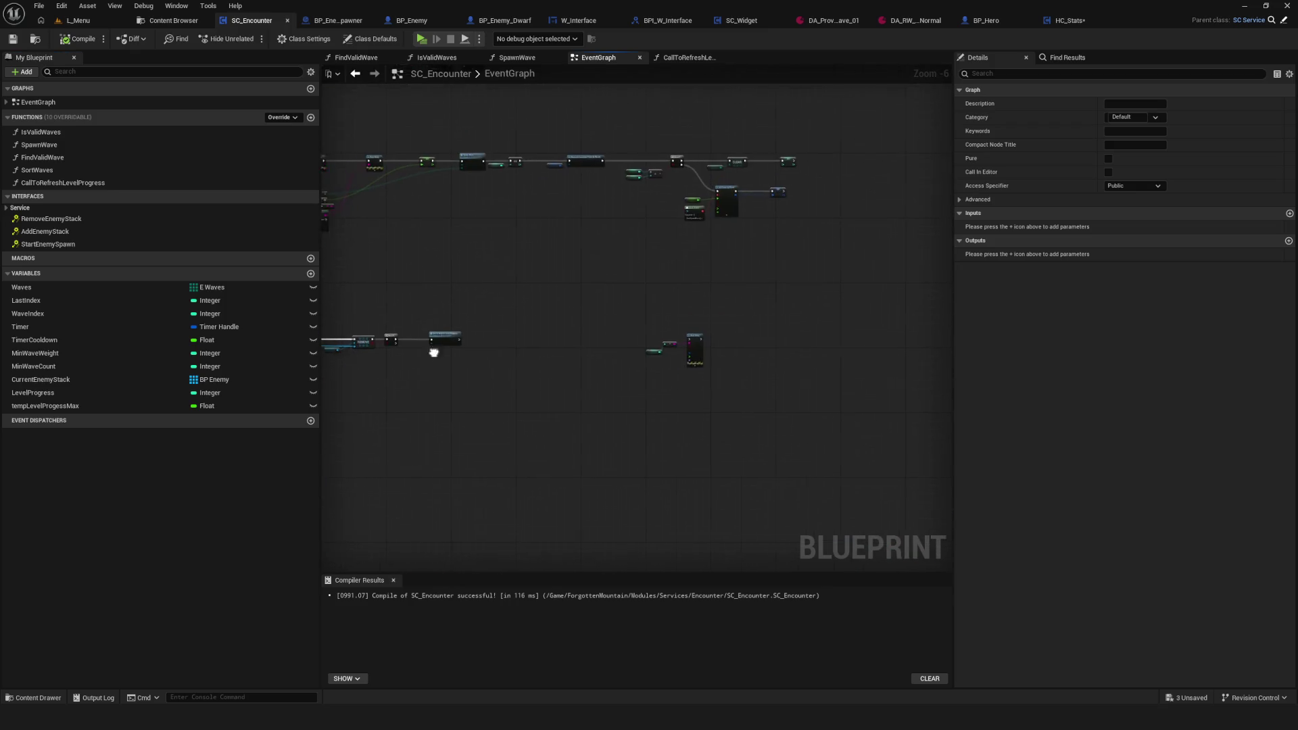
{"action": "double_click", "coordinate": [835, 282]}
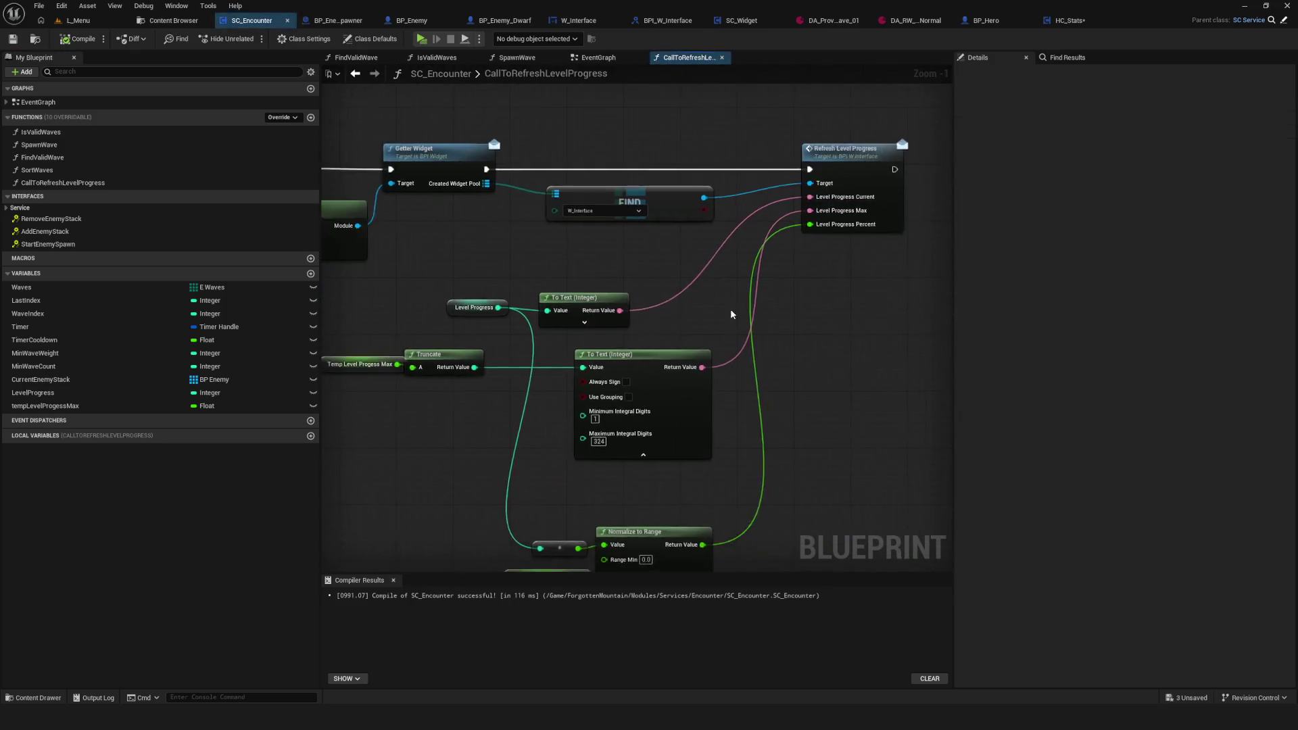
{"action": "scroll", "coordinate": [802, 329], "scroll_direction": "down", "scroll_amount": 4}
{"action": "scroll", "coordinate": [802, 329], "scroll_direction": "up", "scroll_amount": 2}
{"action": "mouse_move", "coordinate": [802, 330]}
{"action": "left_mouse_down"}
{"action": "mouse_move", "coordinate": [721, 278]}
{"action": "mouse_move", "coordinate": [774, 292]}
{"action": "left_mouse_up"}
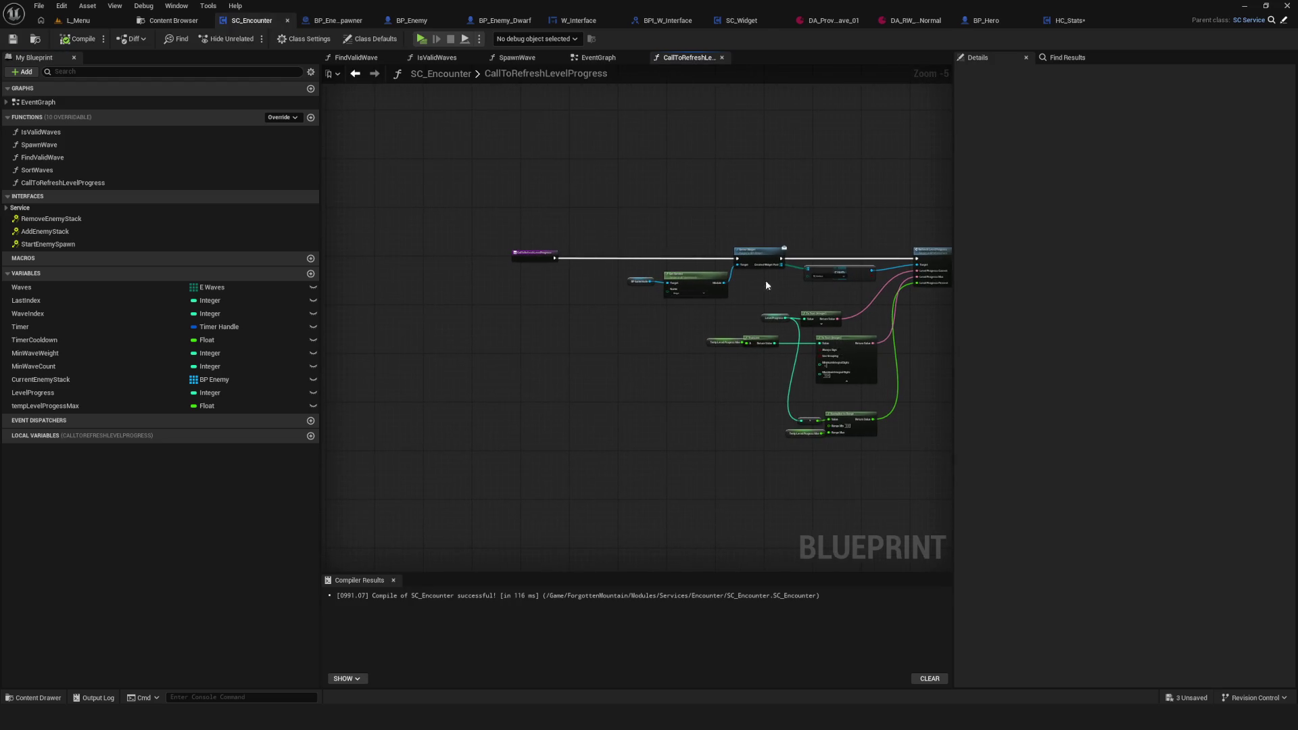
{"action": "left_click_drag", "start_coordinate": [560, 133], "coordinate": [503, 124]}
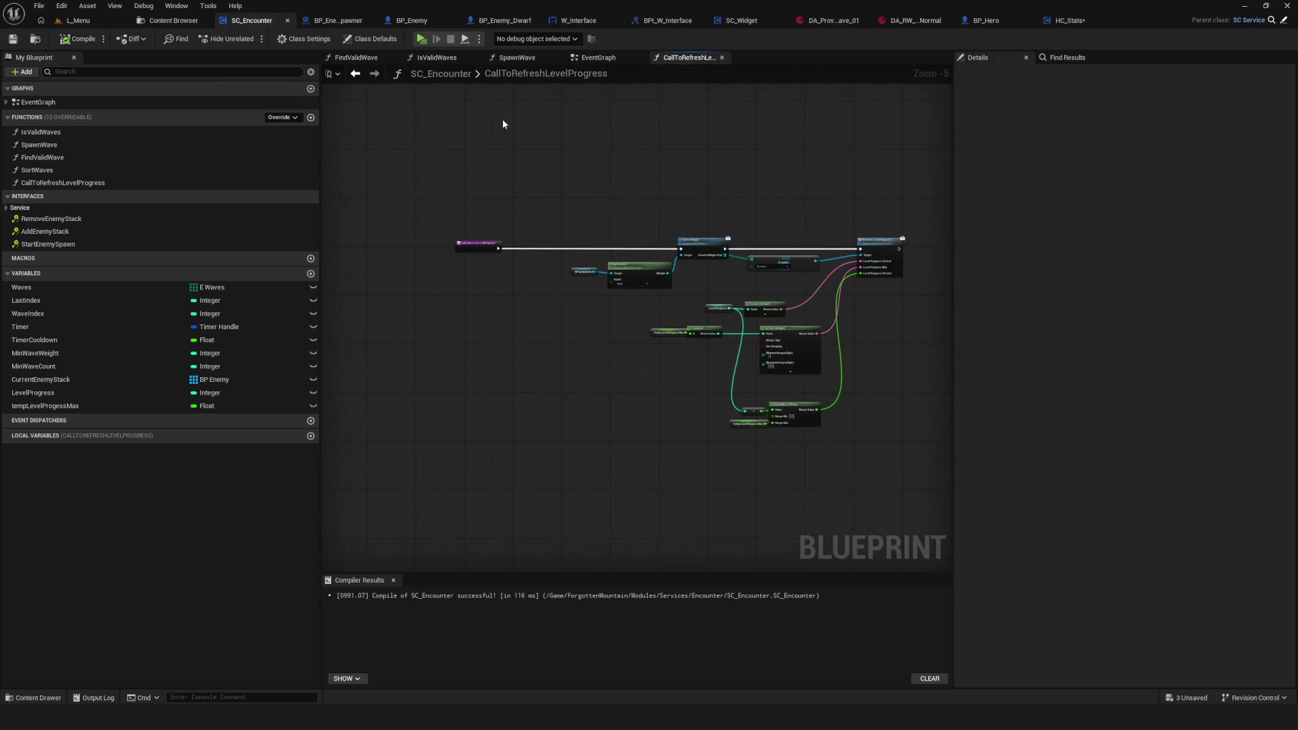
{"action": "left_click", "coordinate": [599, 57]}
{"action": "left_click_drag", "start_coordinate": [648, 246], "coordinate": [632, 246]}
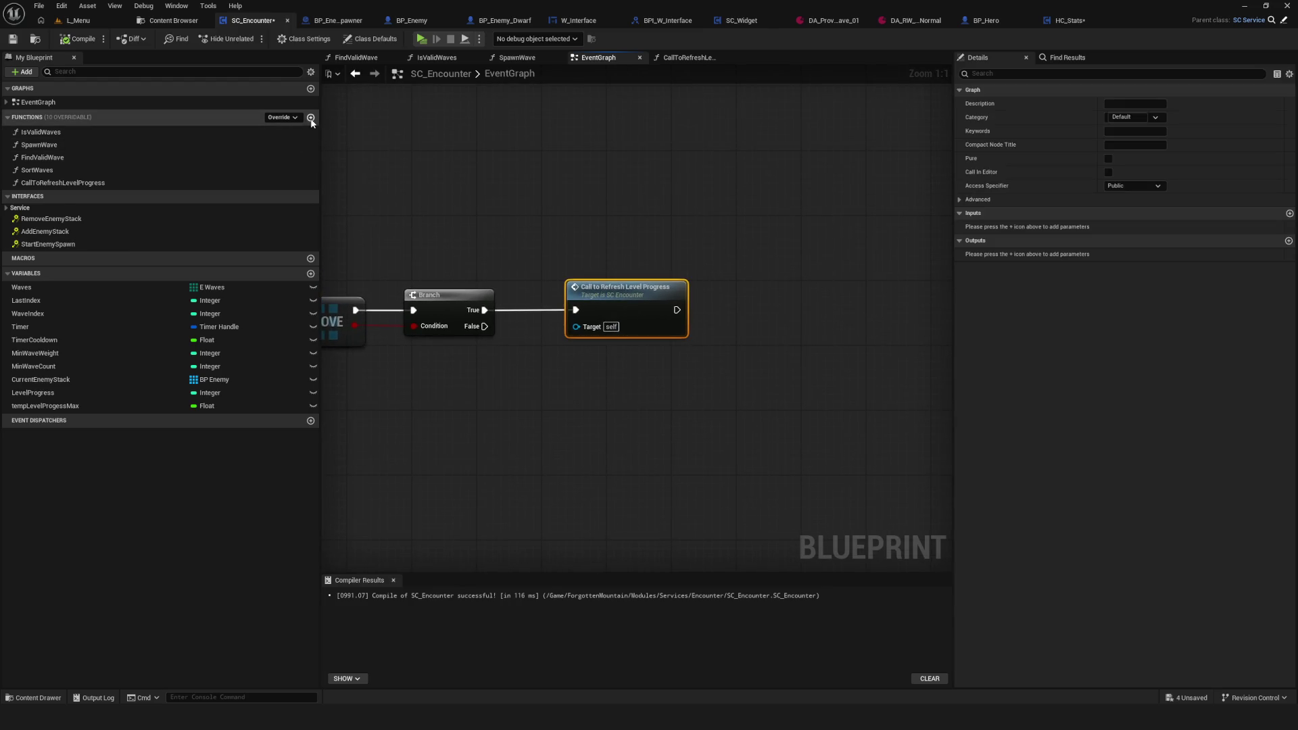
Step: Add a new SC_Encounter function named CallToEndLevel
{"action": "left_click", "coordinate": [311, 117]}
{"action": "type", "text": "CallToEnd"}
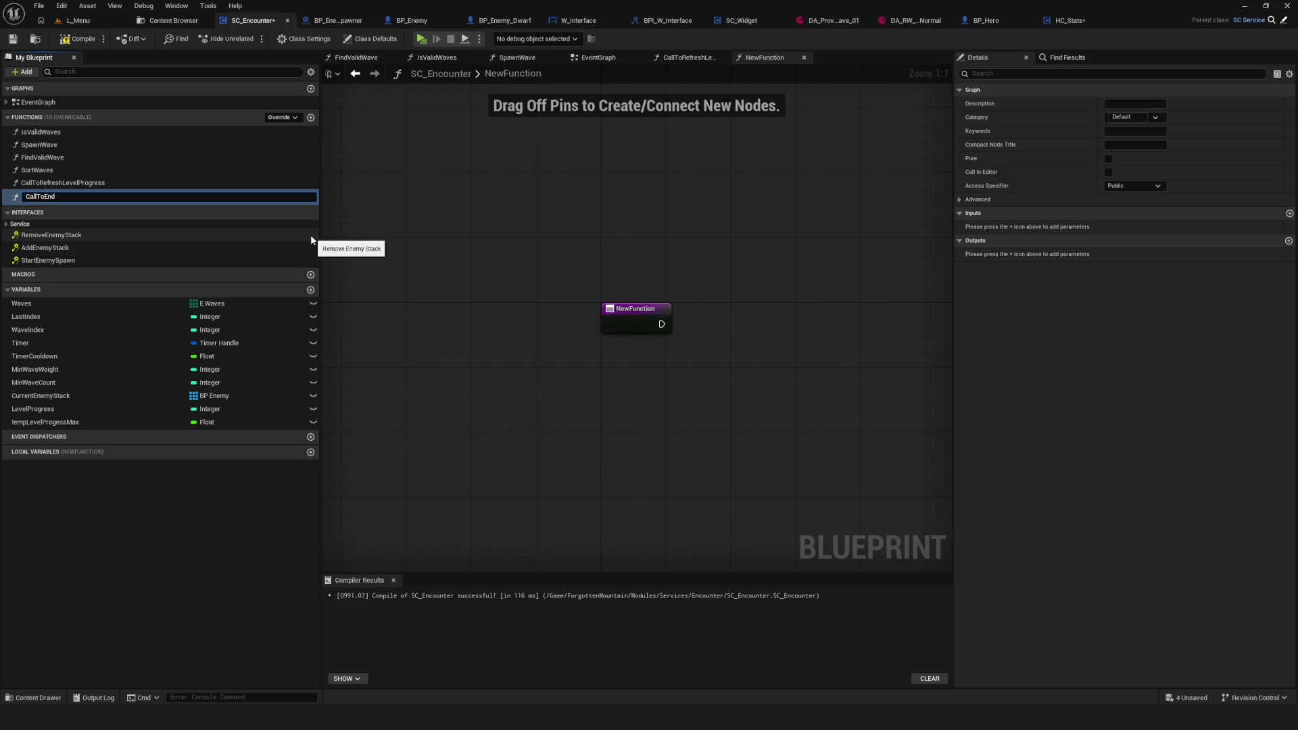
{"action": "type", "text": "Level"}
{"action": "key", "text": "Return"}
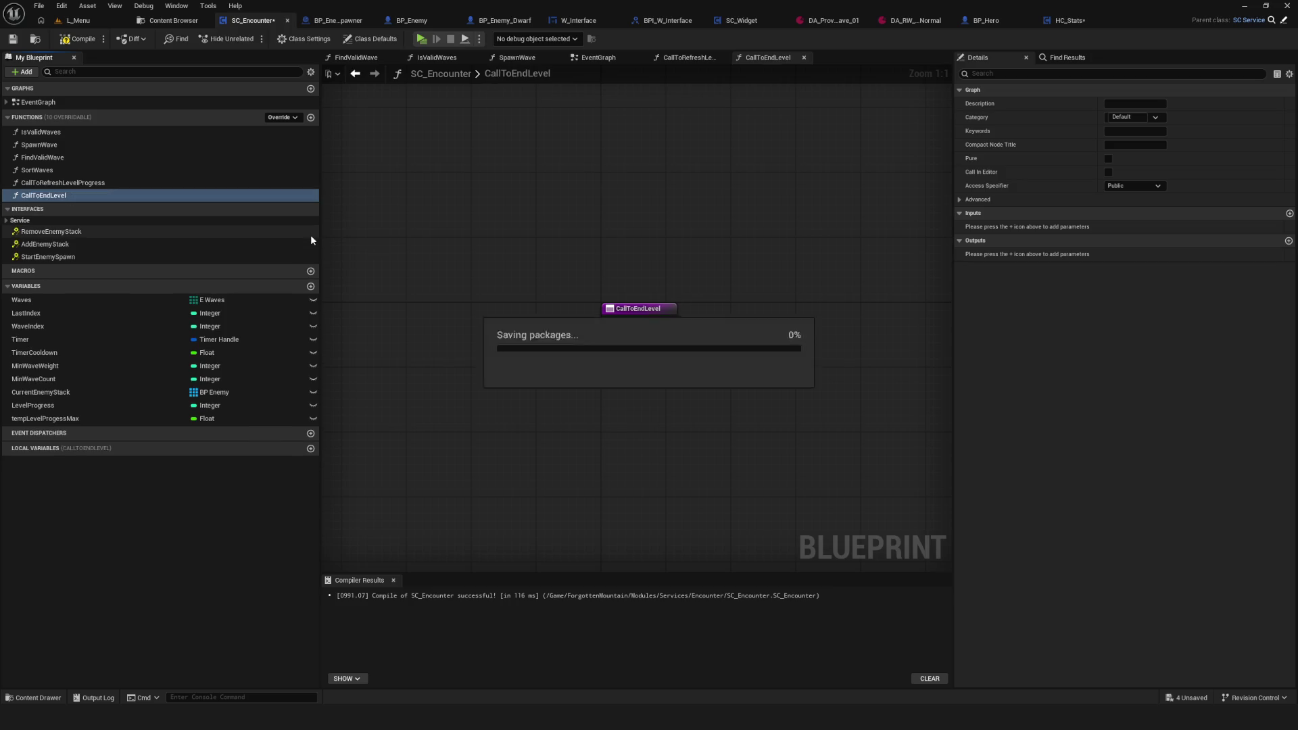
Step: Rename the function to CallToEndRoom and recompile the blueprint
{"action": "right_click", "coordinate": [70, 197]}
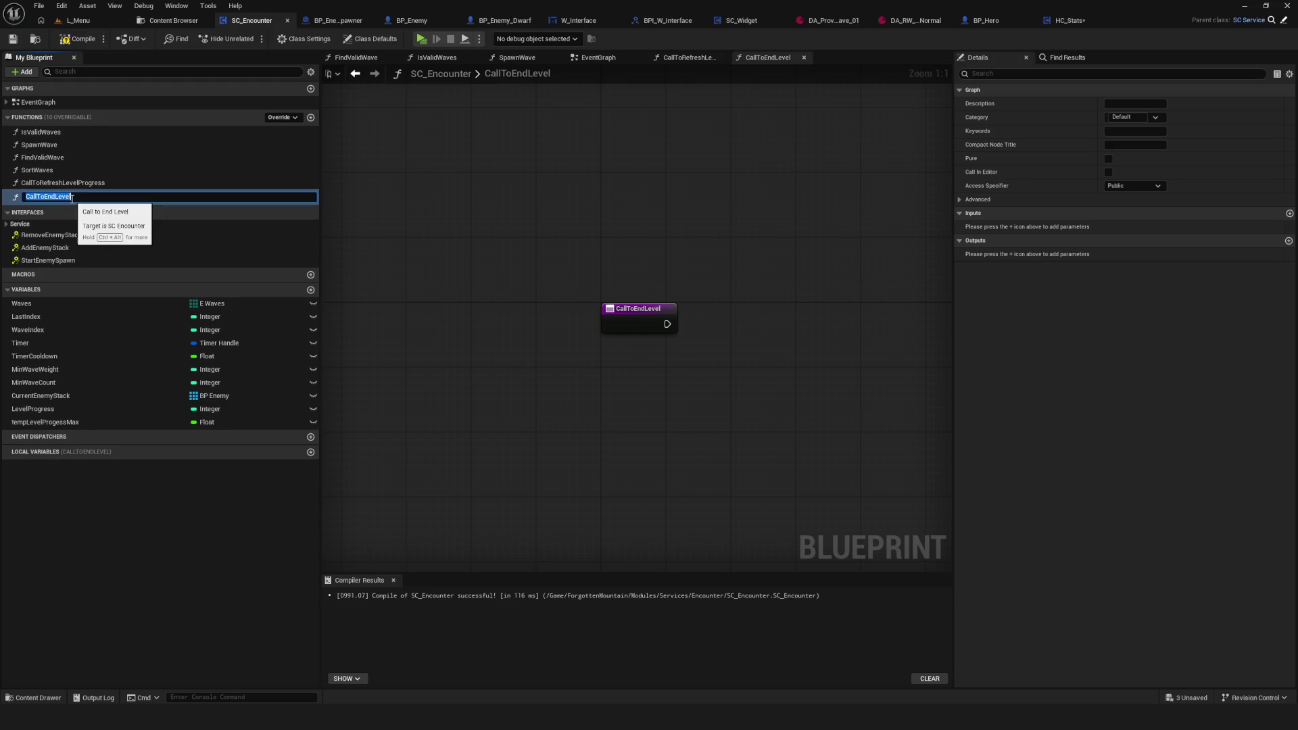
{"action": "left_click", "coordinate": [101, 204]}
{"action": "key", "text": "BackSpace"}
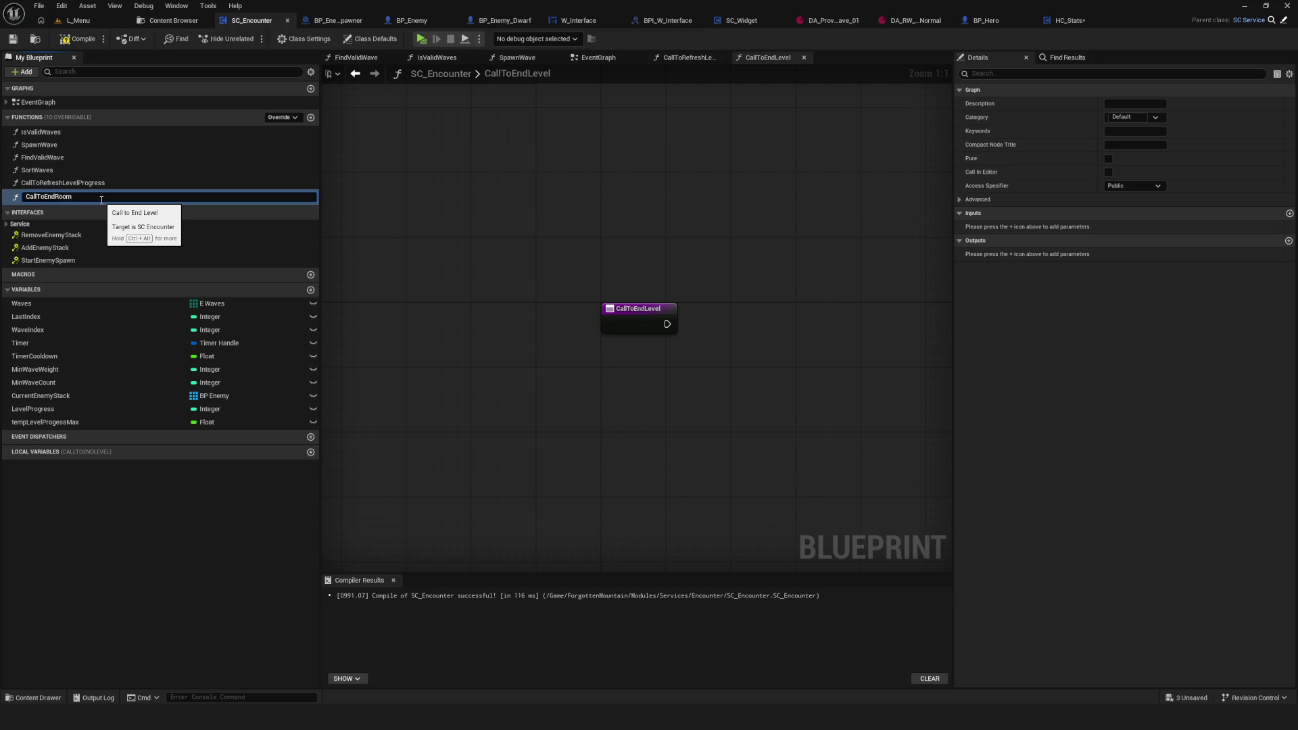
{"action": "key", "text": "Return"}
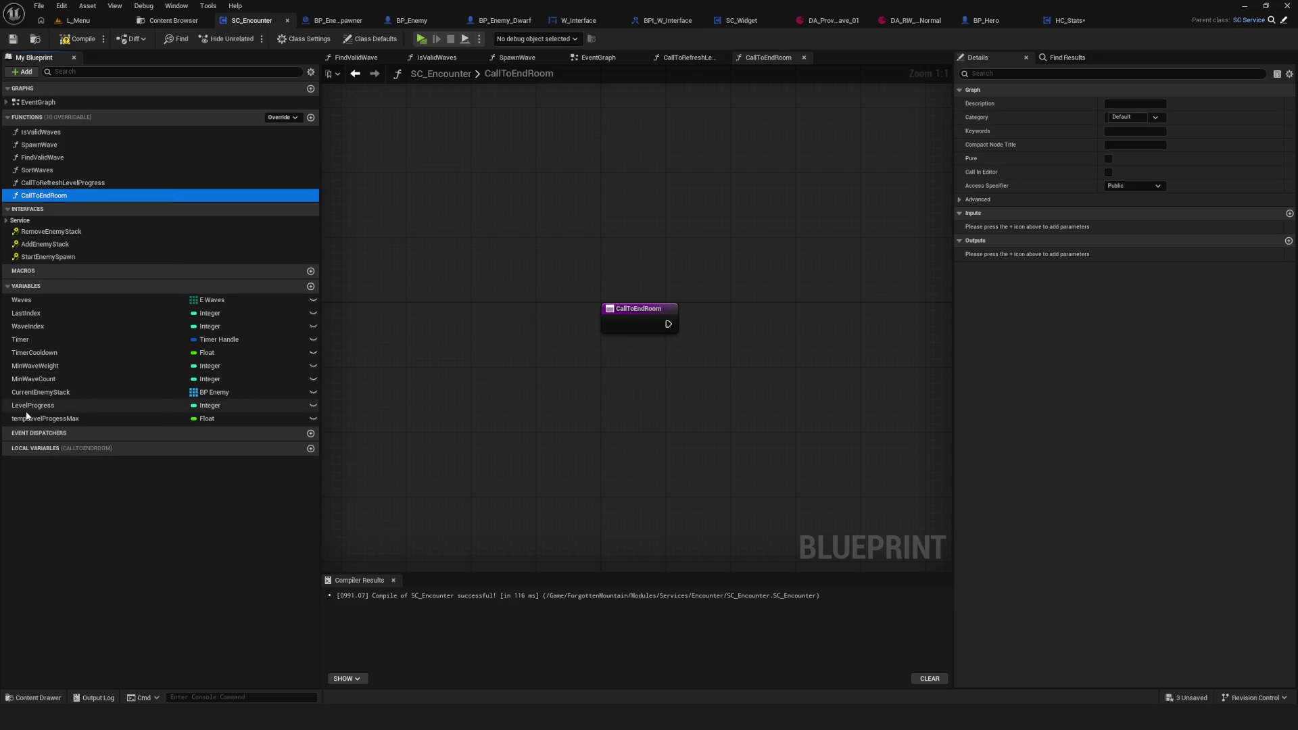
{"action": "key", "text": "F7"}
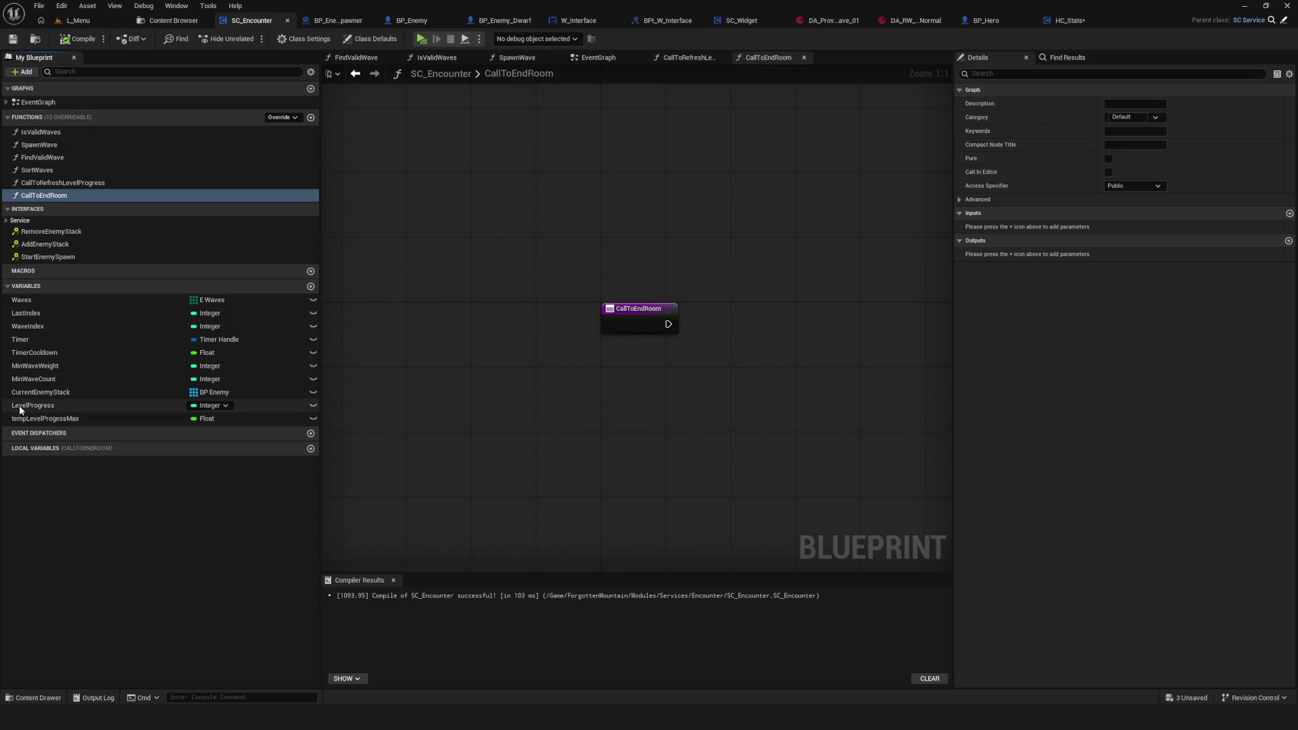
{"action": "scroll", "coordinate": [618, 283], "scroll_direction": "down", "scroll_amount": 2}
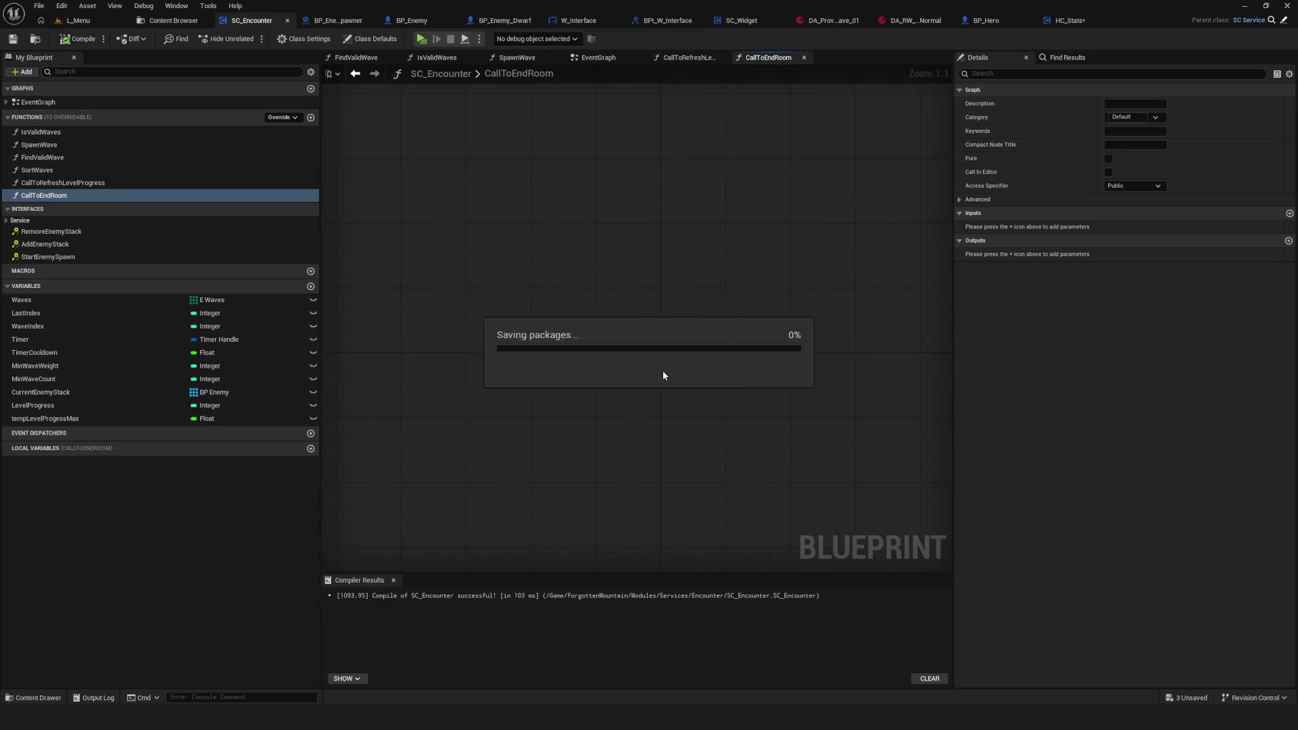
{"action": "scroll", "coordinate": [689, 414], "scroll_direction": "up", "scroll_amount": 2}
{"action": "left_click_drag", "start_coordinate": [464, 284], "coordinate": [599, 400]}
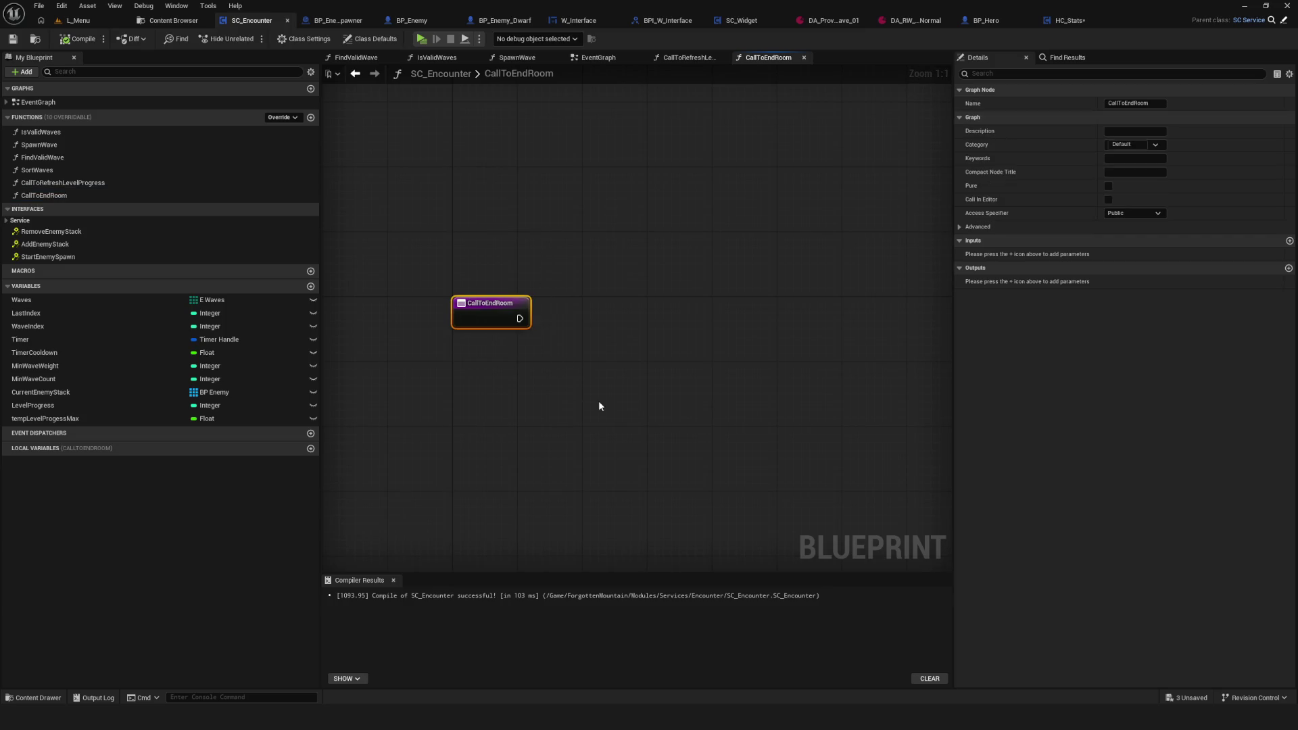
Step: Place a Level Progress getter and wire it into a new Greater Equal (>=) node
{"action": "left_click_drag", "start_coordinate": [31, 405], "coordinate": [756, 391]}
{"action": "type", "text": "=="}
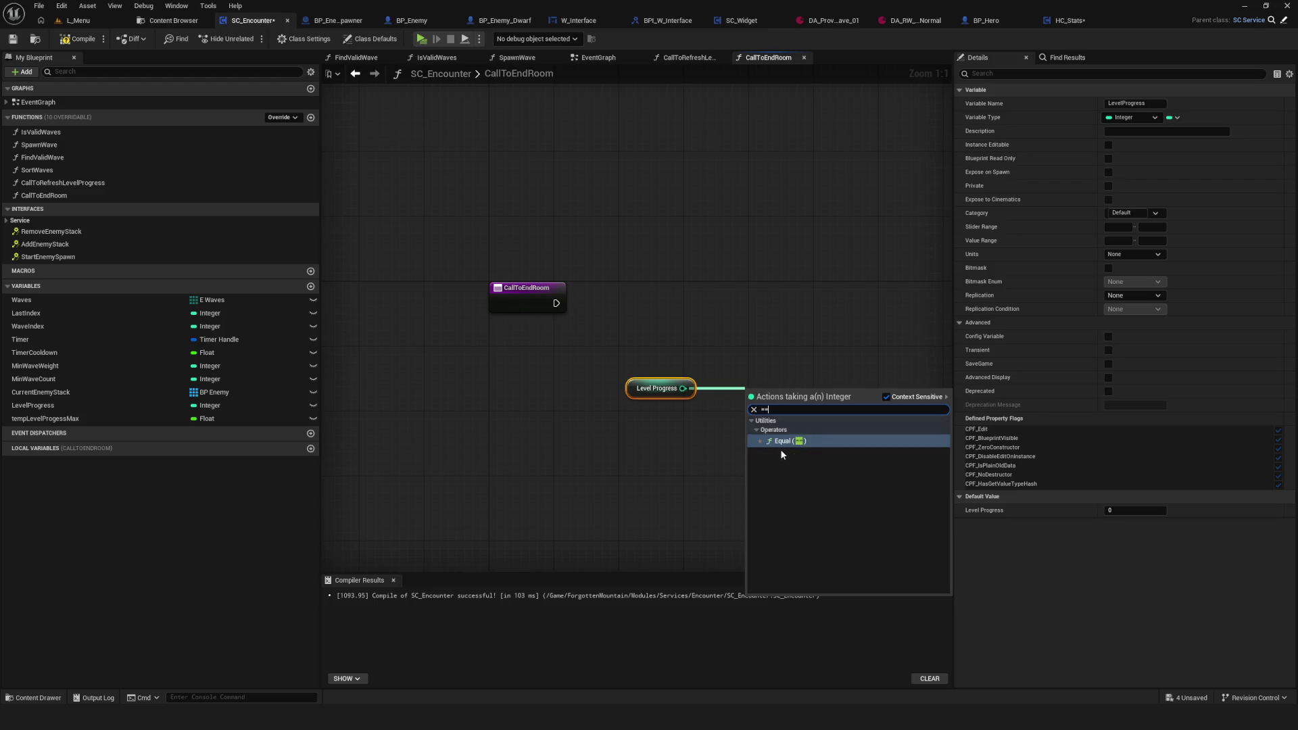
{"action": "key", "text": "BackSpace"}
{"action": "key", "text": "BackSpace"}
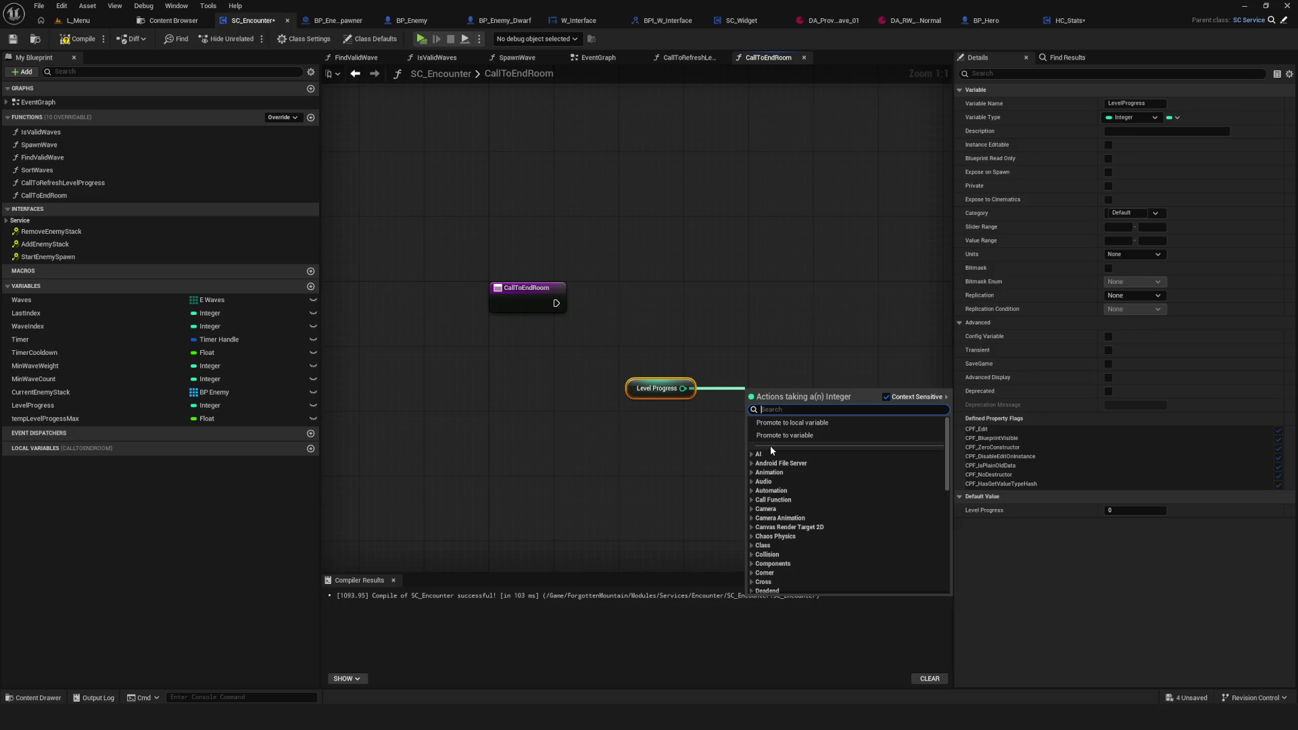
{"action": "type", "text": "=="}
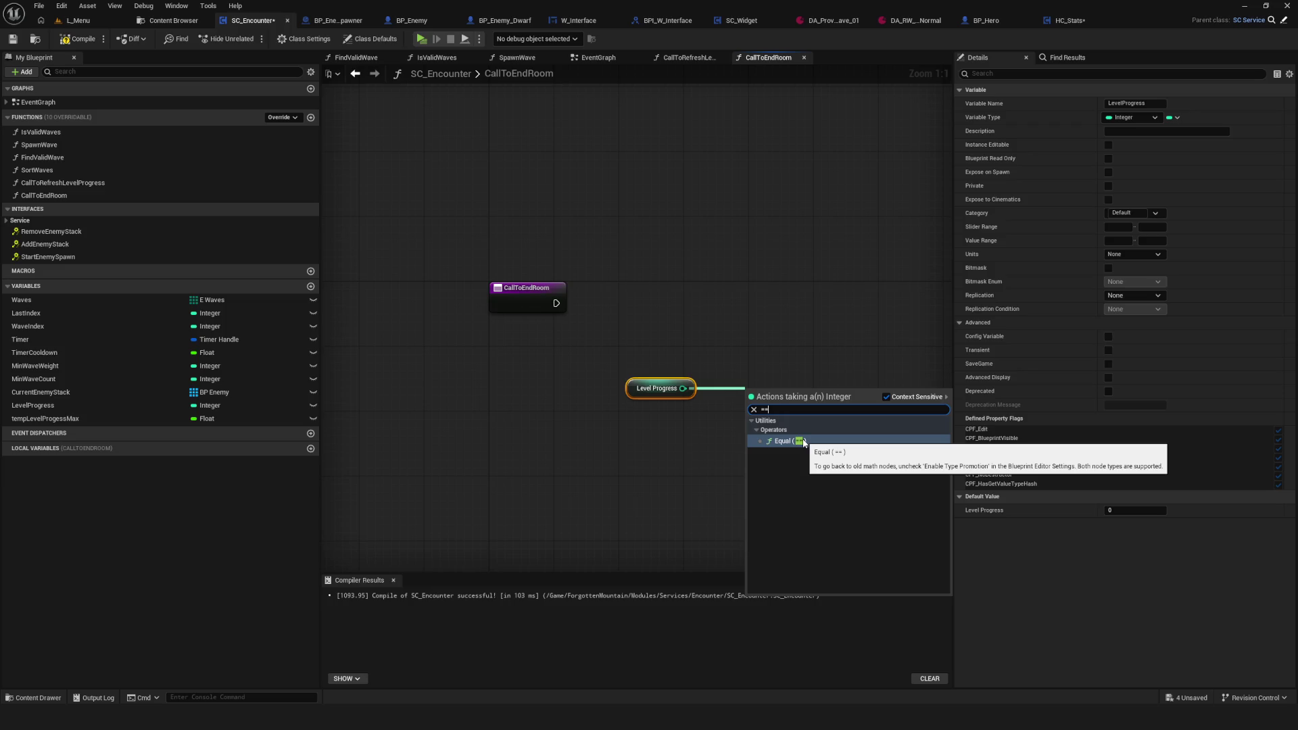
{"action": "key", "text": "BackSpace"}
{"action": "key", "text": "BackSpace"}
{"action": "type", "text": ">"}
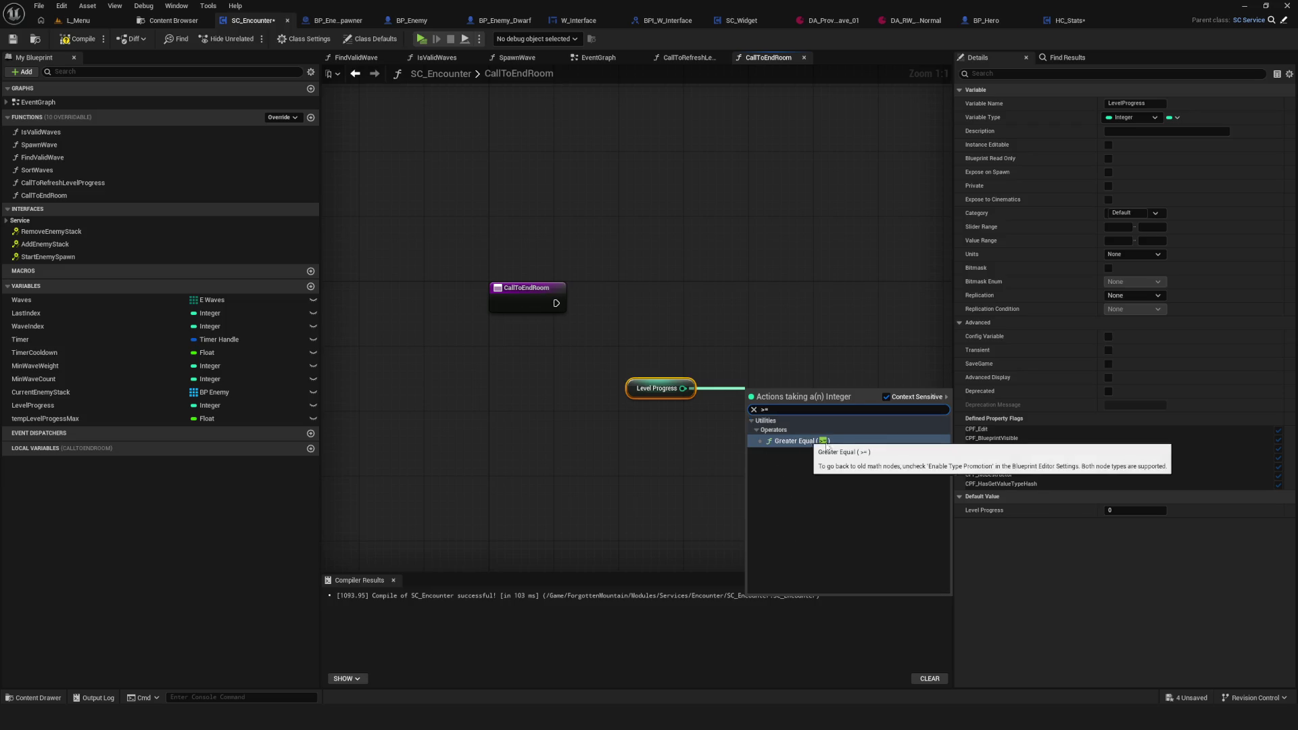
{"action": "left_click", "coordinate": [821, 453]}
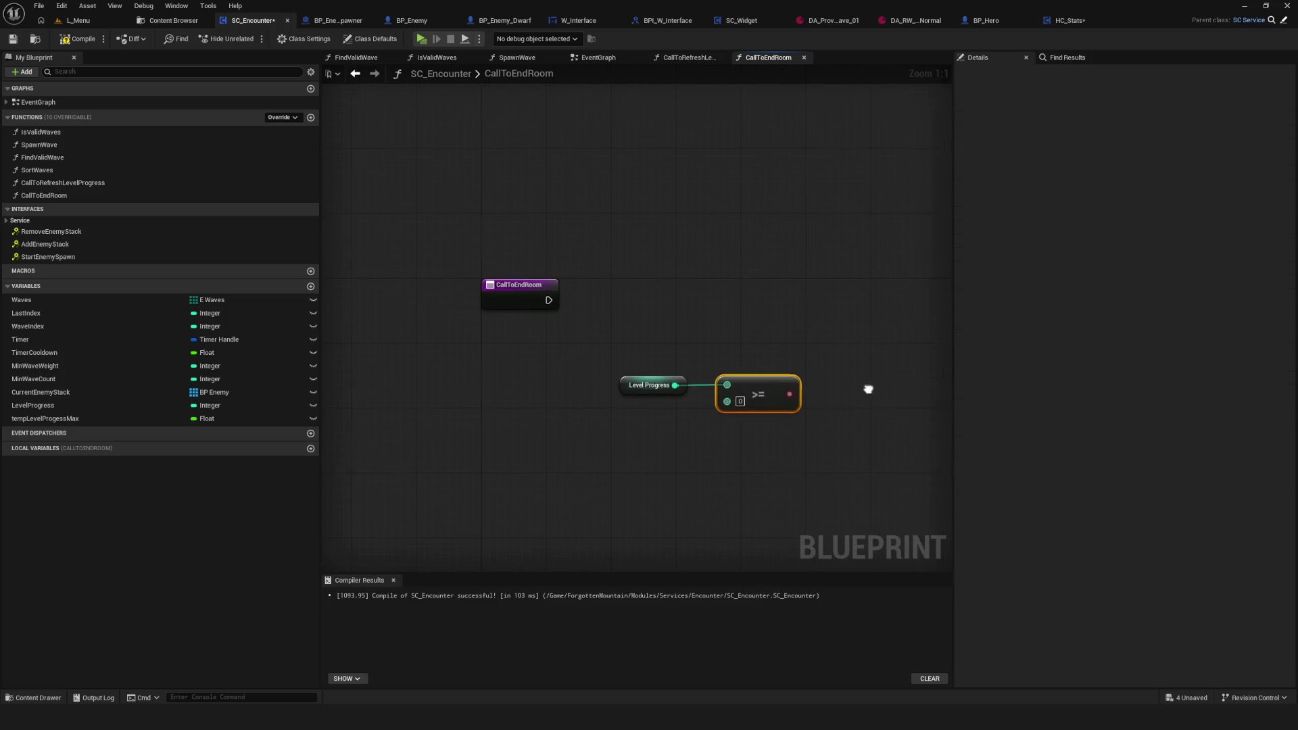
Step: Add a Branch fed by the function entry and wire Temp Level Progess Max into the >= node
{"action": "left_click", "coordinate": [718, 297]}
{"action": "left_click", "coordinate": [406, 267]}
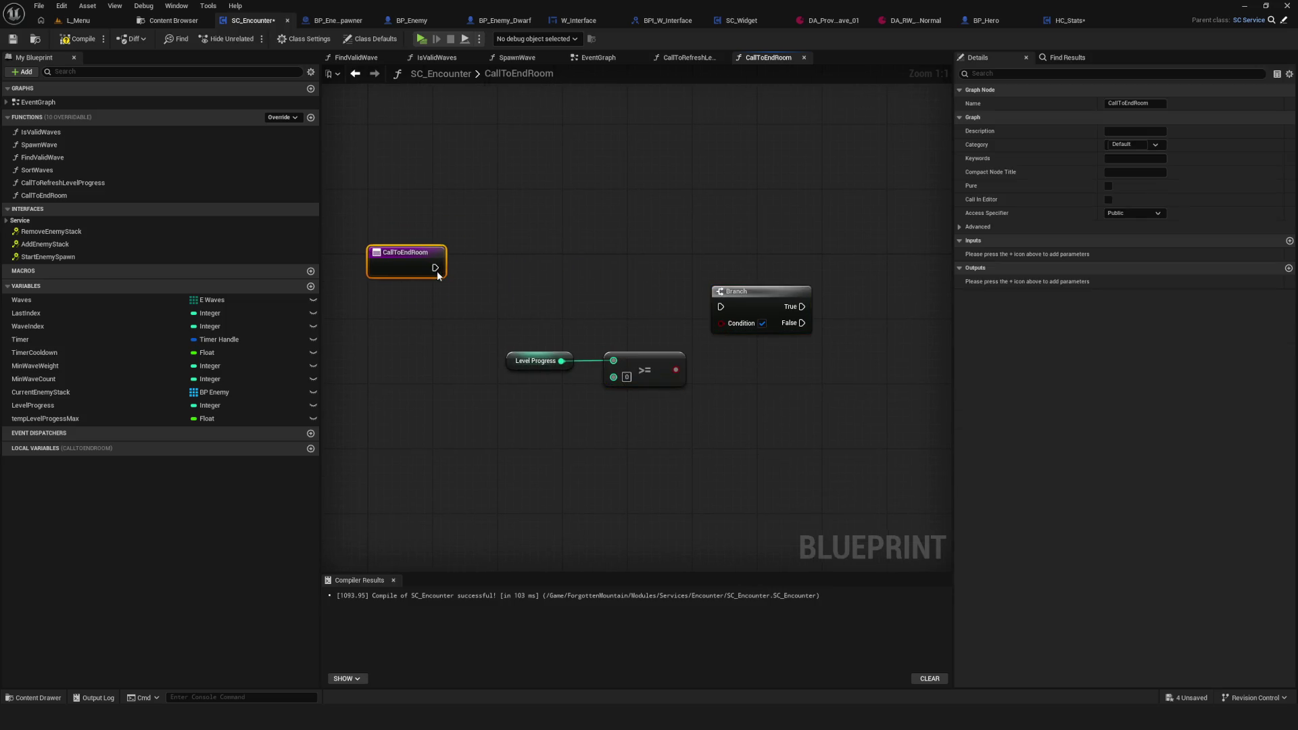
{"action": "mouse_move", "coordinate": [435, 276]}
{"action": "left_mouse_down"}
{"action": "mouse_move", "coordinate": [721, 309]}
{"action": "mouse_move", "coordinate": [734, 277]}
{"action": "left_mouse_up"}
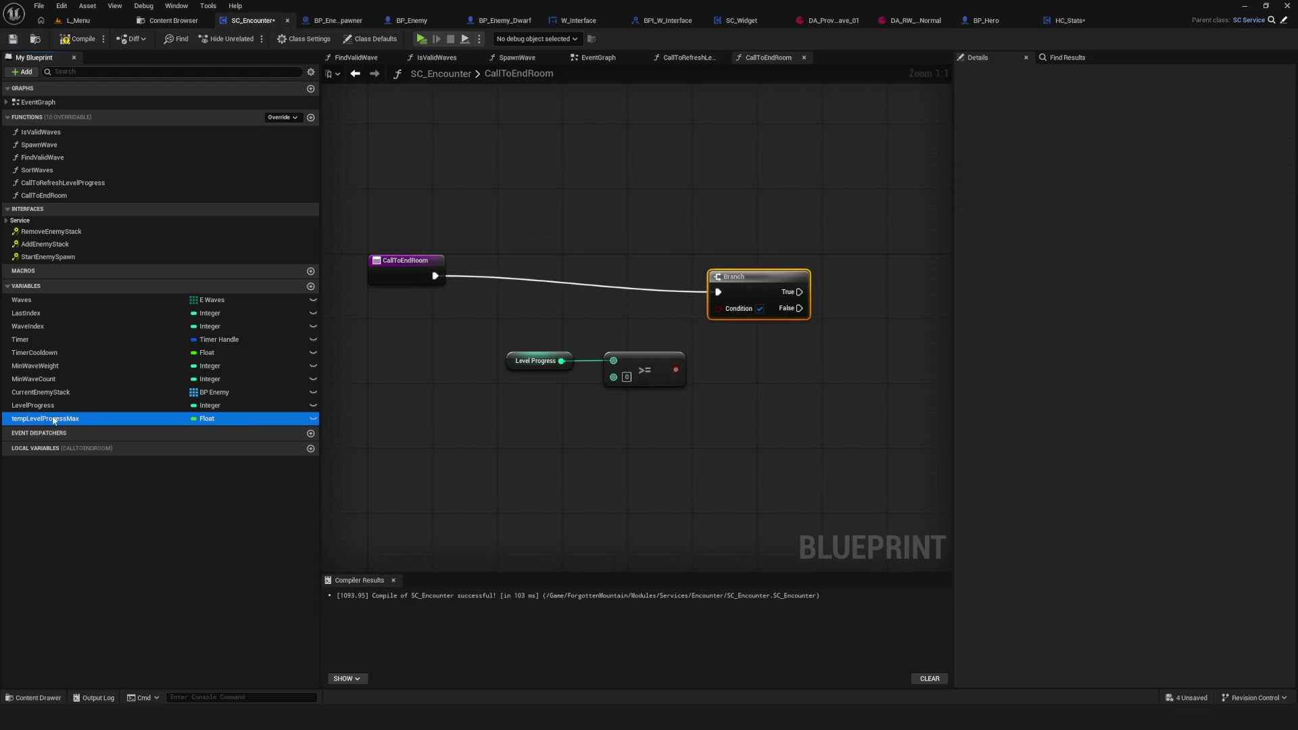
{"action": "left_click_drag", "start_coordinate": [44, 419], "coordinate": [487, 389]}
{"action": "mouse_move", "coordinate": [566, 393]}
{"action": "left_mouse_down"}
{"action": "mouse_move", "coordinate": [614, 376]}
{"action": "mouse_move", "coordinate": [654, 333]}
{"action": "mouse_move", "coordinate": [638, 382]}
{"action": "mouse_move", "coordinate": [758, 274]}
{"action": "left_mouse_up"}
{"action": "left_click", "coordinate": [582, 415]}
Step: Add a Set Level Progress node to the right of the Branch and compile
{"action": "left_click_drag", "start_coordinate": [40, 405], "coordinate": [812, 322]}
{"action": "mouse_move", "coordinate": [724, 397]}
{"action": "left_mouse_down"}
{"action": "mouse_move", "coordinate": [774, 333]}
{"action": "mouse_move", "coordinate": [927, 305]}
{"action": "left_mouse_up"}
{"action": "left_click", "coordinate": [82, 40]}
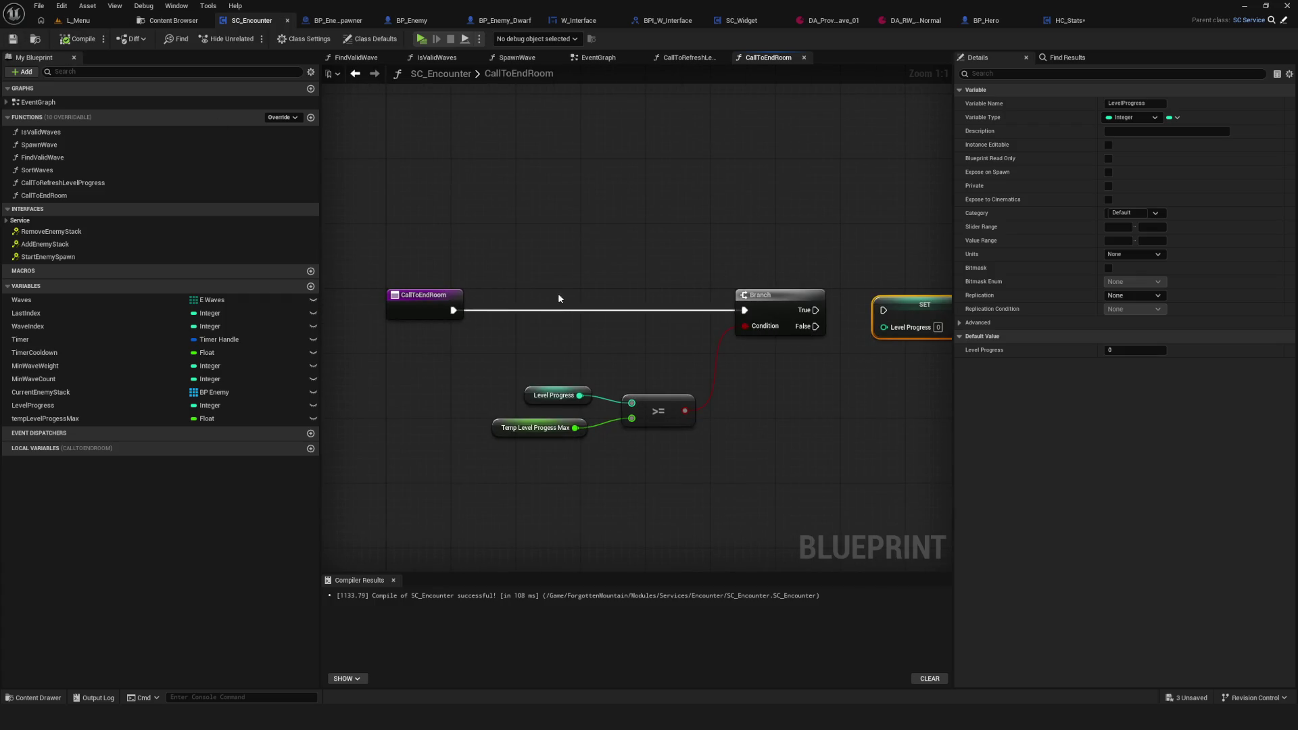
{"action": "left_click_drag", "start_coordinate": [557, 296], "coordinate": [538, 284]}
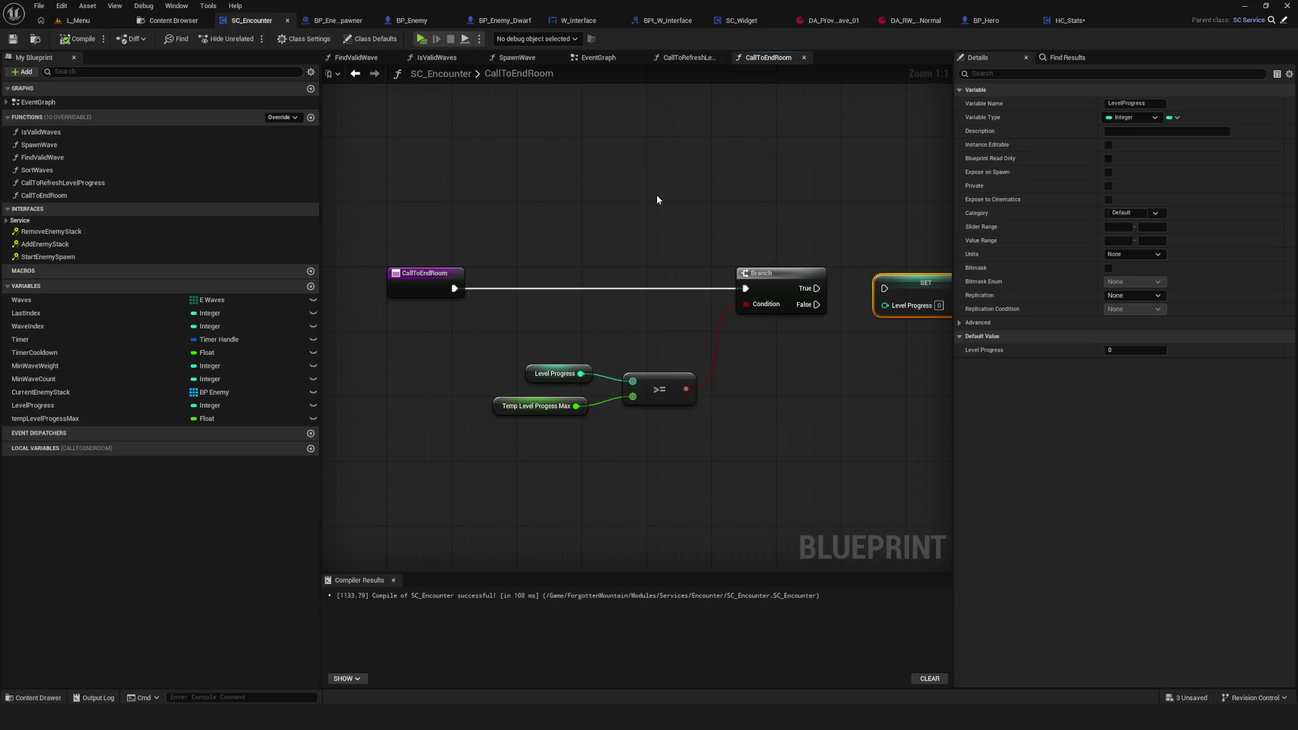
{"action": "left_click", "coordinate": [602, 59]}
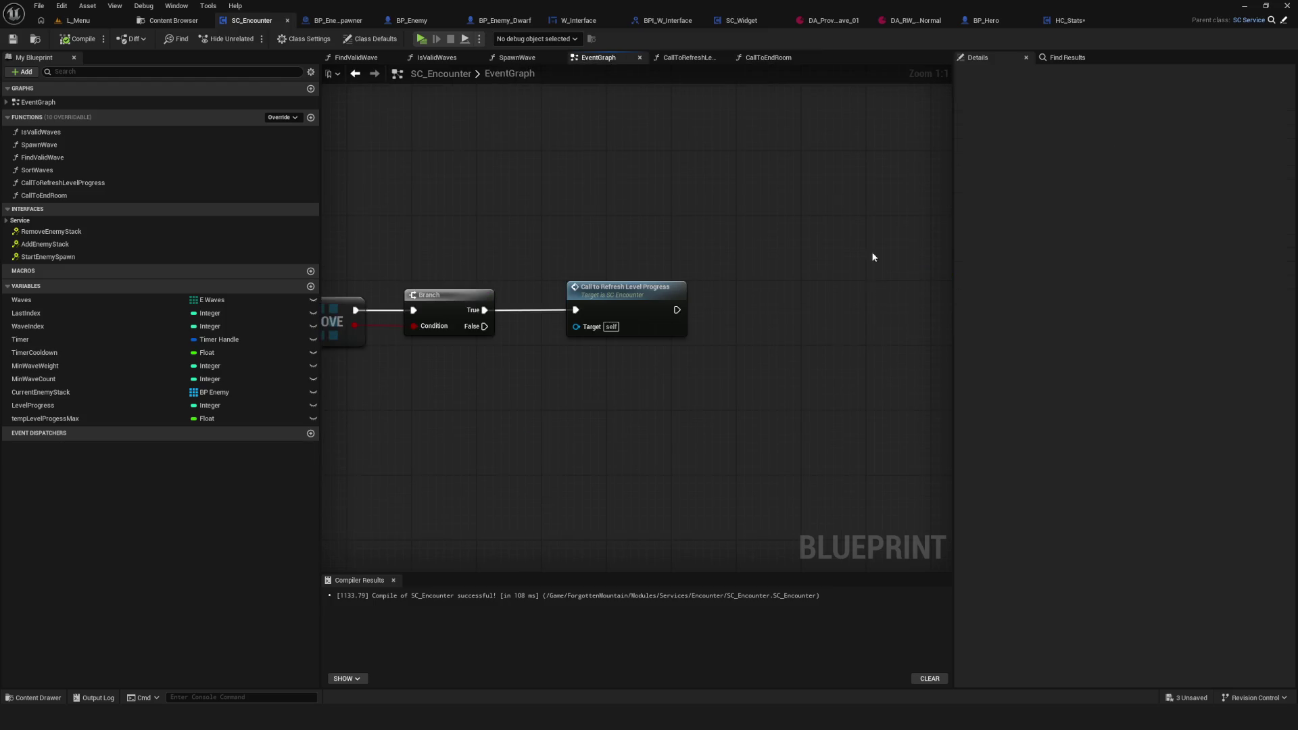
Step: In the EventGraph, replace the Branch True call with CallToEndRoom, moving Refresh Level Progress aside
{"action": "left_click", "coordinate": [717, 313], "text": "alt"}
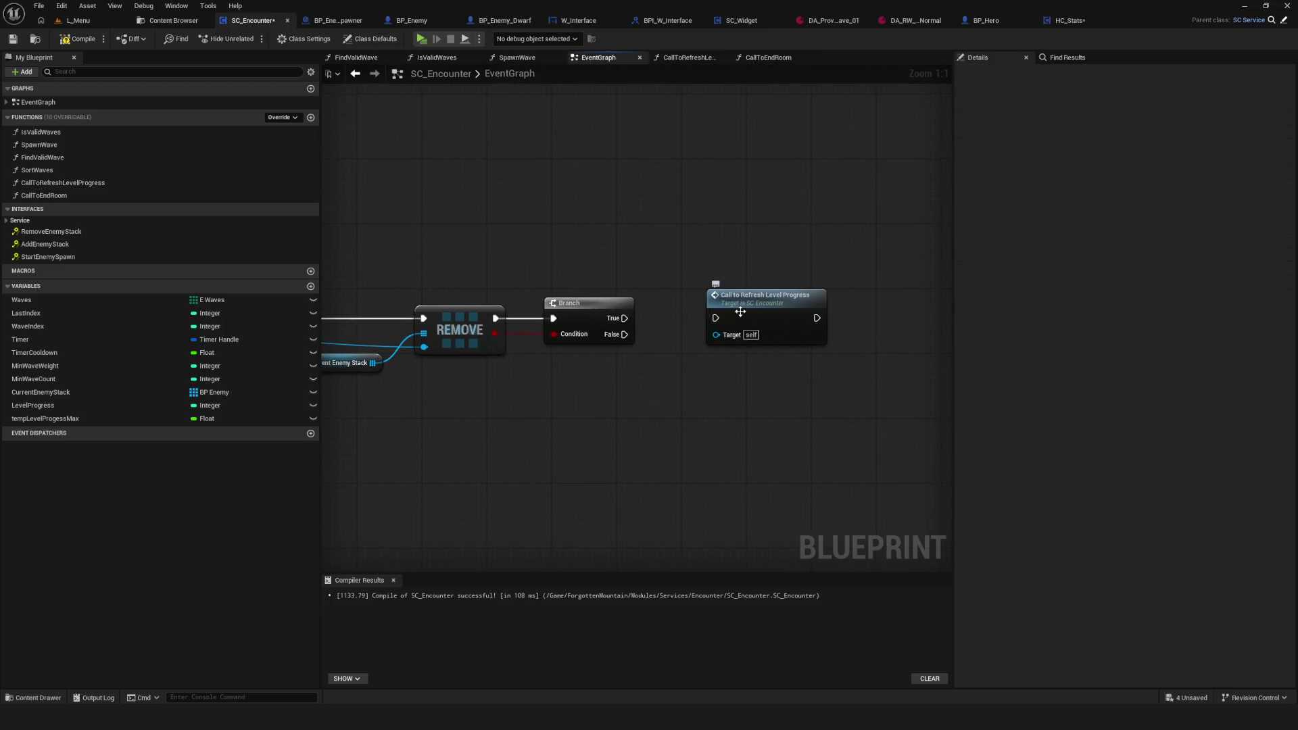
{"action": "left_click_drag", "start_coordinate": [739, 317], "coordinate": [892, 322]}
{"action": "mouse_move", "coordinate": [44, 195]}
{"action": "left_mouse_down"}
{"action": "mouse_move", "coordinate": [580, 266]}
{"action": "mouse_move", "coordinate": [687, 298]}
{"action": "mouse_move", "coordinate": [737, 287]}
{"action": "left_mouse_up"}
{"action": "left_click_drag", "start_coordinate": [625, 318], "coordinate": [824, 319]}
{"action": "left_click_drag", "start_coordinate": [544, 246], "coordinate": [606, 460]}
{"action": "left_click_drag", "start_coordinate": [771, 191], "coordinate": [813, 491]}
Step: Inside CallToEndRoom, connect the Branch True output to the Set Level Progress node
{"action": "double_click", "coordinate": [598, 323]}
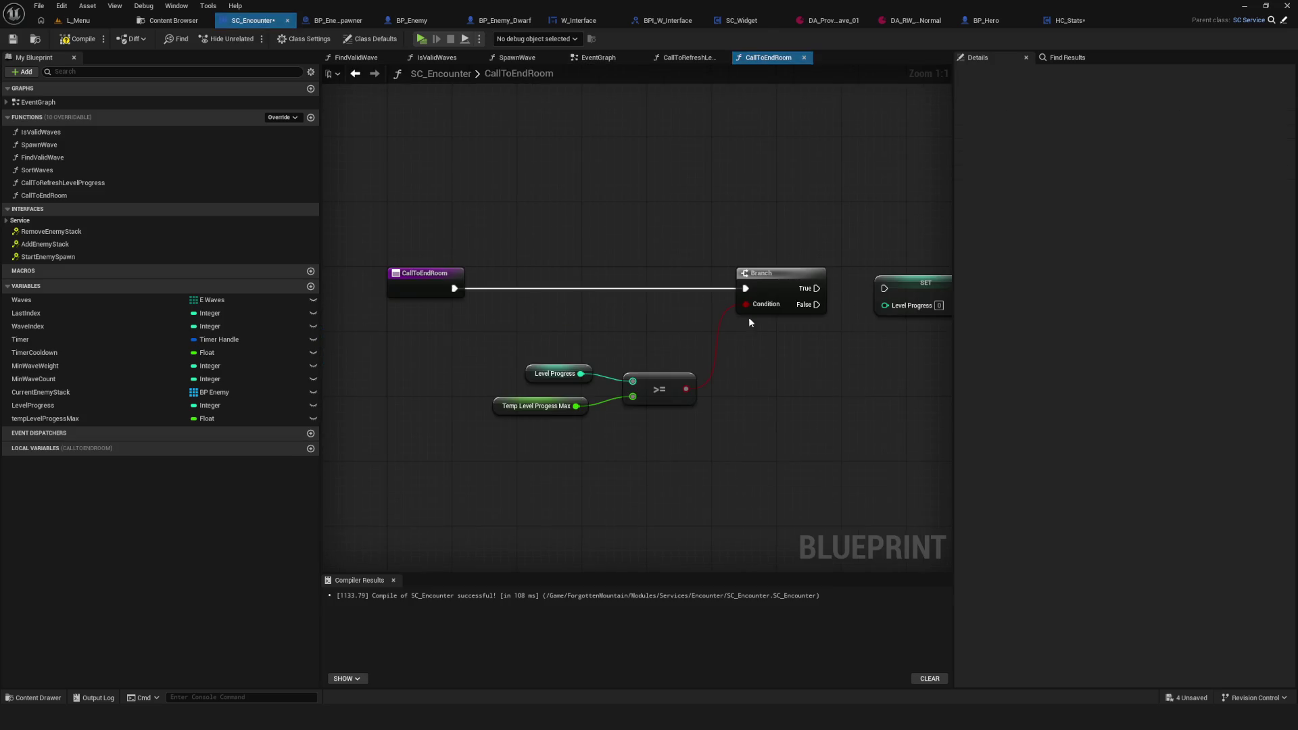
{"action": "left_click_drag", "start_coordinate": [712, 323], "coordinate": [603, 340]}
{"action": "left_click_drag", "start_coordinate": [398, 313], "coordinate": [552, 436]}
{"action": "left_click_drag", "start_coordinate": [559, 389], "coordinate": [559, 372]}
{"action": "left_click", "coordinate": [825, 274]}
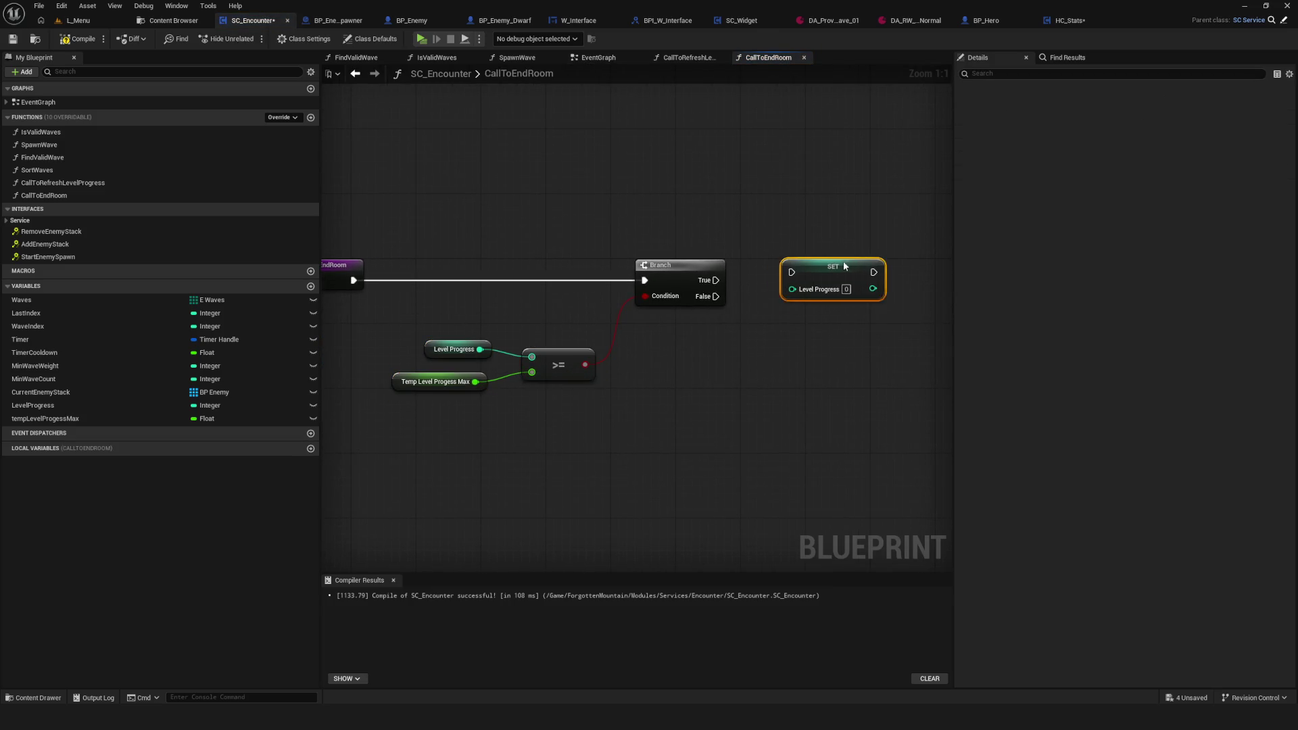
{"action": "left_click_drag", "start_coordinate": [716, 280], "coordinate": [783, 279]}
{"action": "left_click_drag", "start_coordinate": [816, 276], "coordinate": [848, 282]}
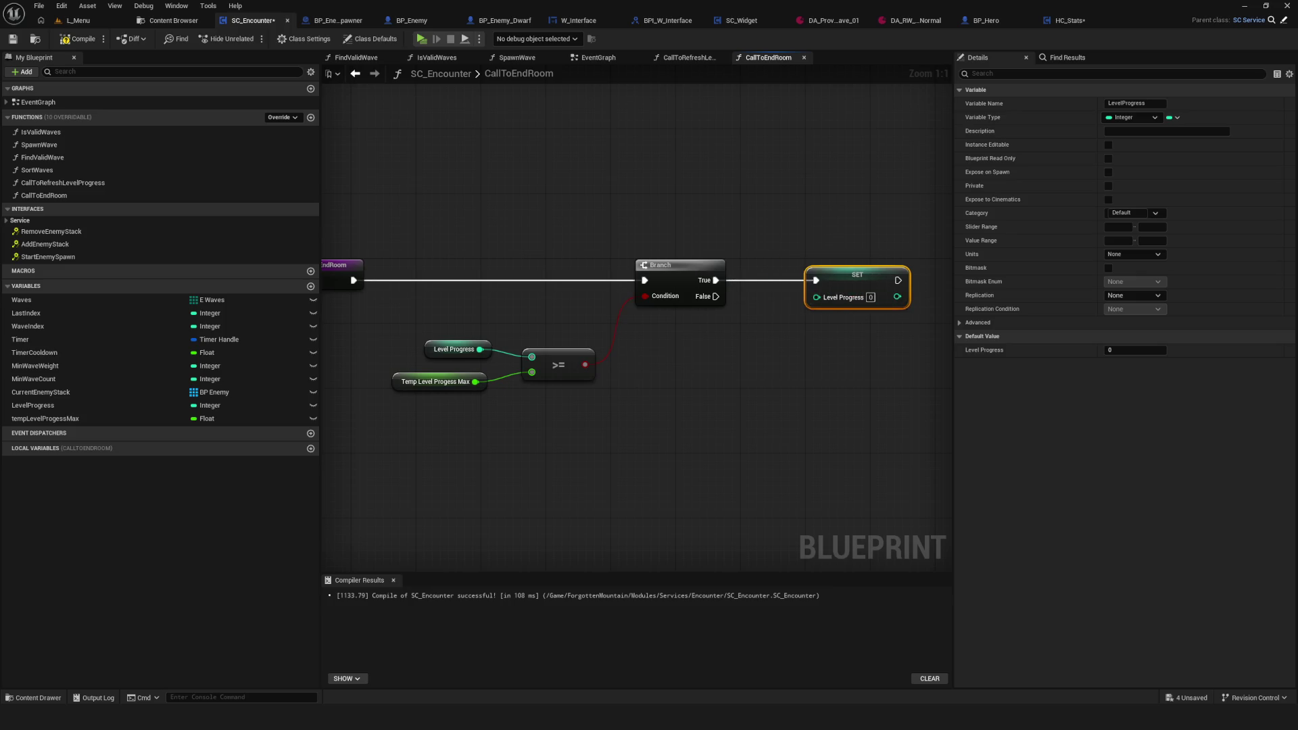
Step: Feed a copied Temp Level Progess Max getter through Truncate into the setter, then compile
{"action": "left_click", "coordinate": [345, 385]}
{"action": "key", "text": "ctrl+c"}
{"action": "key", "text": "ctrl+v"}
{"action": "mouse_move", "coordinate": [767, 323]}
{"action": "left_mouse_down"}
{"action": "mouse_move", "coordinate": [768, 303]}
{"action": "mouse_move", "coordinate": [906, 283]}
{"action": "mouse_move", "coordinate": [784, 279]}
{"action": "mouse_move", "coordinate": [814, 277]}
{"action": "left_mouse_up"}
{"action": "left_click_drag", "start_coordinate": [610, 303], "coordinate": [678, 318]}
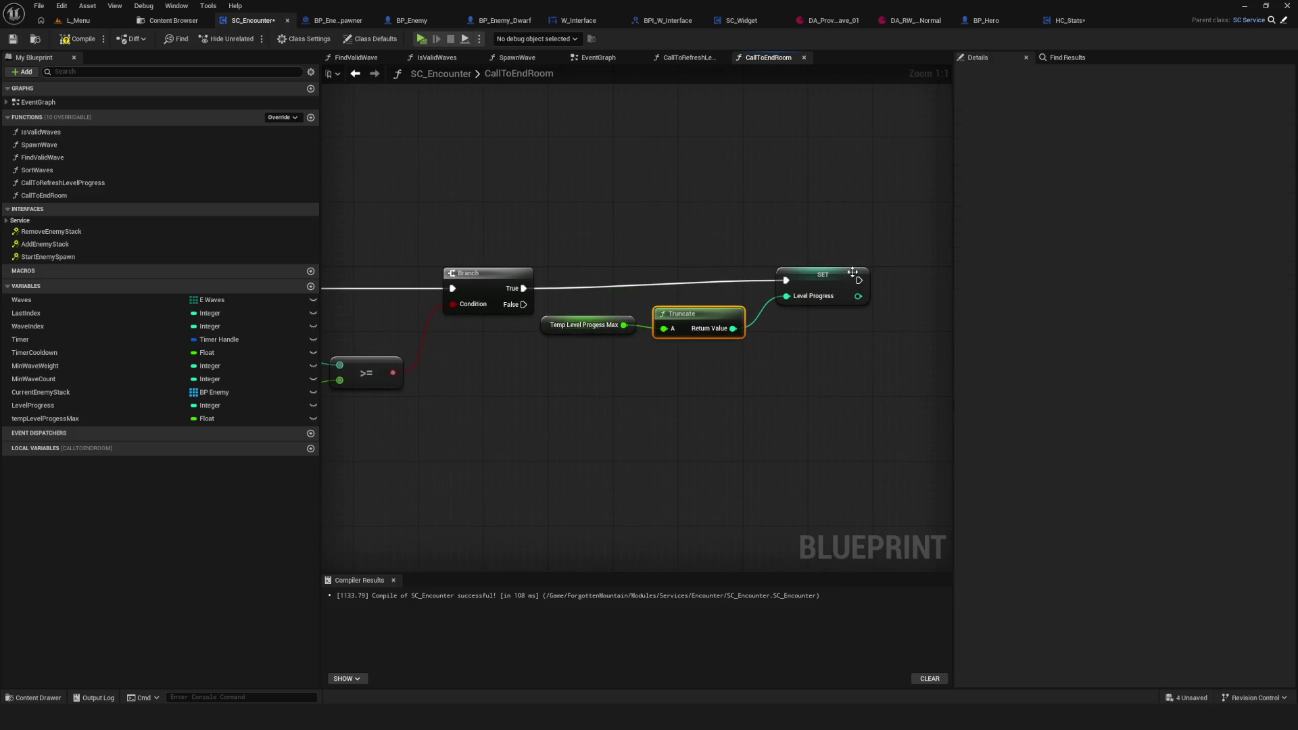
{"action": "left_click_drag", "start_coordinate": [846, 273], "coordinate": [838, 281]}
{"action": "left_click_drag", "start_coordinate": [702, 309], "coordinate": [719, 310]}
{"action": "left_click", "coordinate": [82, 38]}
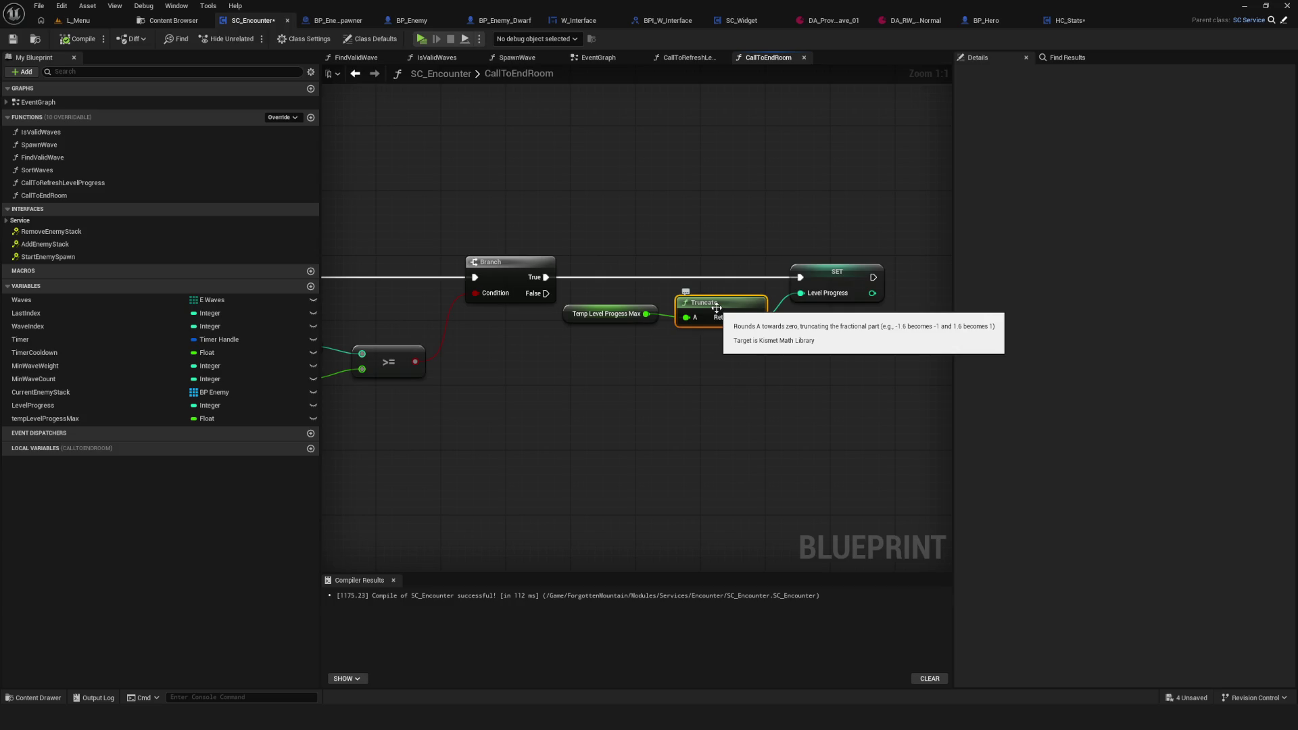
Step: Move the getter and Truncate nodes up-right to tidy the CallToEndRoom graph
{"action": "left_click", "coordinate": [608, 314]}
{"action": "left_click", "coordinate": [717, 302], "text": "ctrl"}
{"action": "left_click_drag", "start_coordinate": [635, 324], "coordinate": [856, 271]}
{"action": "scroll", "coordinate": [636, 367], "scroll_direction": "down", "scroll_amount": 5}
{"action": "scroll", "coordinate": [660, 372], "scroll_direction": "up", "scroll_amount": 4}
{"action": "left_click_drag", "start_coordinate": [498, 357], "coordinate": [697, 308]}
{"action": "scroll", "coordinate": [733, 255], "scroll_direction": "down", "scroll_amount": 5}
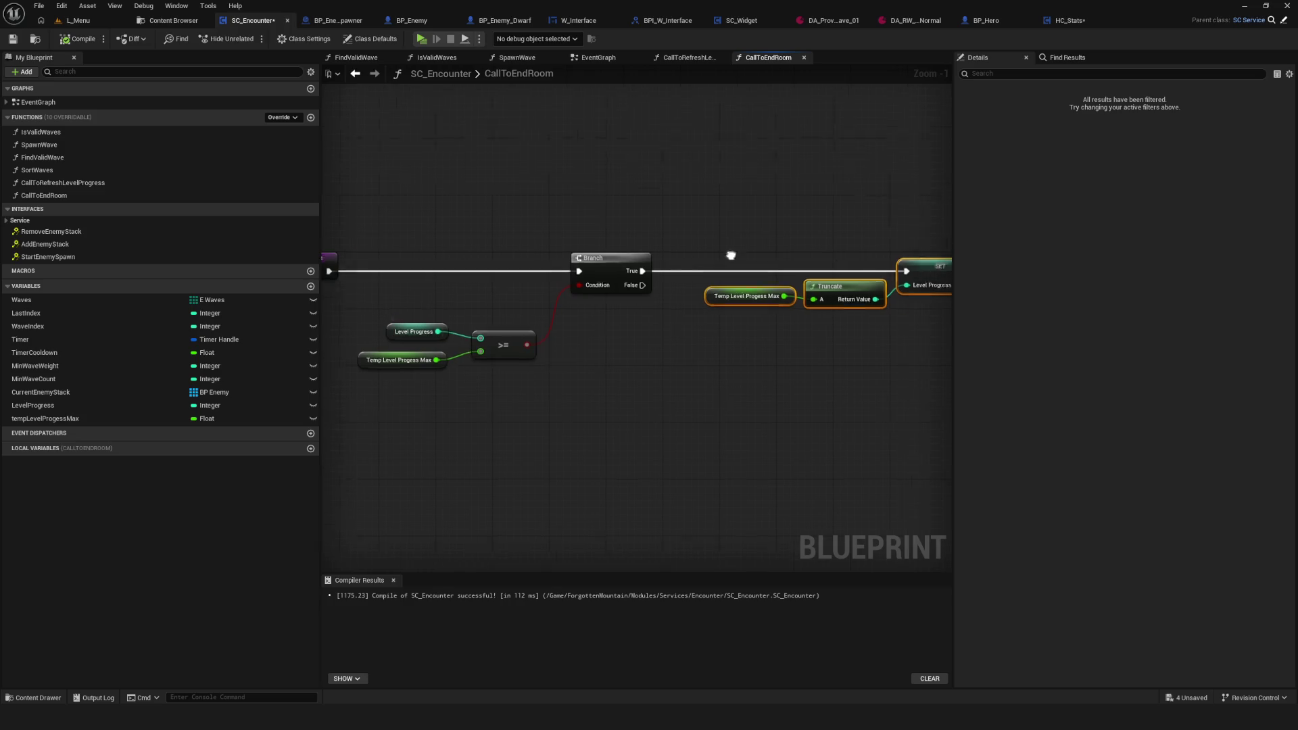
{"action": "scroll", "coordinate": [610, 303], "scroll_direction": "up", "scroll_amount": 6}
Step: Select the Level Progress setter, then compile and save the blueprint
{"action": "mouse_move", "coordinate": [731, 315]}
{"action": "left_mouse_down"}
{"action": "mouse_move", "coordinate": [549, 284]}
{"action": "mouse_move", "coordinate": [729, 323]}
{"action": "mouse_move", "coordinate": [297, 326]}
{"action": "left_mouse_up"}
{"action": "mouse_move", "coordinate": [621, 308]}
{"action": "left_mouse_down"}
{"action": "mouse_move", "coordinate": [763, 313]}
{"action": "mouse_move", "coordinate": [736, 362]}
{"action": "left_mouse_up"}
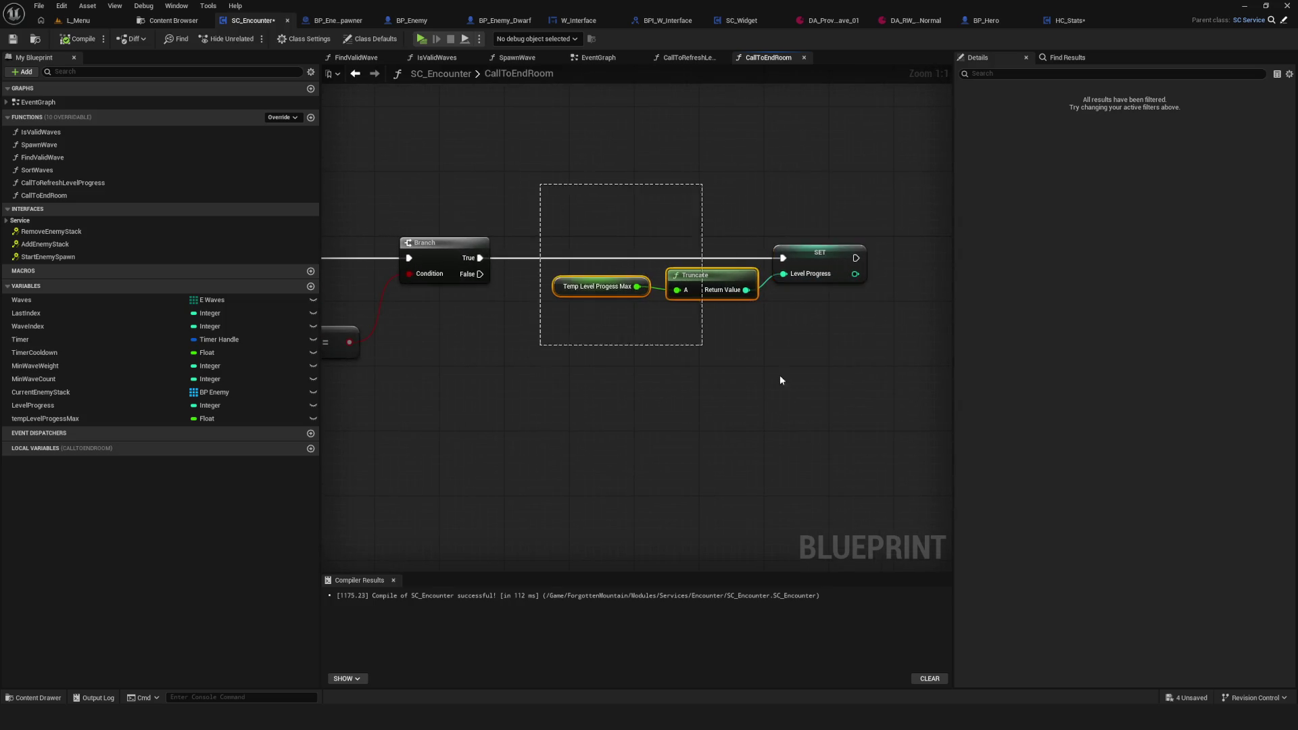
{"action": "left_click", "coordinate": [817, 265]}
{"action": "left_click", "coordinate": [78, 39]}
{"action": "left_click", "coordinate": [12, 38]}
Step: Add a Print String after the setter with the message "Комната пройдена"
{"action": "mouse_move", "coordinate": [786, 338]}
{"action": "left_mouse_down"}
{"action": "mouse_move", "coordinate": [729, 337]}
{"action": "mouse_move", "coordinate": [623, 290]}
{"action": "mouse_move", "coordinate": [734, 282]}
{"action": "mouse_move", "coordinate": [636, 275]}
{"action": "mouse_move", "coordinate": [817, 269]}
{"action": "left_mouse_up"}
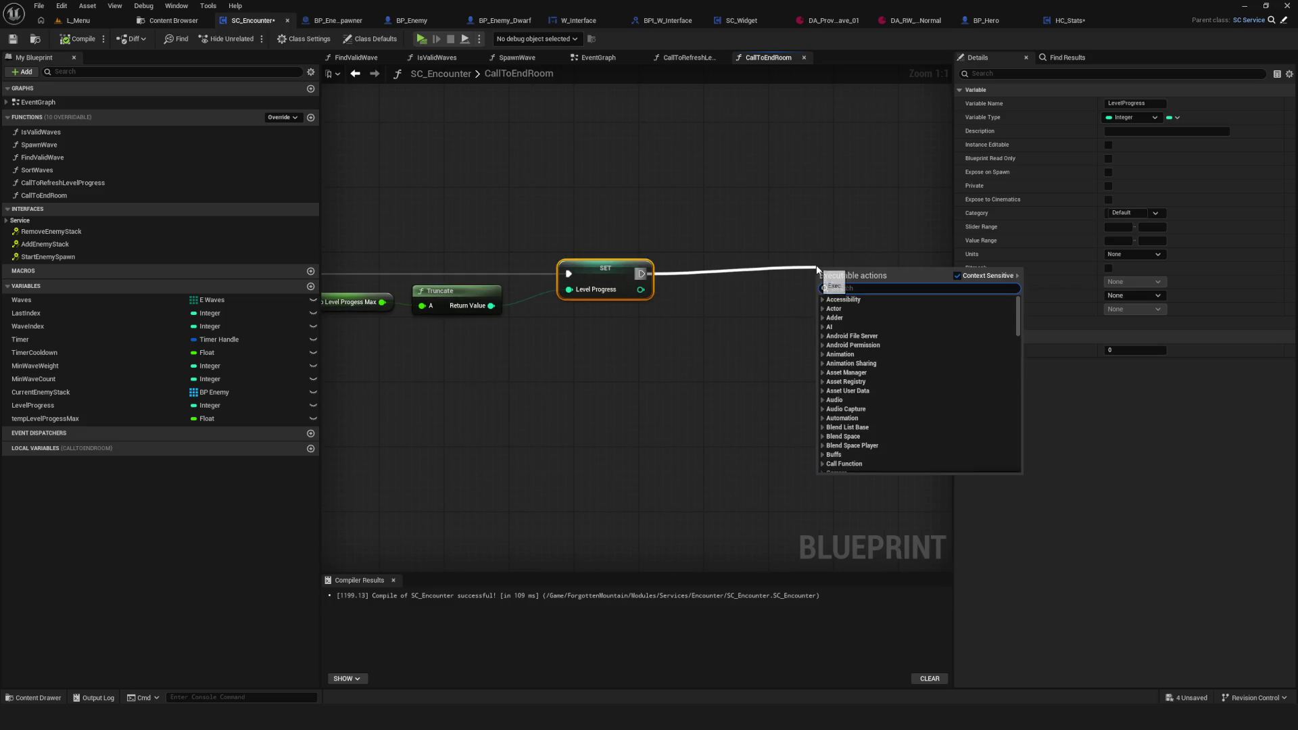
{"action": "type", "text": "print"}
{"action": "key", "text": "Return"}
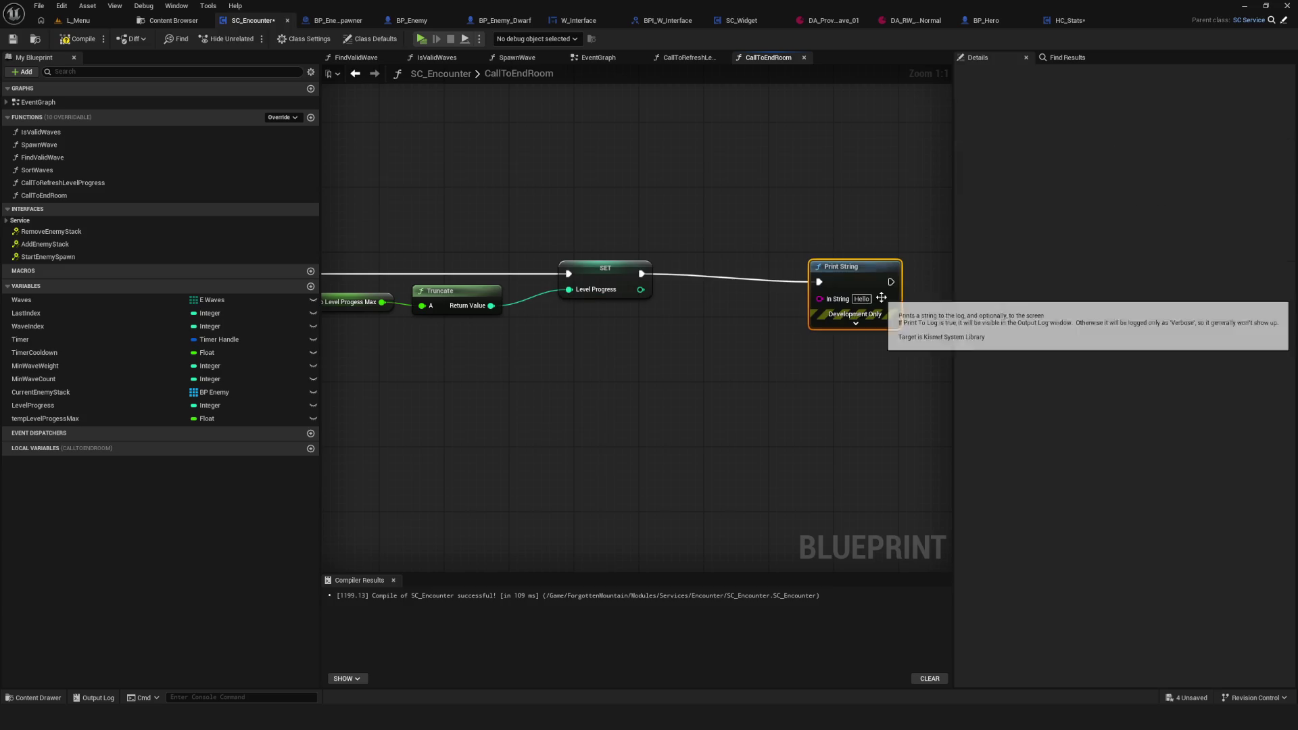
{"action": "left_click", "coordinate": [821, 291]}
{"action": "type", "text": "E"}
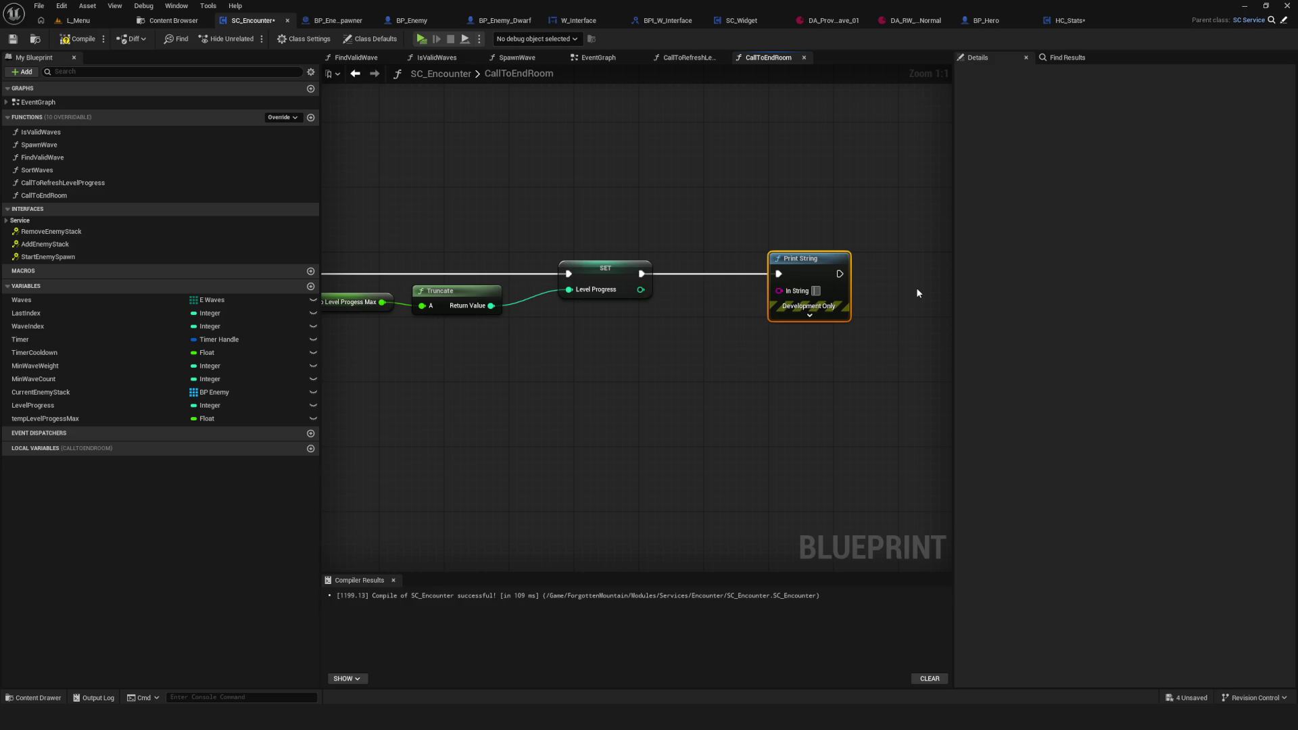
{"action": "type", "text": "Комната"}
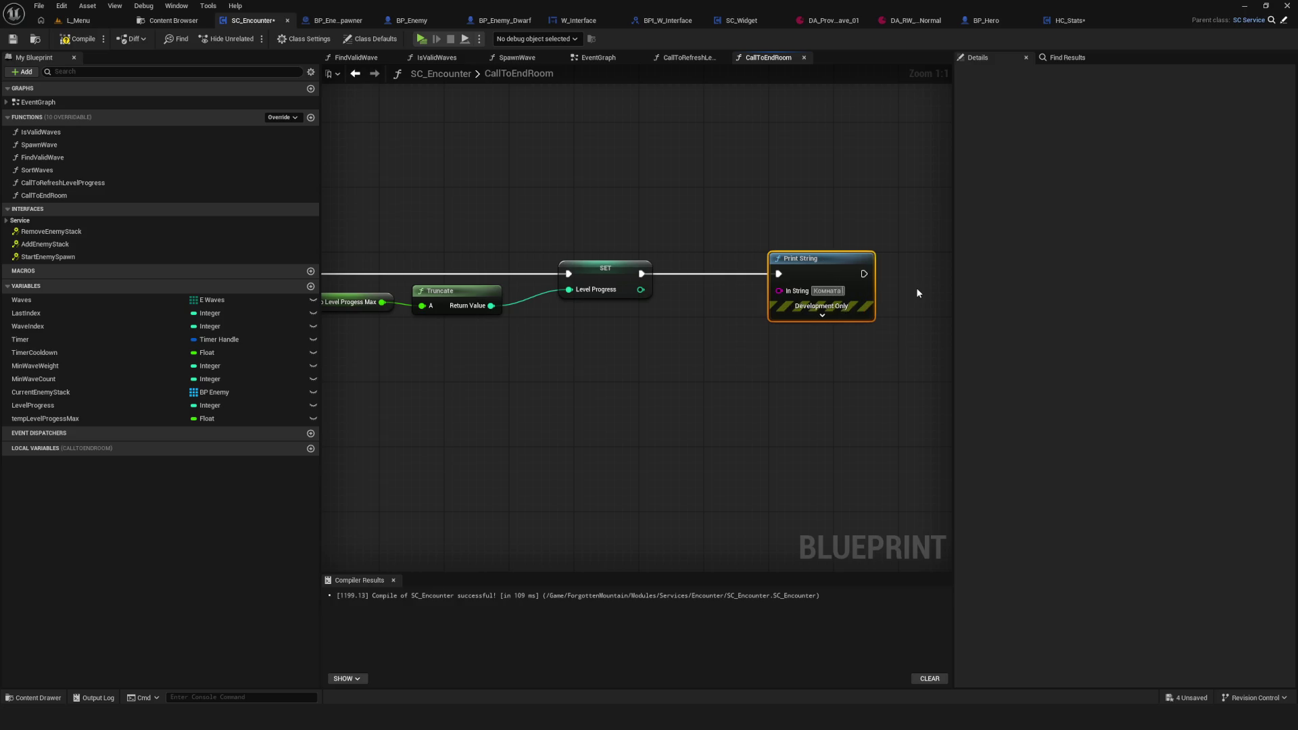
{"action": "type", "text": " пройдена"}
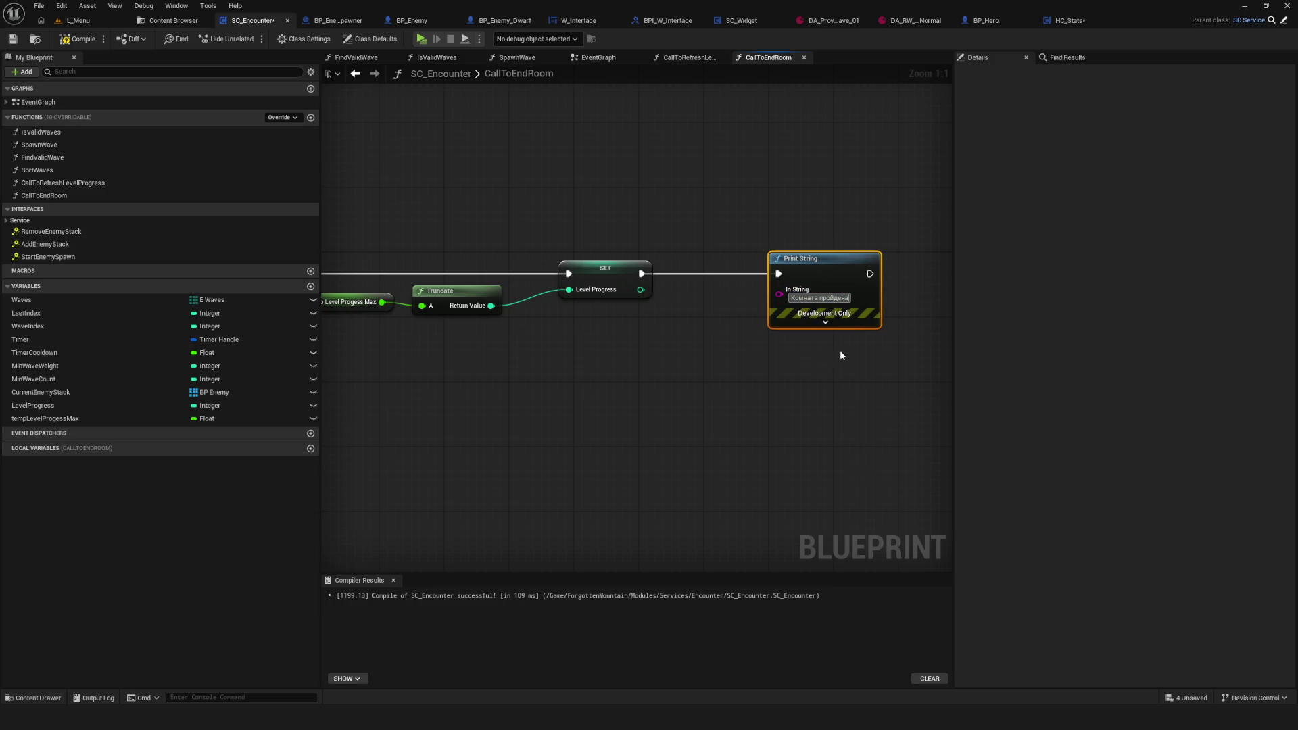
Step: Set the Print String text colour to red and duration to 10 seconds
{"action": "left_click", "coordinate": [825, 323]}
{"action": "left_click", "coordinate": [821, 349]}
{"action": "left_click_drag", "start_coordinate": [900, 430], "coordinate": [930, 430]}
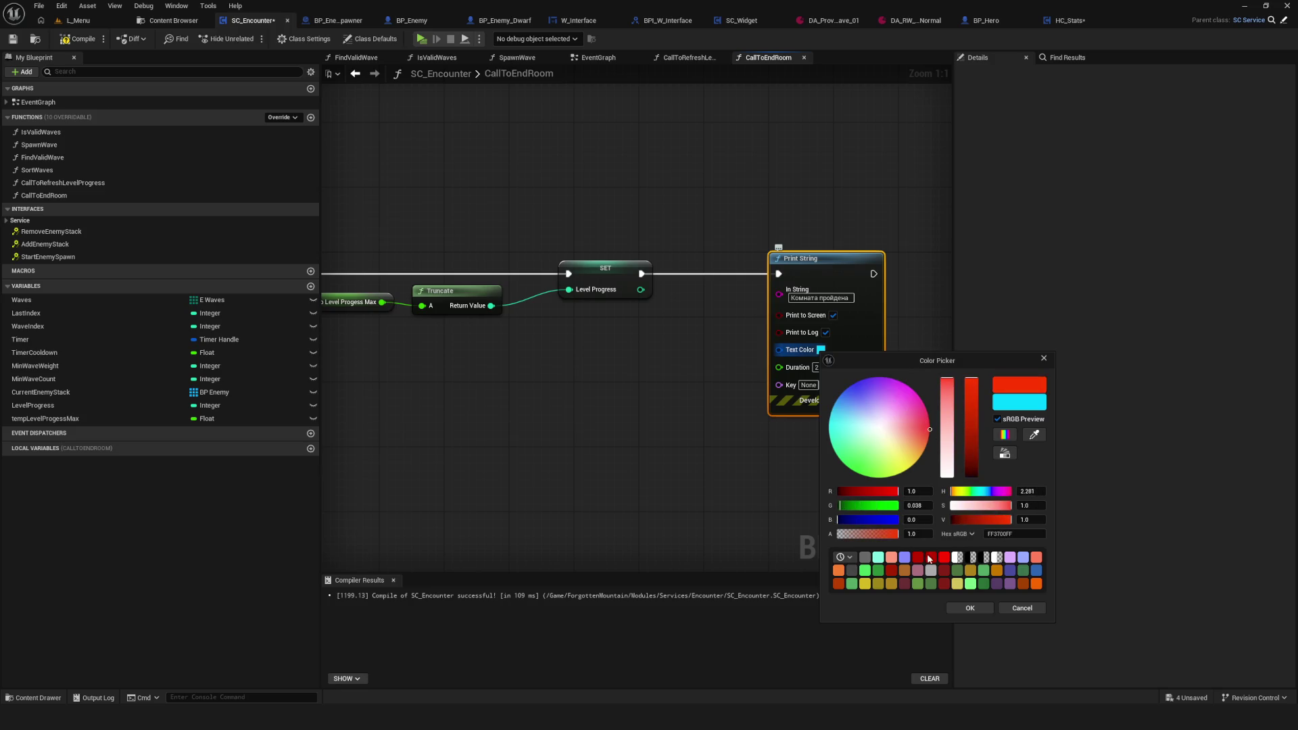
{"action": "left_click", "coordinate": [970, 608]}
{"action": "left_click", "coordinate": [819, 367]}
{"action": "type", "text": "10"}
{"action": "key", "text": "Return"}
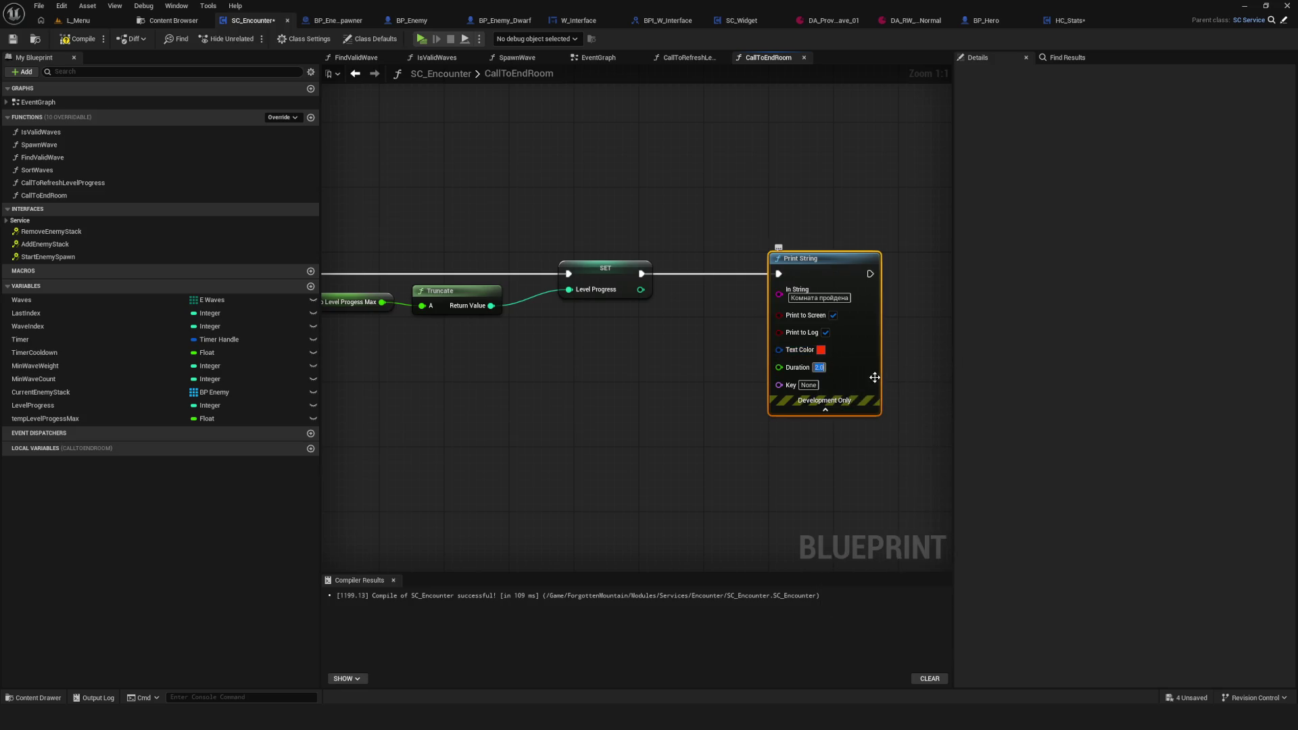
Step: Compile and save SC_Encounter with the finished Print String
{"action": "mouse_move", "coordinate": [612, 392]}
{"action": "left_mouse_down"}
{"action": "mouse_move", "coordinate": [510, 249]}
{"action": "mouse_move", "coordinate": [587, 250]}
{"action": "mouse_move", "coordinate": [571, 310]}
{"action": "left_mouse_up"}
{"action": "left_click", "coordinate": [78, 39]}
{"action": "left_click", "coordinate": [12, 39]}
{"action": "mouse_move", "coordinate": [480, 282]}
{"action": "left_mouse_down"}
{"action": "mouse_move", "coordinate": [546, 273]}
{"action": "mouse_move", "coordinate": [420, 282]}
{"action": "left_mouse_up"}
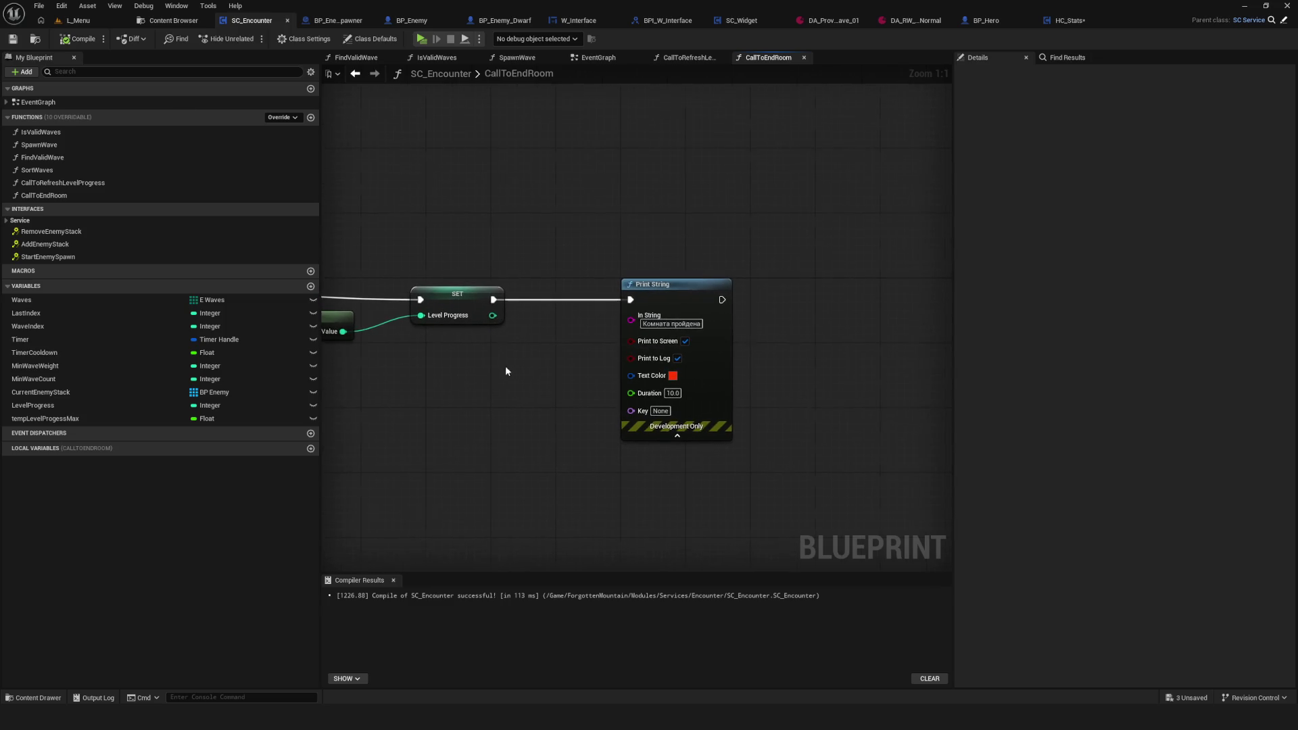
Step: Add a Current Enemy Stack getter feeding a For Each Loop that runs after Print String
{"action": "mouse_move", "coordinate": [542, 381]}
{"action": "left_mouse_down"}
{"action": "mouse_move", "coordinate": [595, 363]}
{"action": "mouse_move", "coordinate": [575, 384]}
{"action": "left_mouse_up"}
{"action": "left_click_drag", "start_coordinate": [73, 393], "coordinate": [826, 360]}
{"action": "mouse_move", "coordinate": [826, 359]}
{"action": "left_mouse_down"}
{"action": "mouse_move", "coordinate": [631, 358]}
{"action": "mouse_move", "coordinate": [629, 306]}
{"action": "left_mouse_up"}
{"action": "type", "text": "a"}
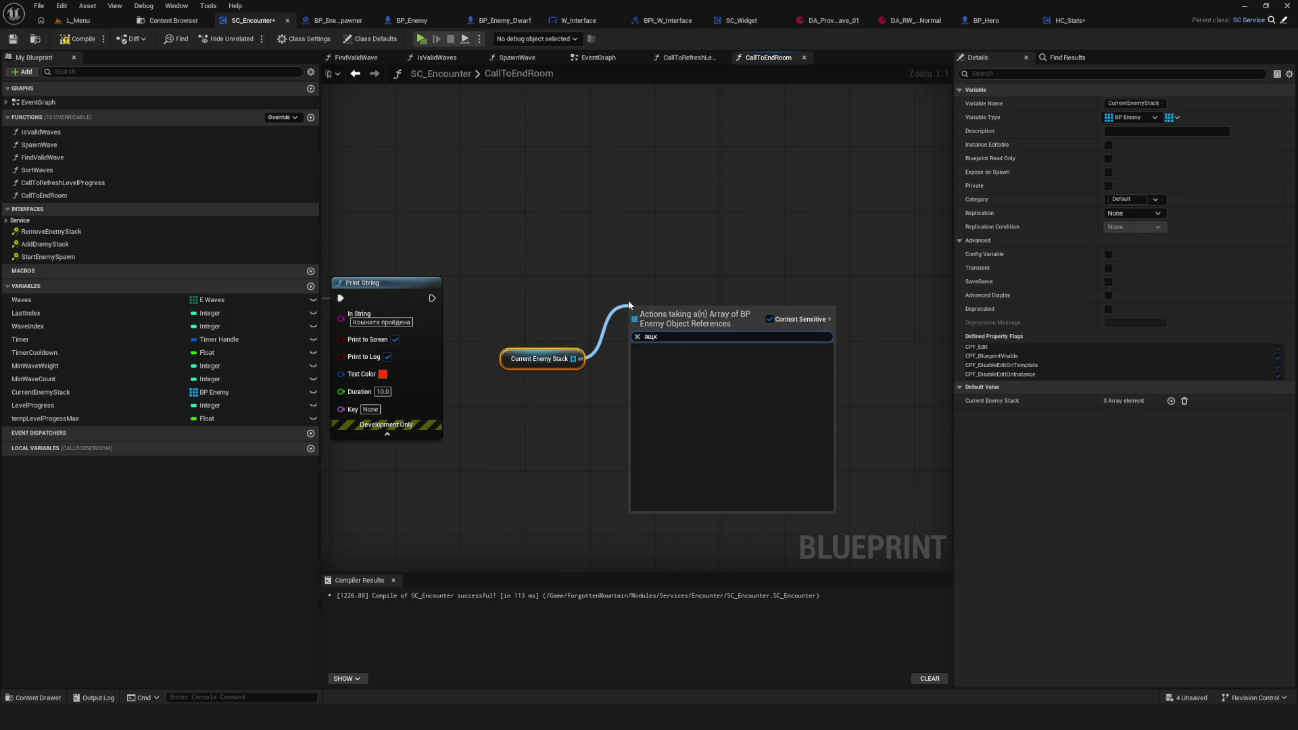
{"action": "key", "text": "BackSpace"}
{"action": "key", "text": "BackSpace"}
{"action": "key", "text": "BackSpace"}
{"action": "type", "text": "for each"}
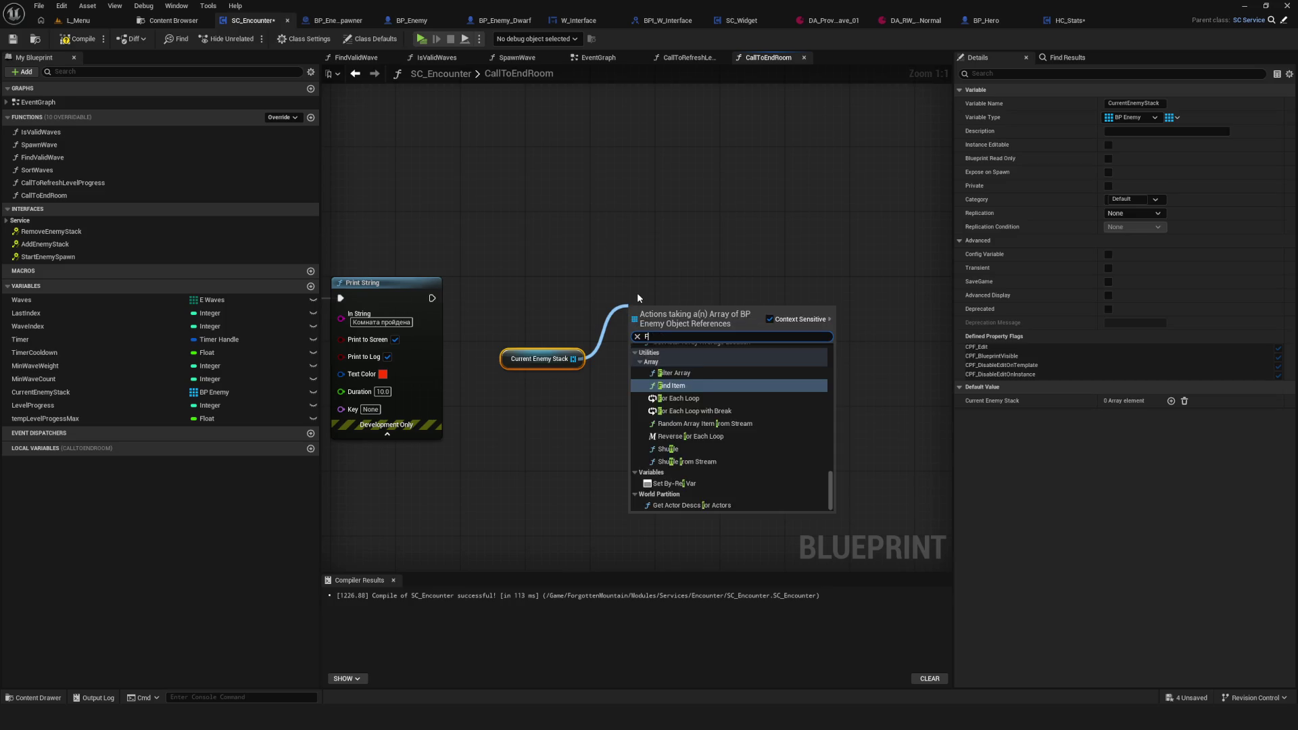
{"action": "left_click", "coordinate": [781, 446]}
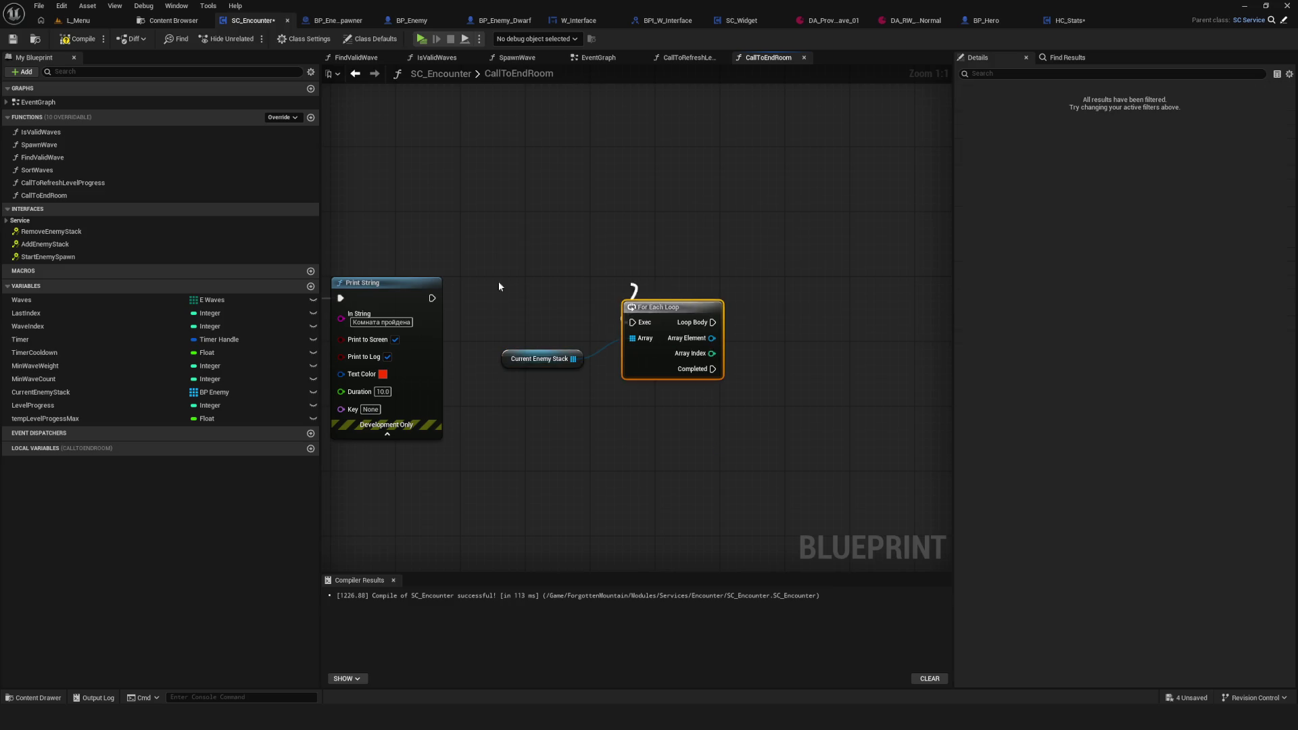
{"action": "mouse_move", "coordinate": [432, 298]}
{"action": "left_mouse_down"}
{"action": "mouse_move", "coordinate": [632, 323]}
{"action": "mouse_move", "coordinate": [694, 294]}
{"action": "left_mouse_up"}
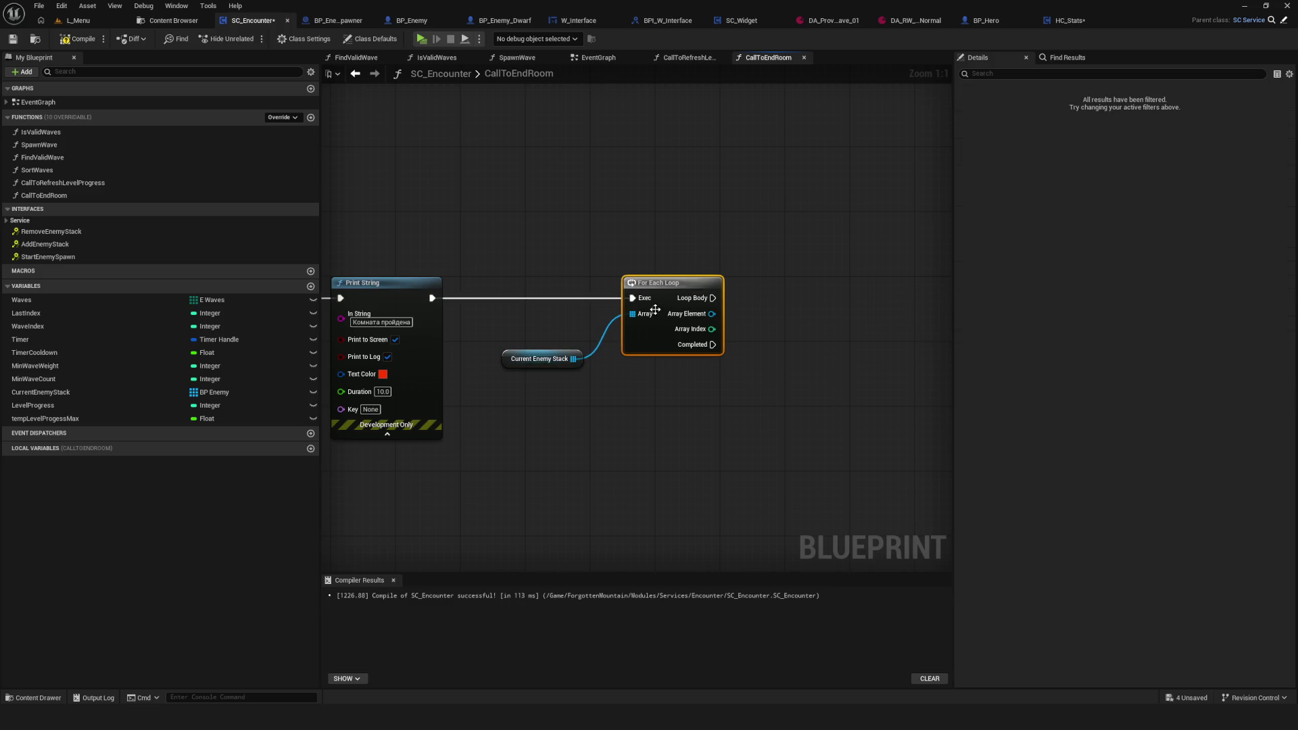
Step: Add Destroy Actor on each Array Element, wire it to Loop Body, and compile
{"action": "left_click", "coordinate": [534, 358]}
{"action": "left_click_drag", "start_coordinate": [535, 359], "coordinate": [558, 328]}
{"action": "left_click_drag", "start_coordinate": [703, 318], "coordinate": [778, 321]}
{"action": "type", "text": "destr"}
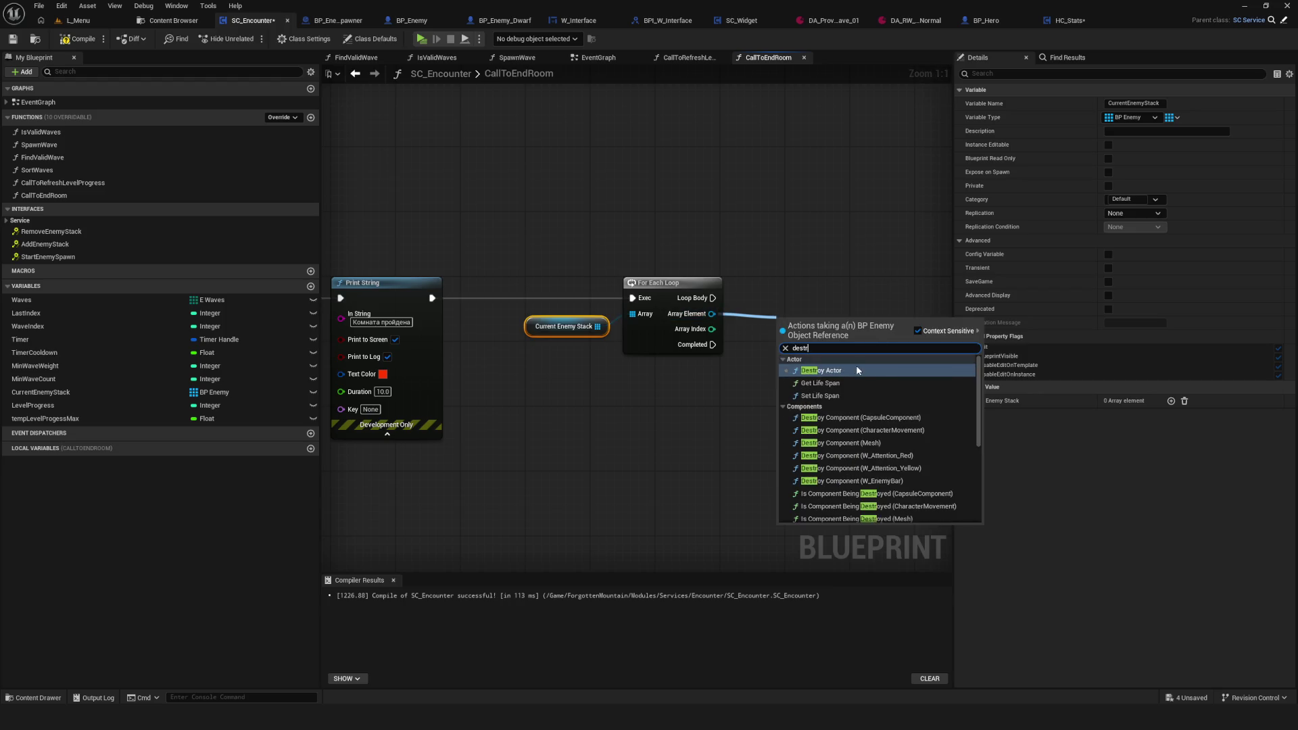
{"action": "left_click", "coordinate": [857, 371]}
{"action": "mouse_move", "coordinate": [771, 323]}
{"action": "left_mouse_down"}
{"action": "mouse_move", "coordinate": [744, 278]}
{"action": "mouse_move", "coordinate": [744, 304]}
{"action": "mouse_move", "coordinate": [818, 277]}
{"action": "left_mouse_up"}
{"action": "key", "text": "Escape"}
{"action": "left_click", "coordinate": [67, 39]}
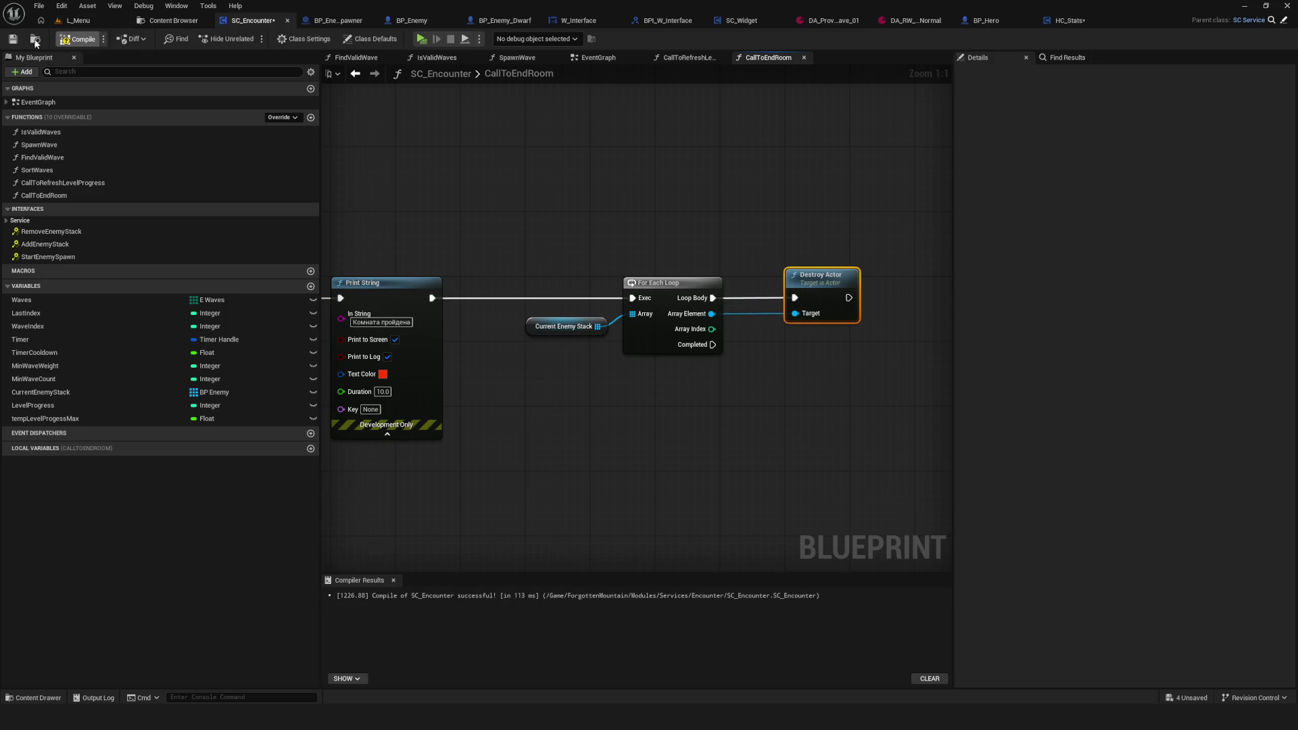
Step: Save SC_Encounter and play-test the level with a NewGame save slot
{"action": "left_click", "coordinate": [13, 39]}
{"action": "scroll", "coordinate": [644, 274], "scroll_direction": "up", "scroll_amount": 2}
{"action": "scroll", "coordinate": [639, 325], "scroll_direction": "down", "scroll_amount": 5}
{"action": "scroll", "coordinate": [479, 365], "scroll_direction": "up", "scroll_amount": 3}
{"action": "mouse_move", "coordinate": [511, 355]}
{"action": "left_mouse_down"}
{"action": "mouse_move", "coordinate": [820, 380]}
{"action": "mouse_move", "coordinate": [778, 324]}
{"action": "mouse_move", "coordinate": [720, 82]}
{"action": "left_mouse_up"}
{"action": "left_click", "coordinate": [419, 39]}
{"action": "left_click", "coordinate": [666, 305]}
{"action": "left_click", "coordinate": [658, 302]}
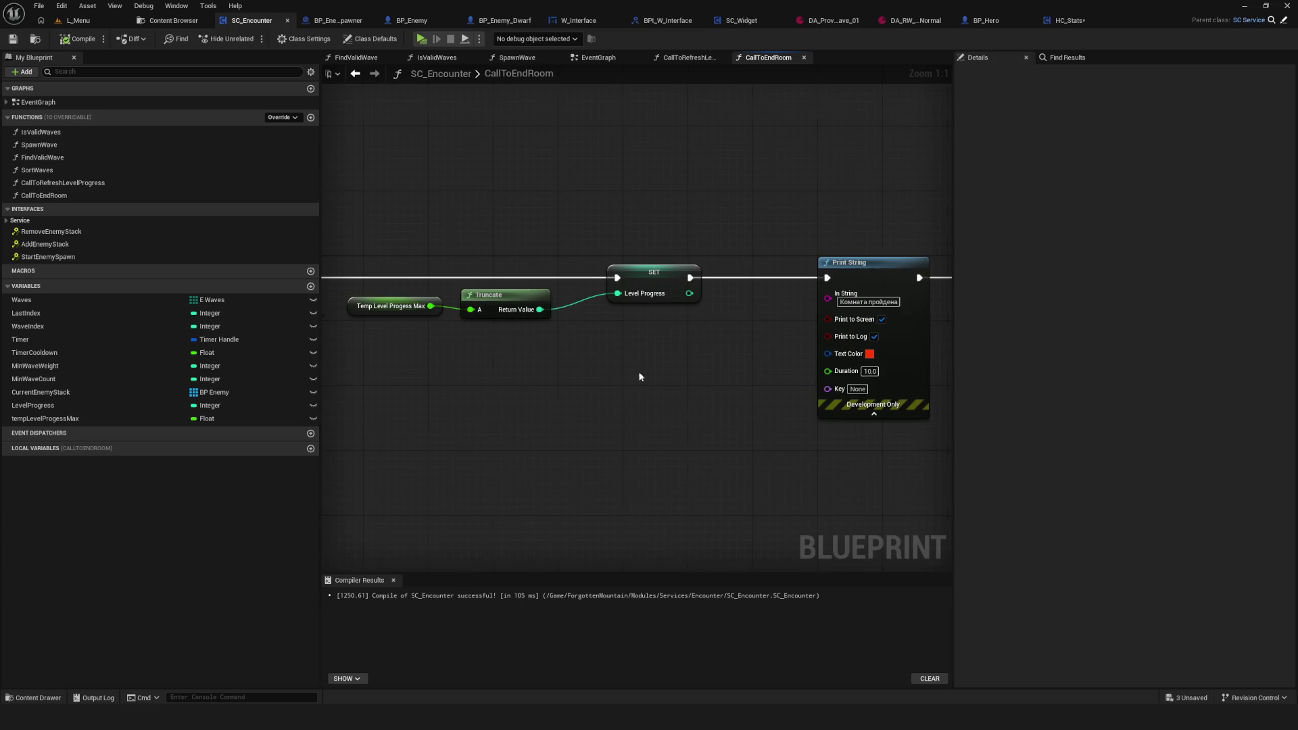
Step: Set tempLevelProgessMax's default to 50.0, compile, save, and launch another play-test
{"action": "left_click", "coordinate": [121, 420]}
{"action": "left_click", "coordinate": [1123, 484]}
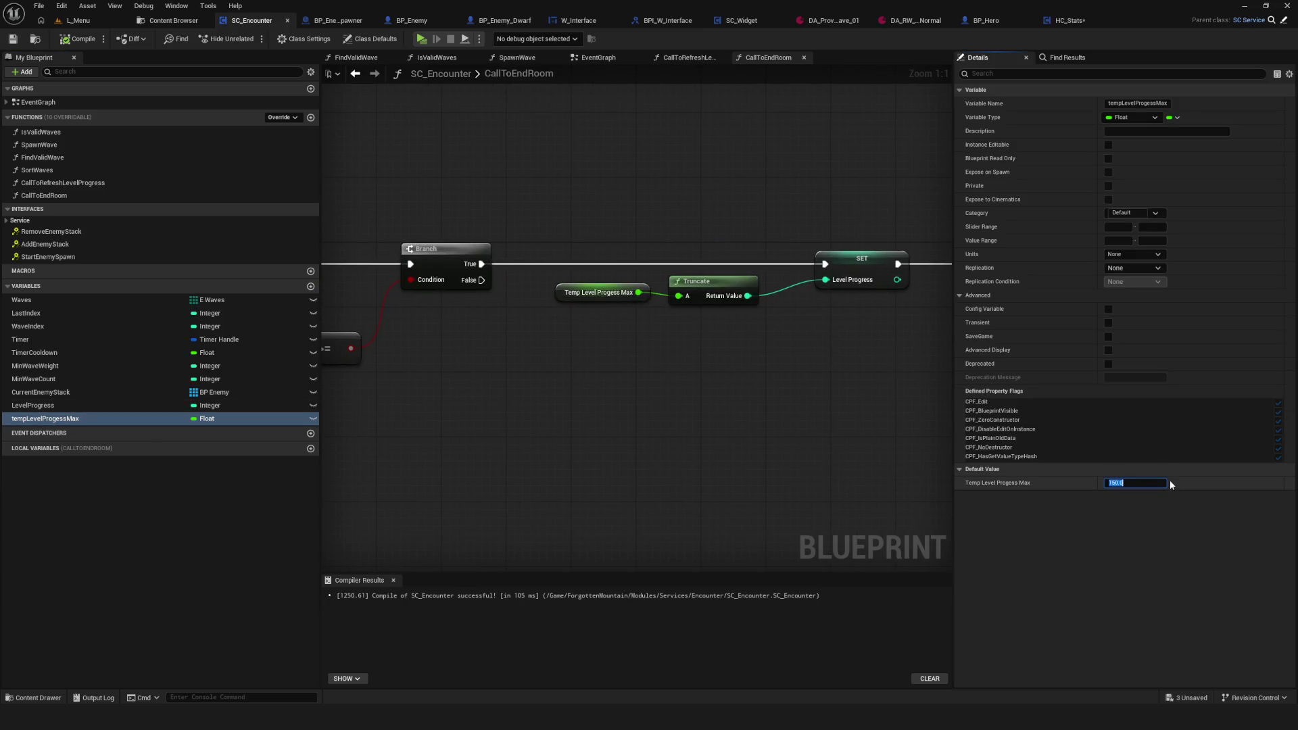
{"action": "type", "text": "50"}
{"action": "key", "text": "Return"}
{"action": "key", "text": "F7"}
{"action": "key", "text": "ctrl+s"}
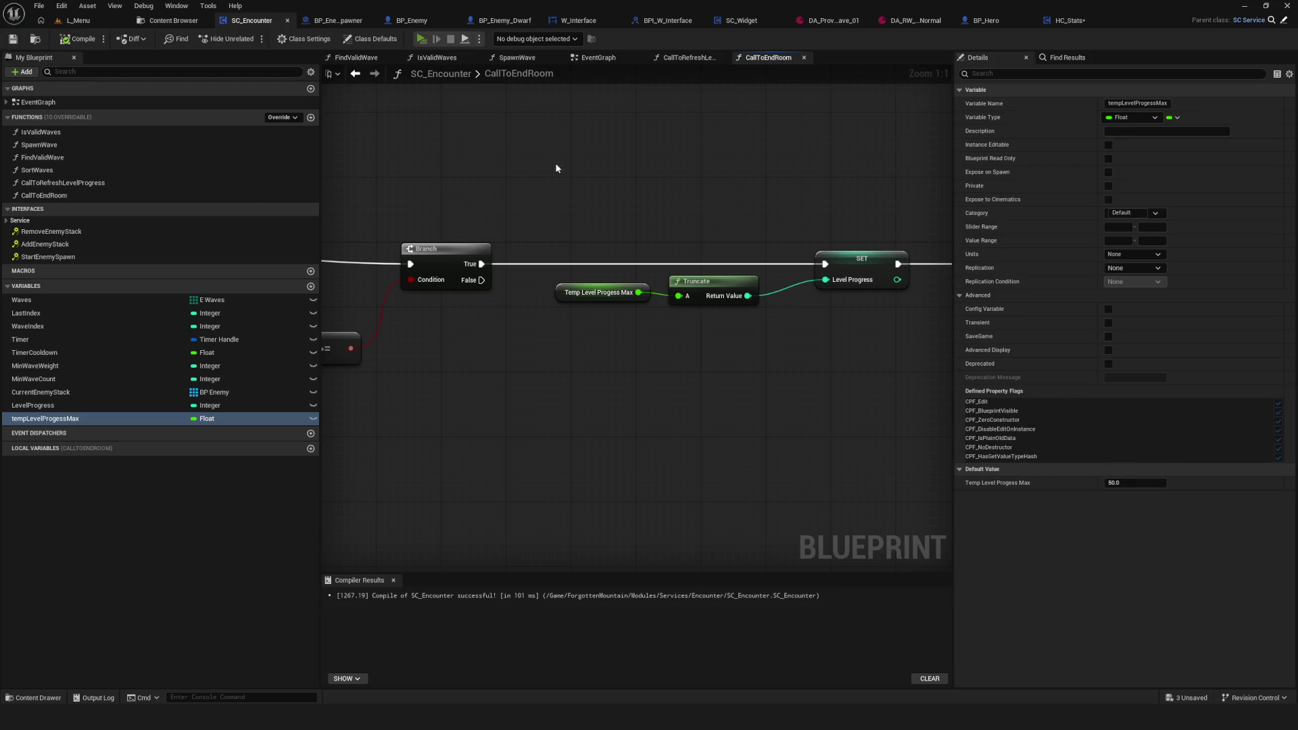
{"action": "key", "text": "alt+p"}
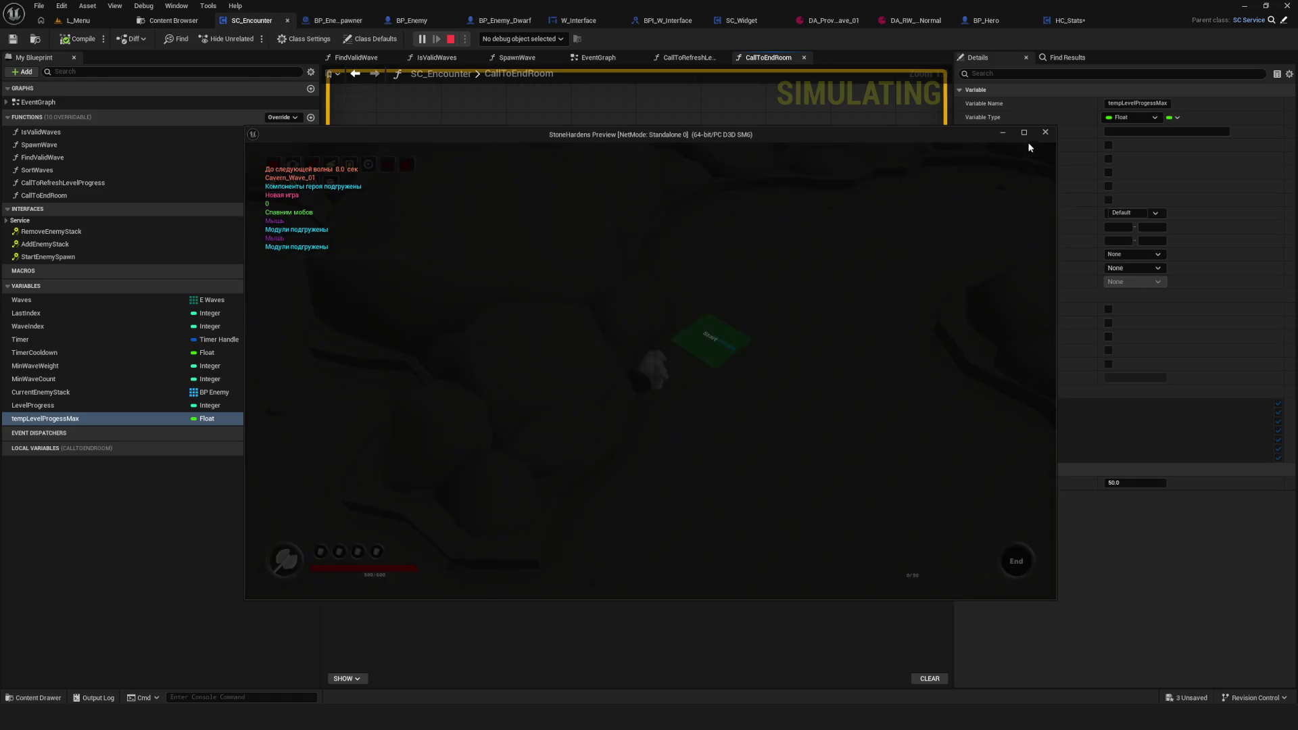
Step: Enlarge the game preview and fight the red enemies, attacking and dashing until the last fall
{"action": "left_click", "coordinate": [1025, 133]}
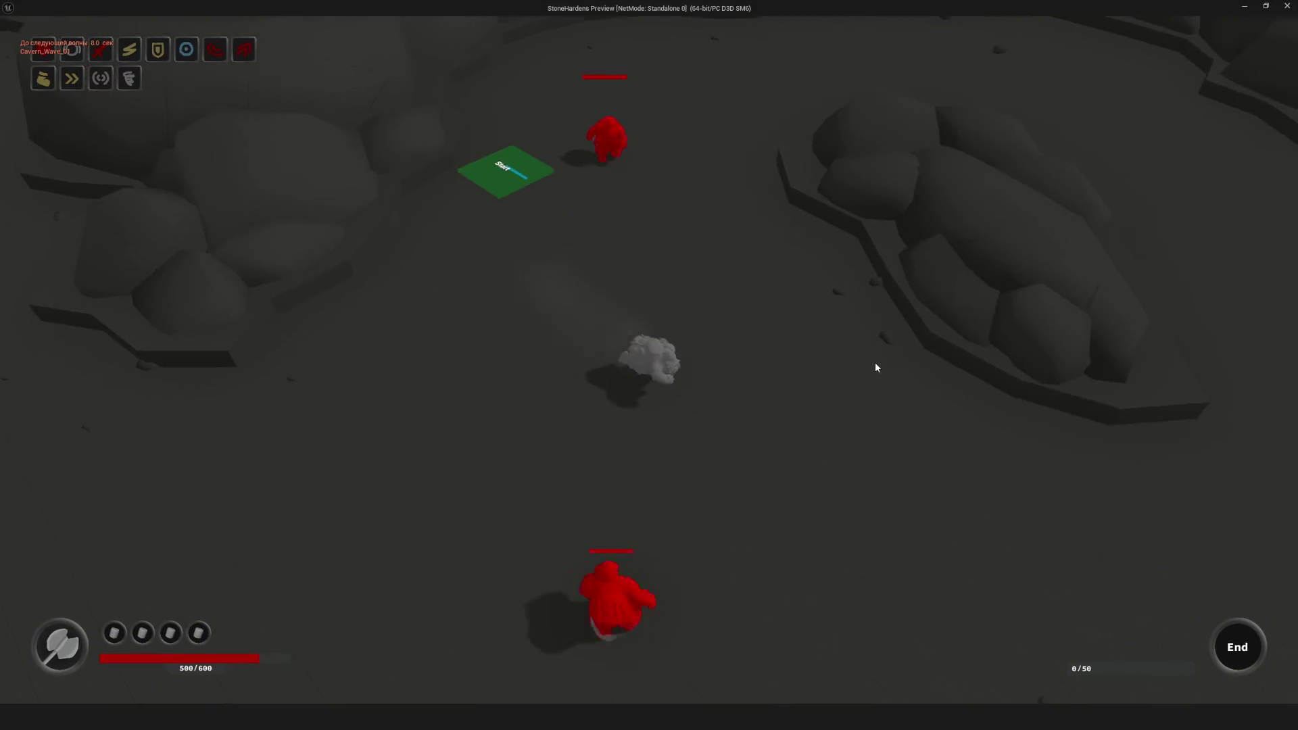
{"action": "key", "text": "s"}
{"action": "left_click", "coordinate": [828, 341]}
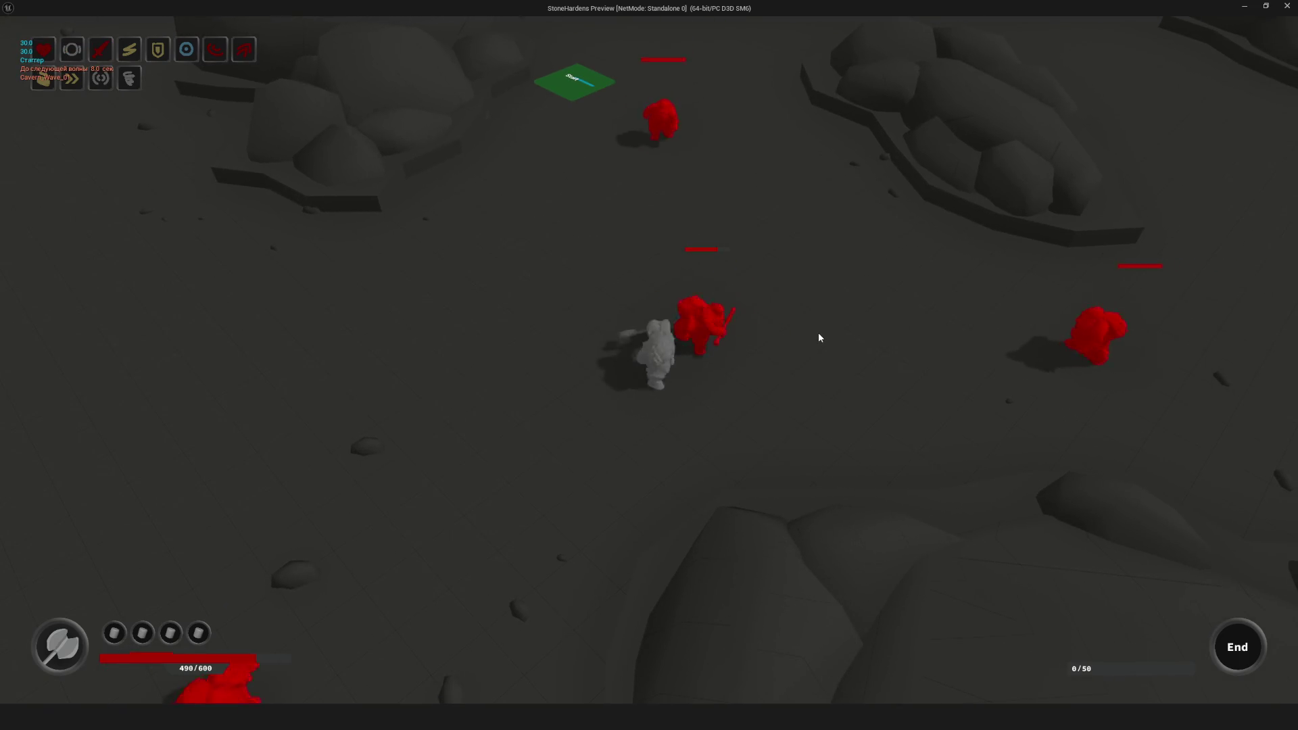
{"action": "key", "text": "s"}
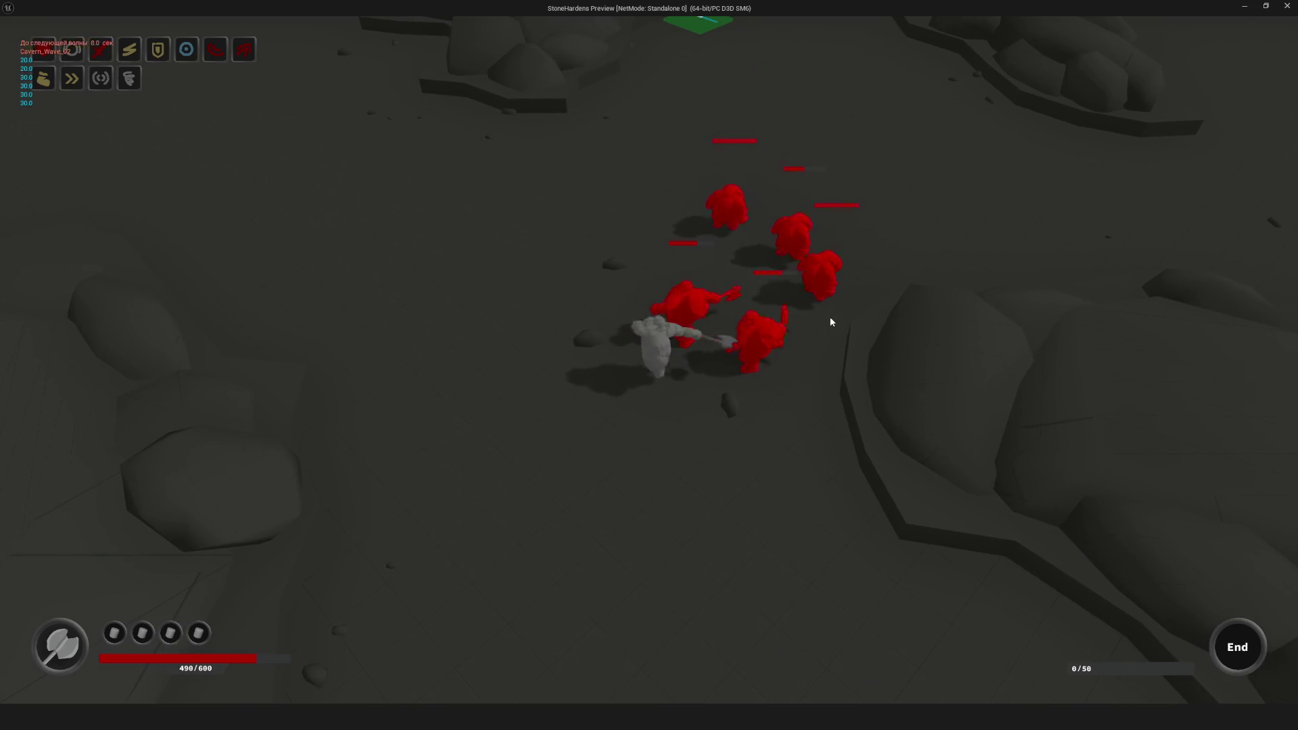
{"action": "left_click", "coordinate": [831, 323]}
{"action": "left_click", "coordinate": [831, 323]}
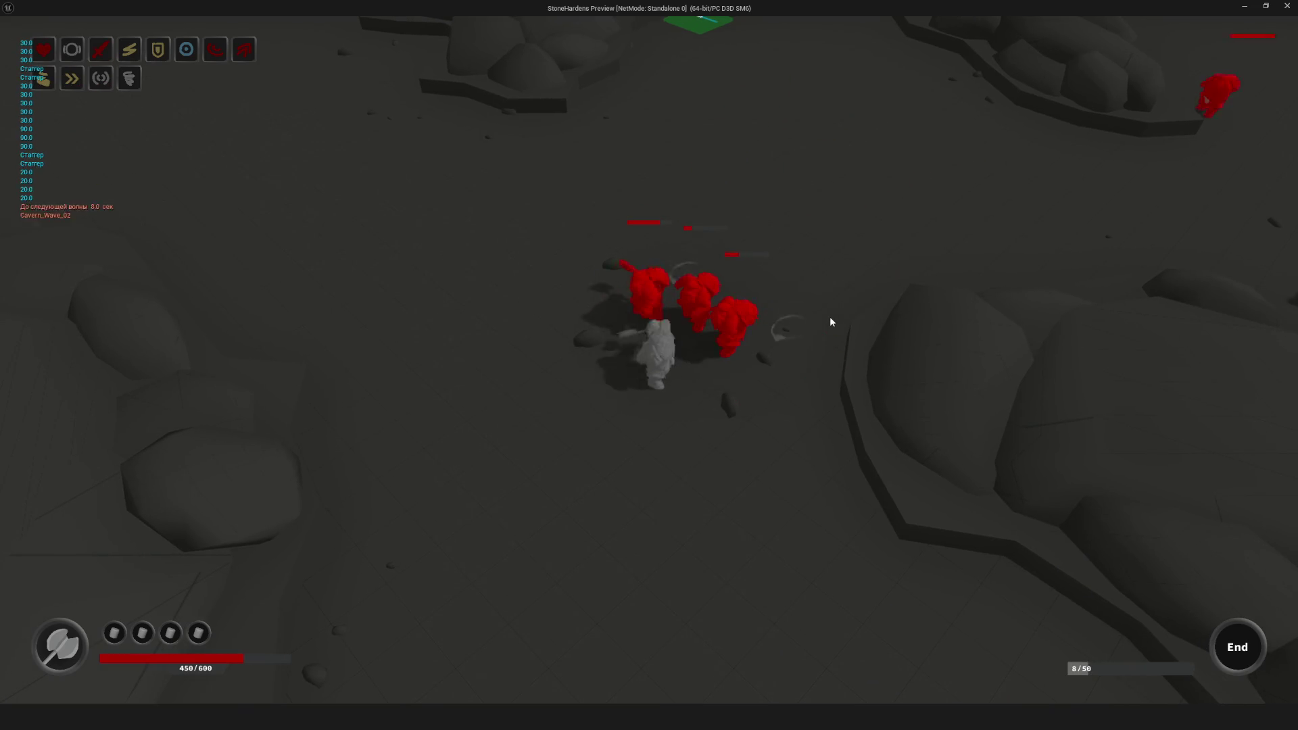
{"action": "key", "text": "w"}
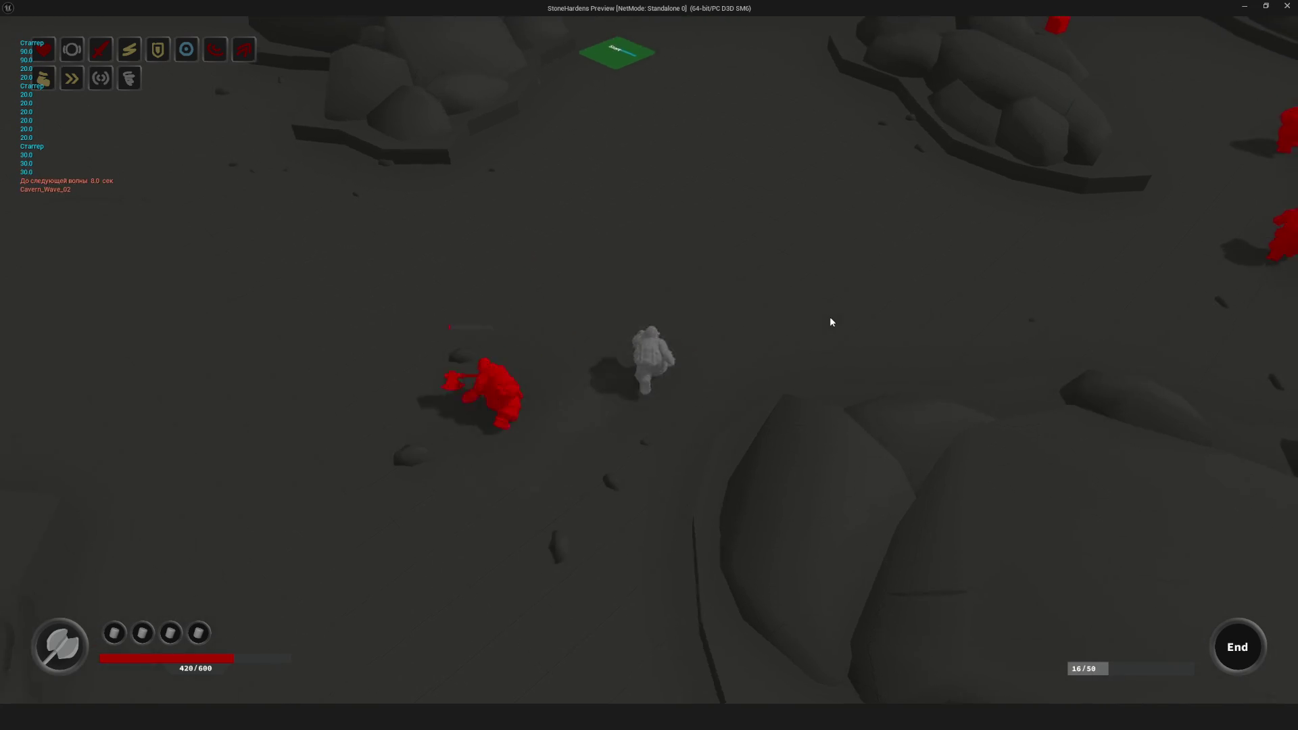
{"action": "key", "text": "w"}
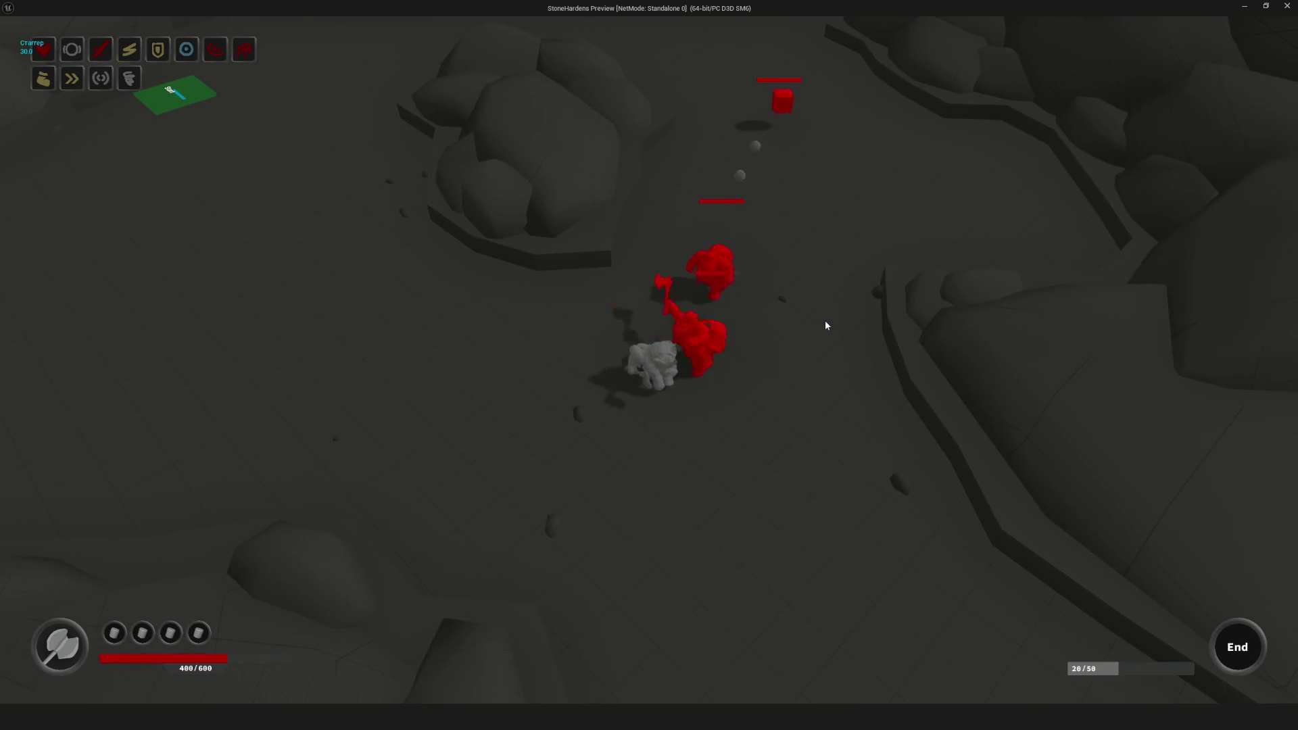
{"action": "key", "text": "space"}
{"action": "key", "text": "s"}
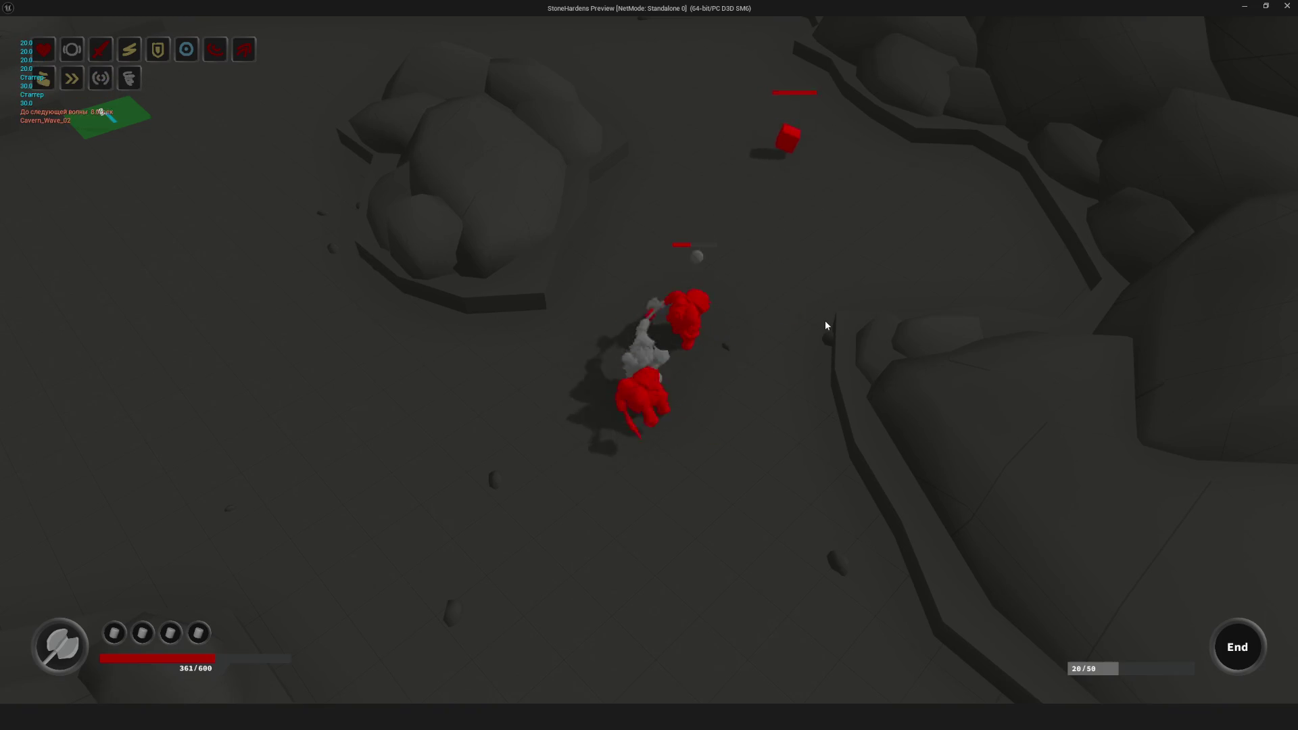
{"action": "key", "text": "space"}
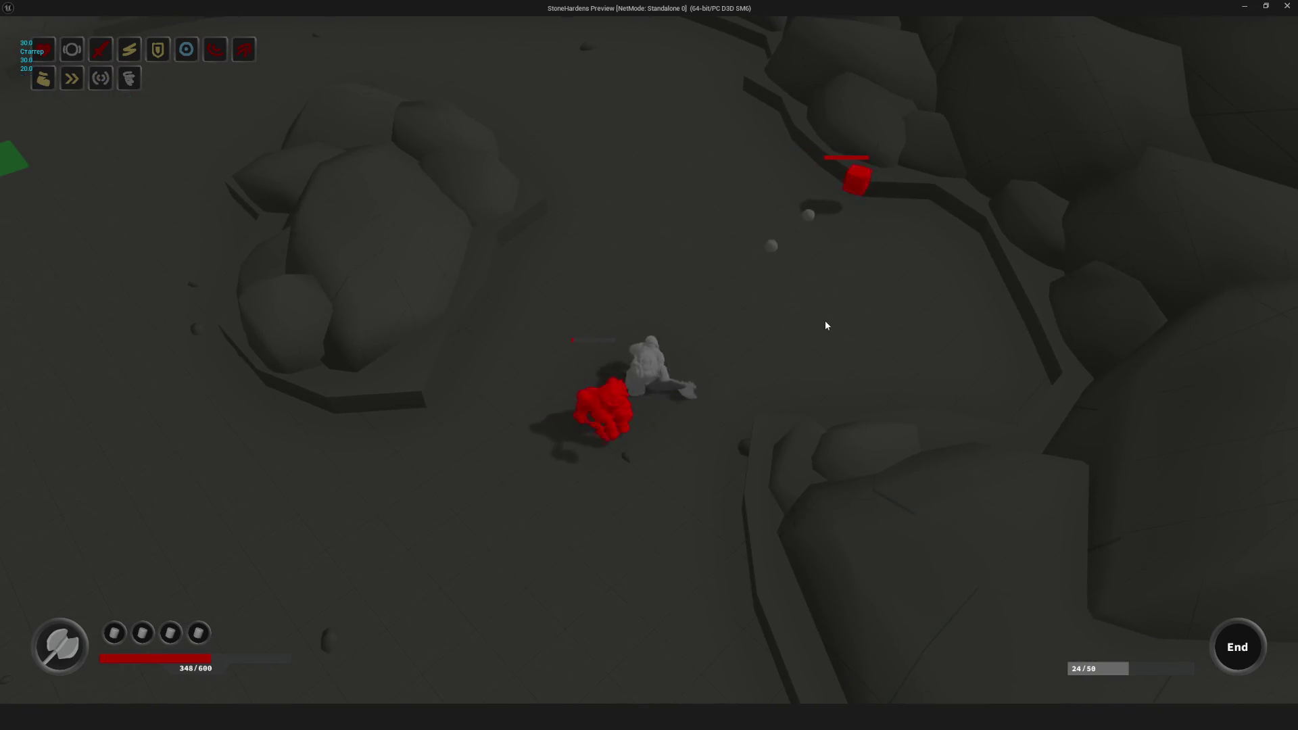
{"action": "key", "text": "space"}
{"action": "key", "text": "space"}
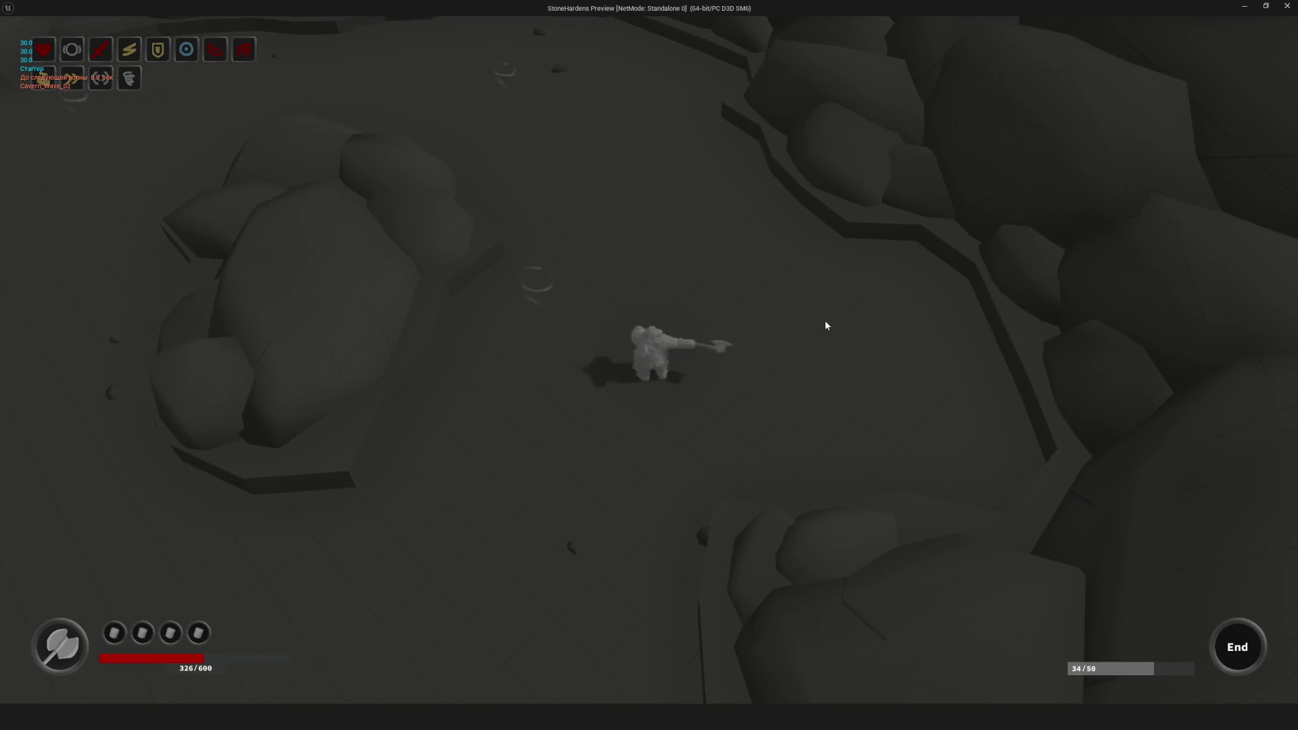
{"action": "key", "text": "space"}
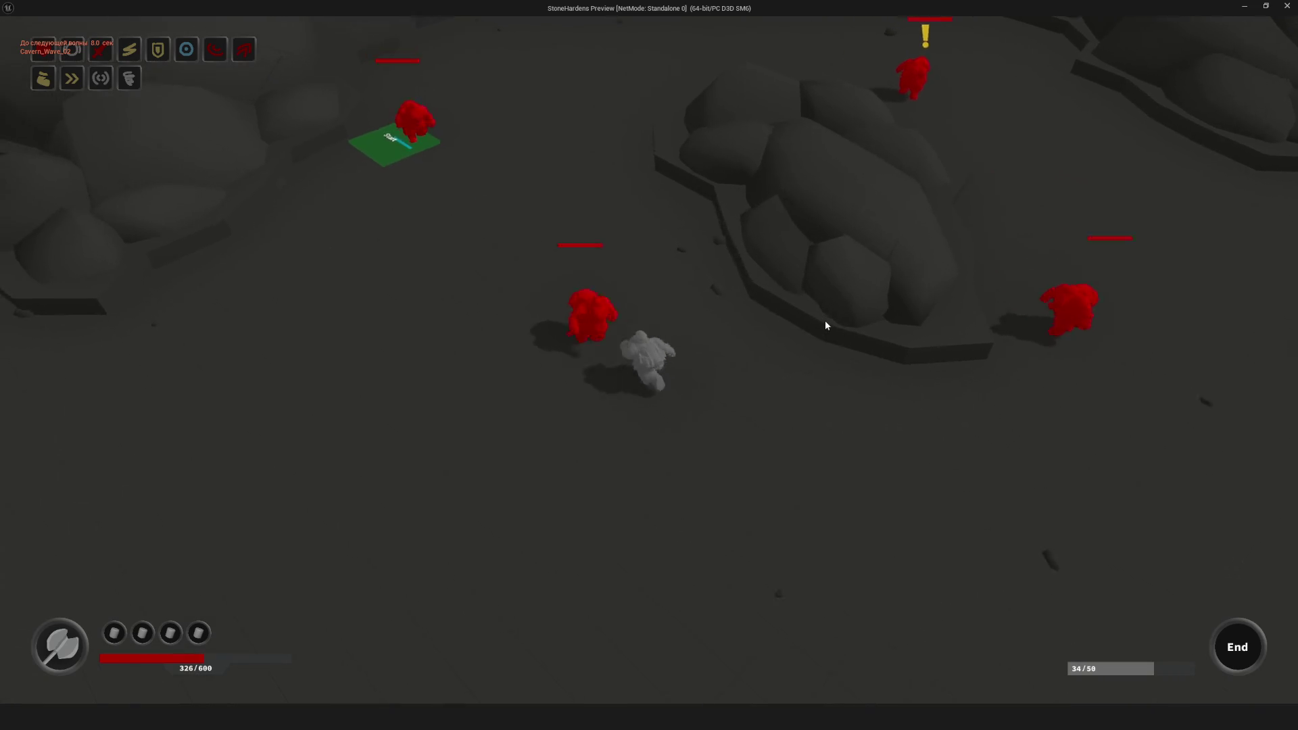
{"action": "key", "text": "space"}
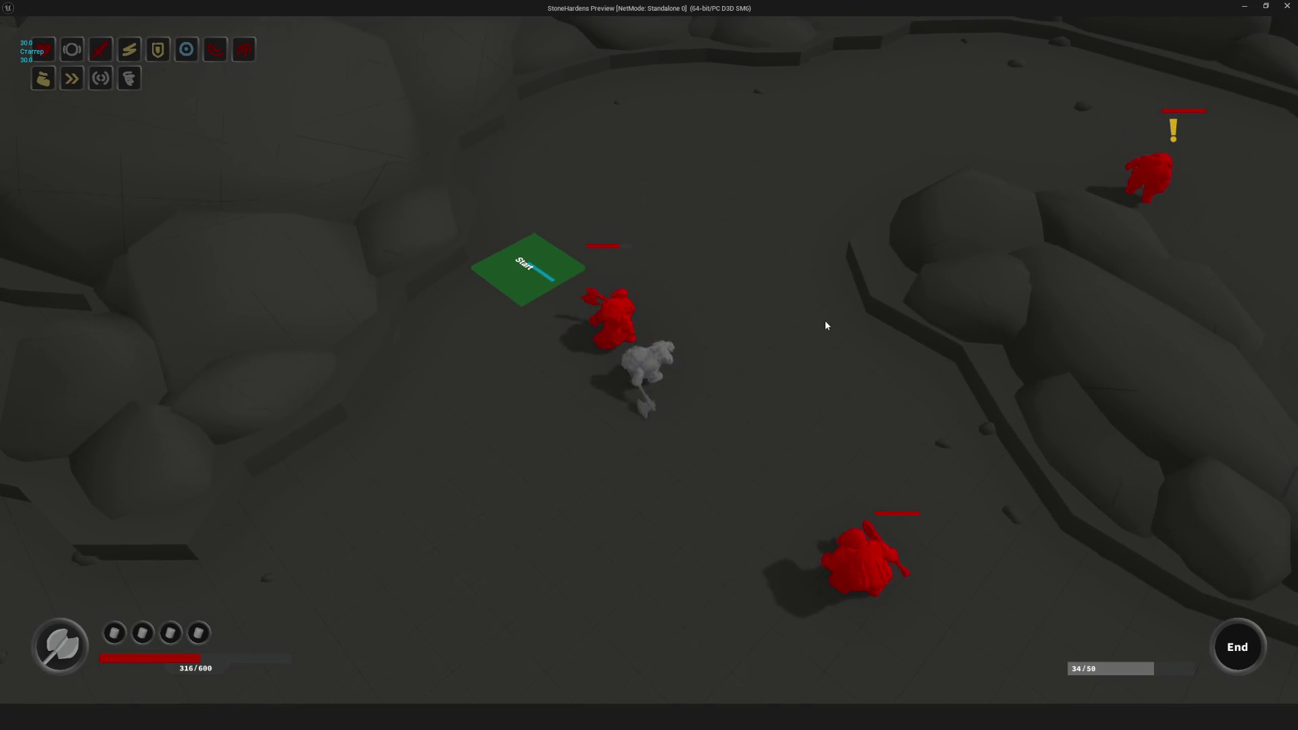
{"action": "key", "text": "space"}
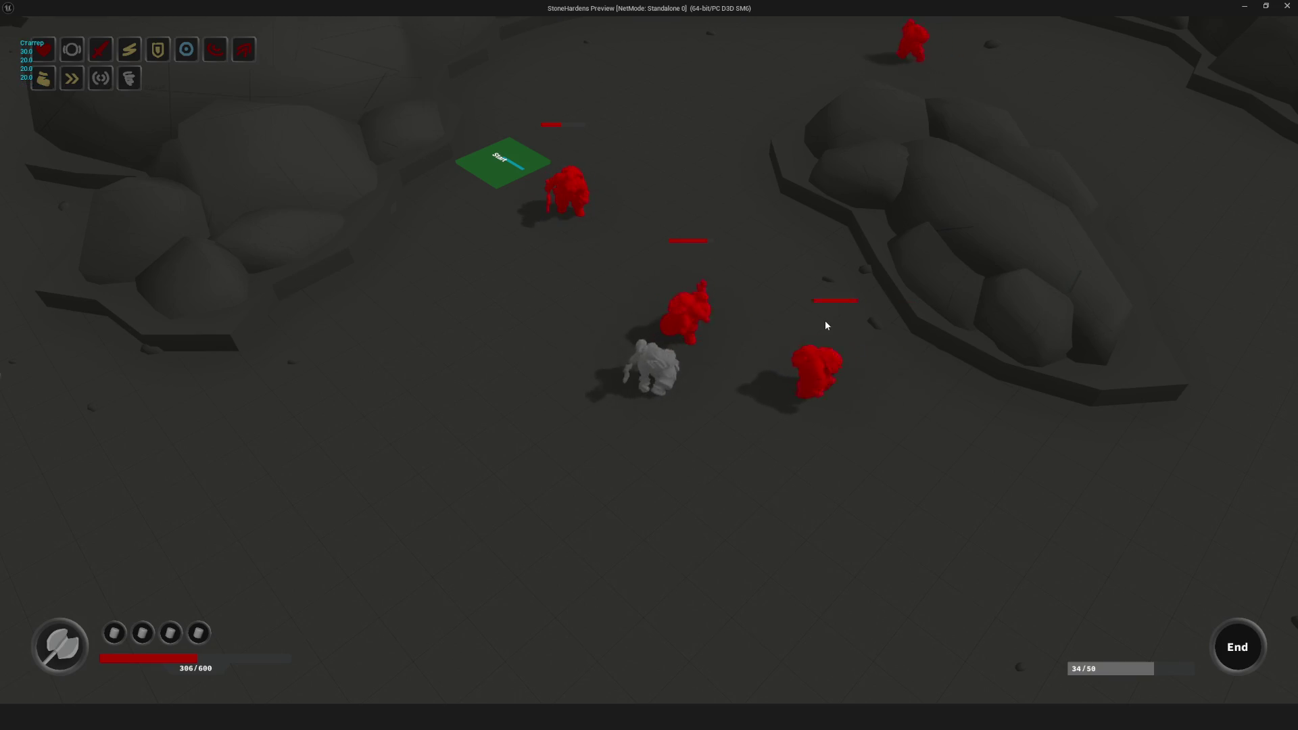
{"action": "key", "text": "space"}
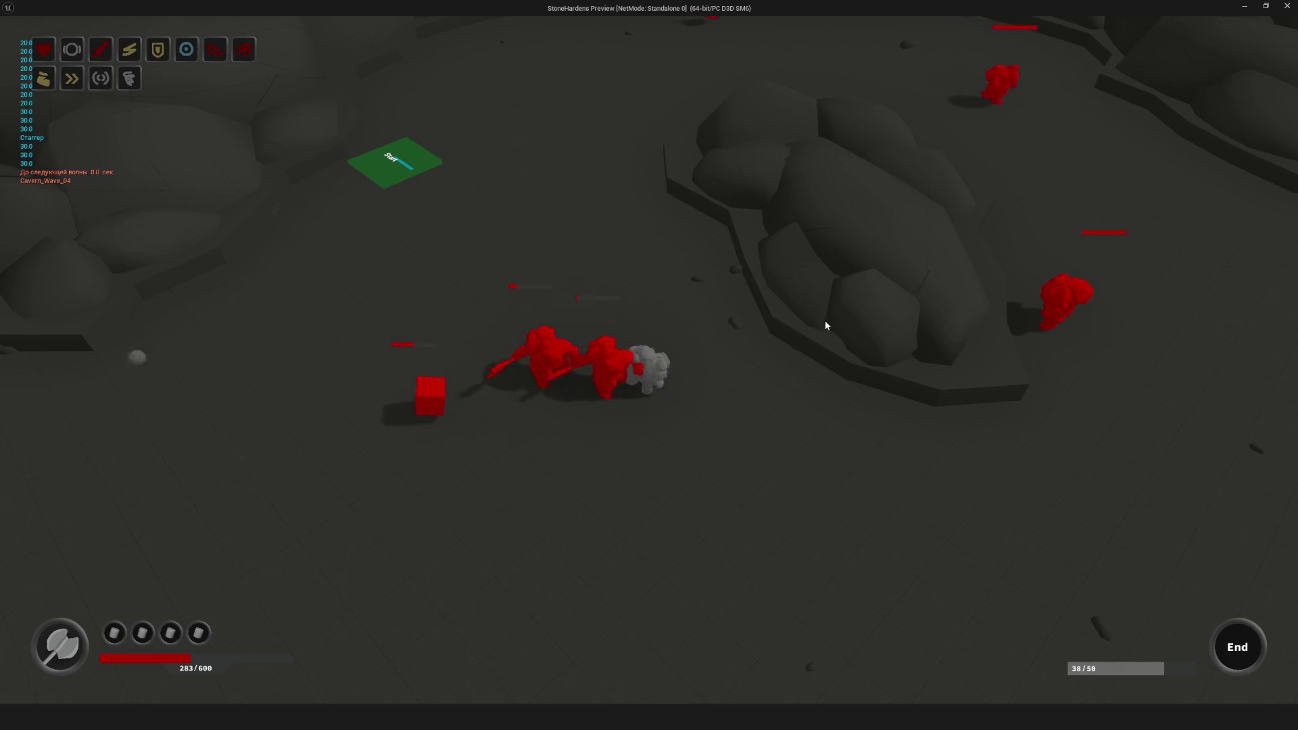
{"action": "key", "text": "space"}
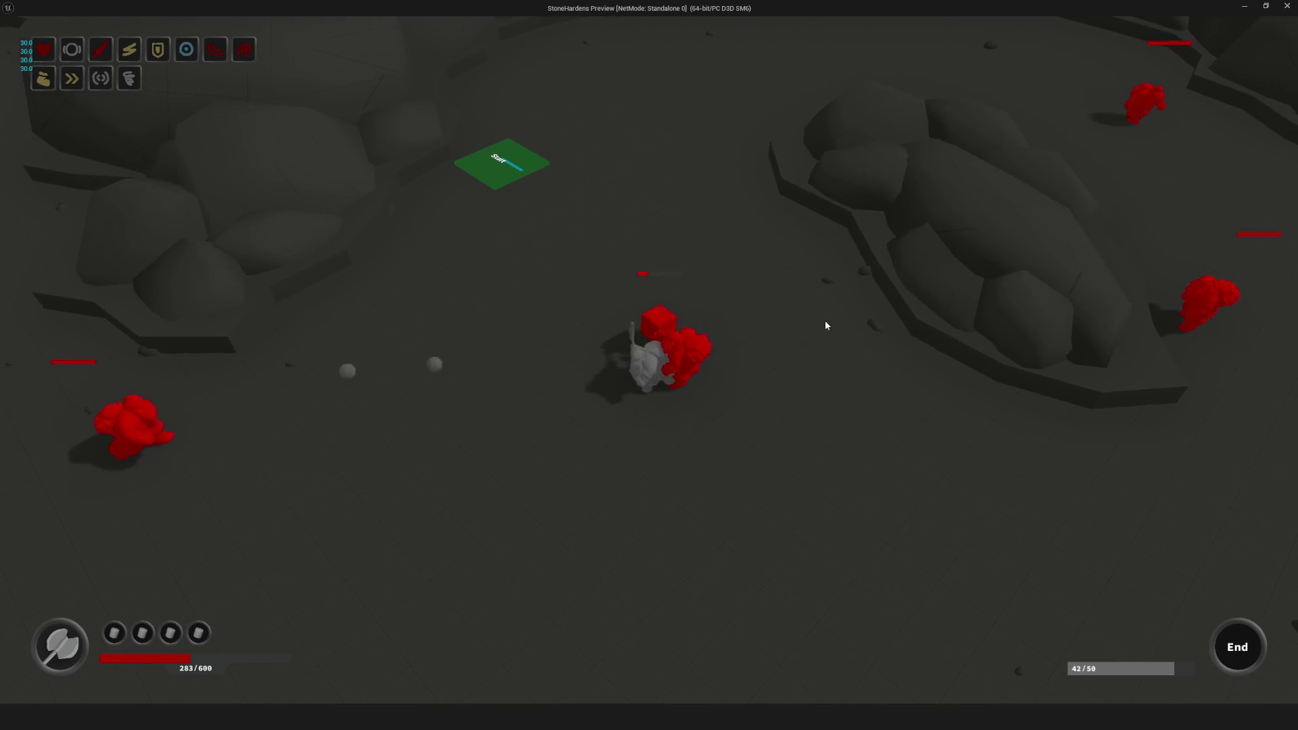
{"action": "key", "text": "space"}
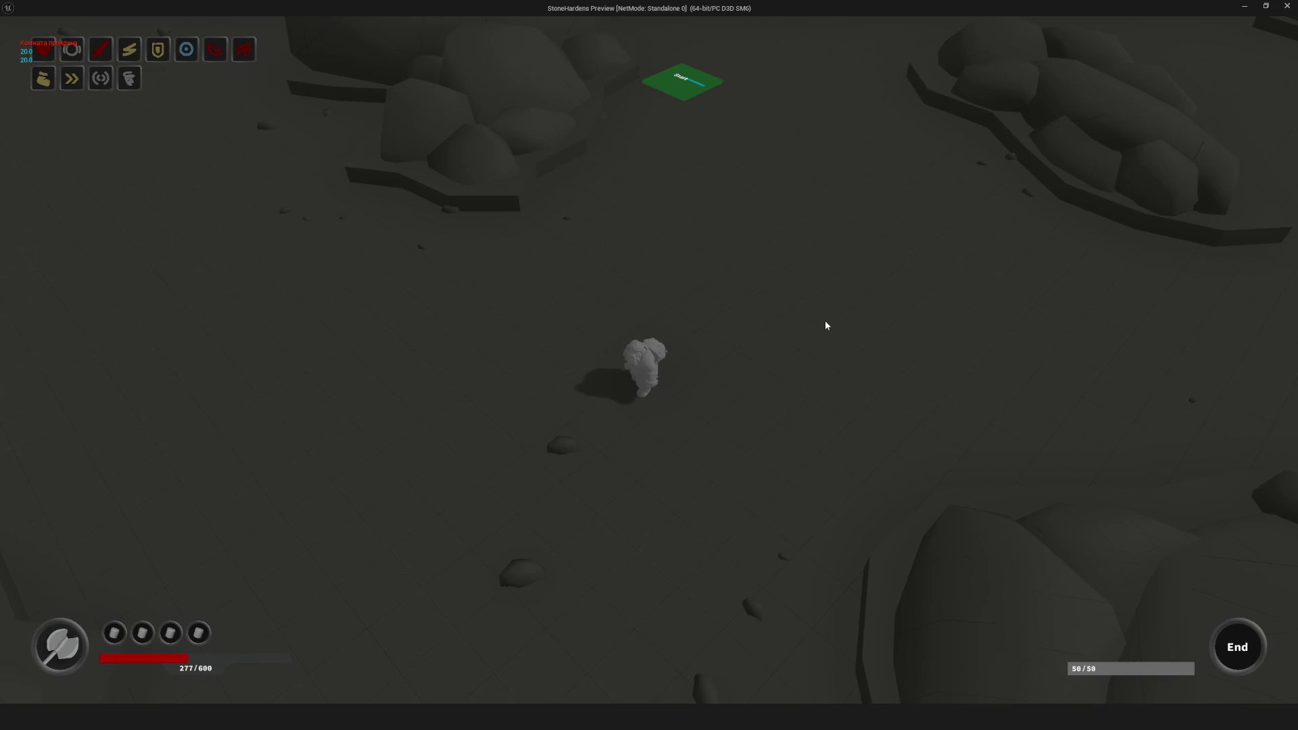
Step: Dodge and defeat the newly arriving enemies, then walk the hero around the cleared arena
{"action": "key", "text": "w"}
{"action": "key", "text": "d"}
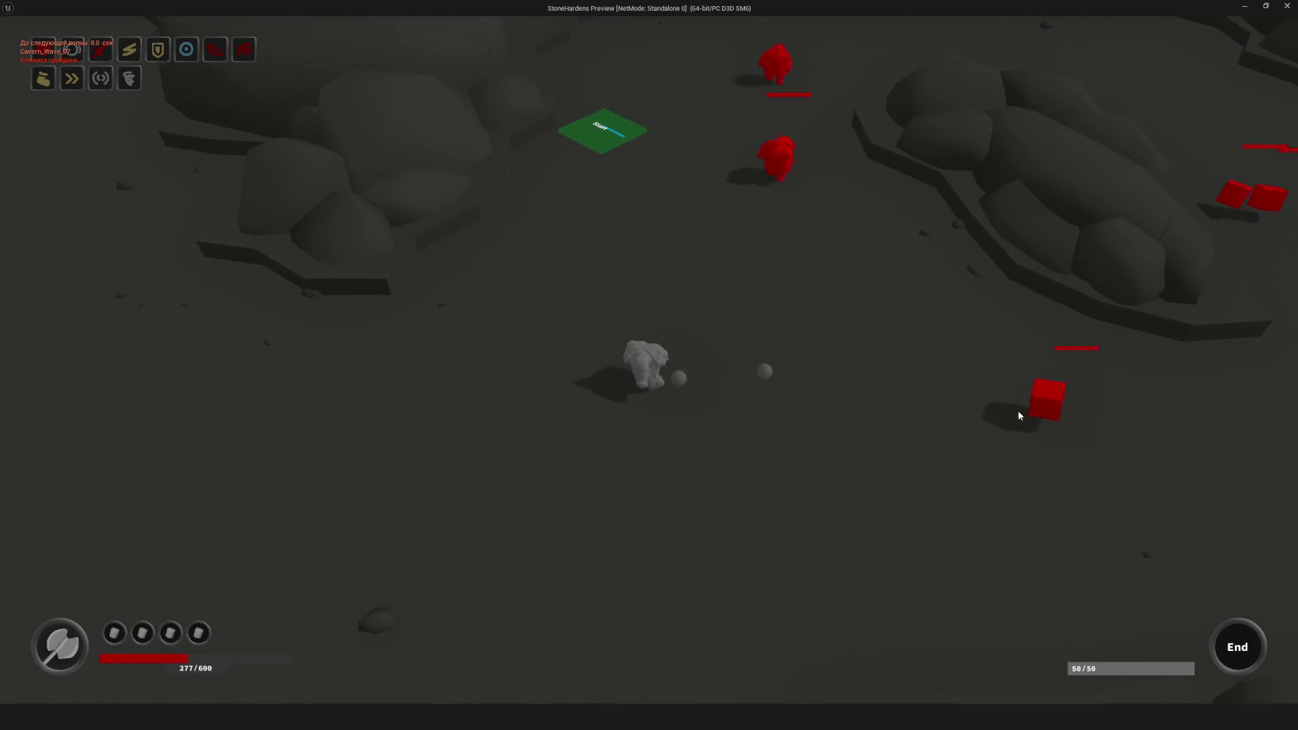
{"action": "key", "text": "a"}
{"action": "key", "text": "d"}
{"action": "key", "text": "a"}
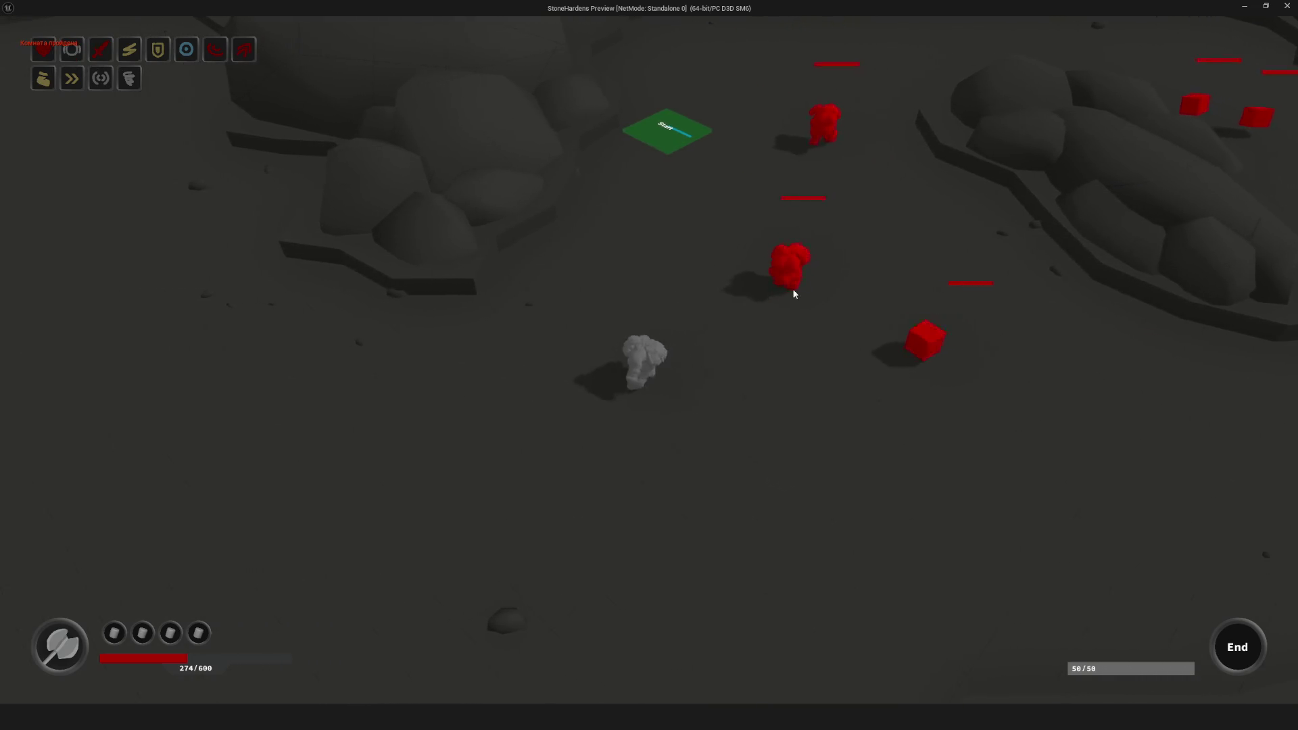
{"action": "key", "text": "d"}
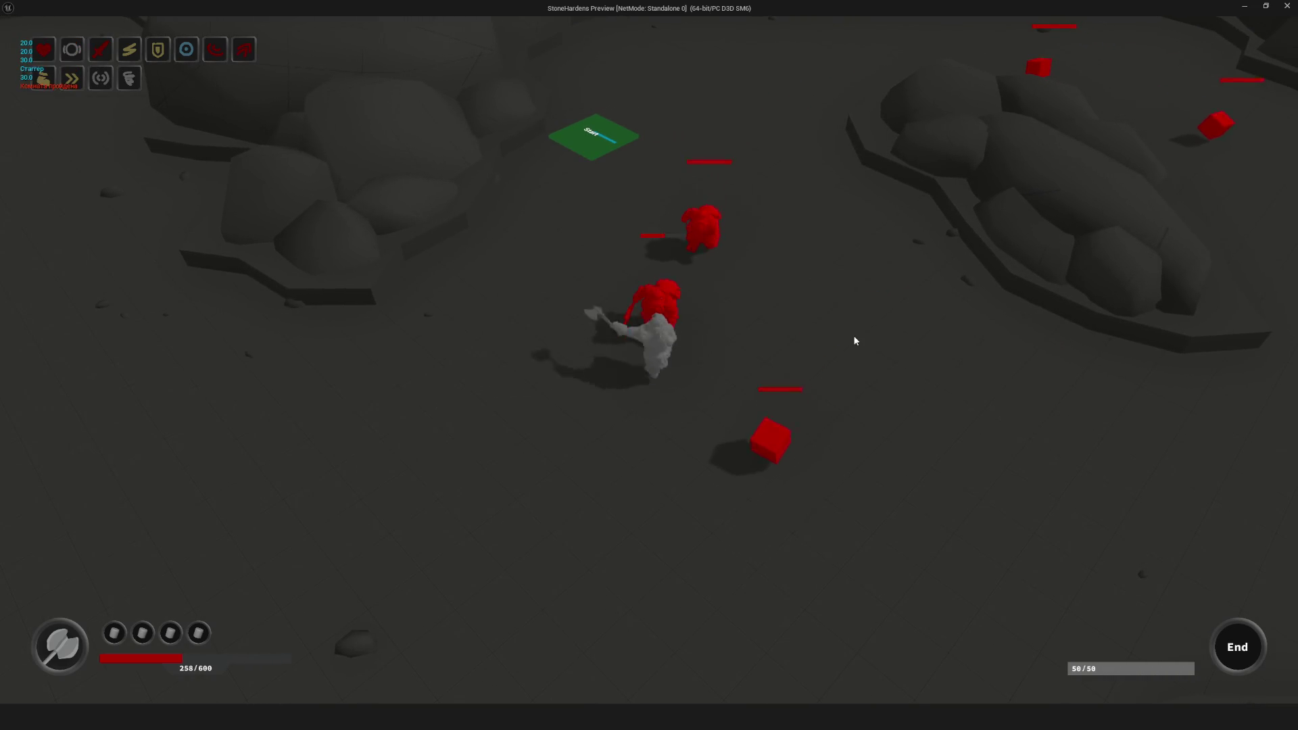
{"action": "key", "text": "d"}
{"action": "key", "text": "w"}
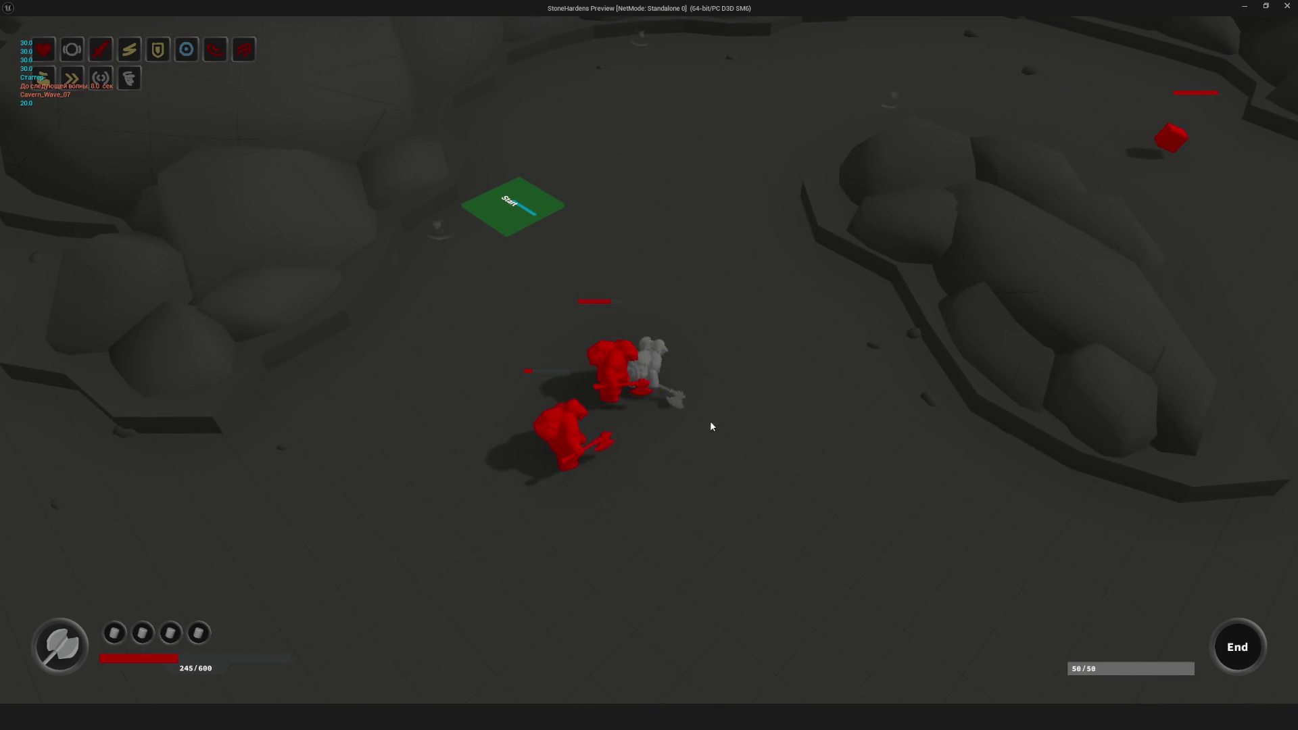
{"action": "key", "text": "s"}
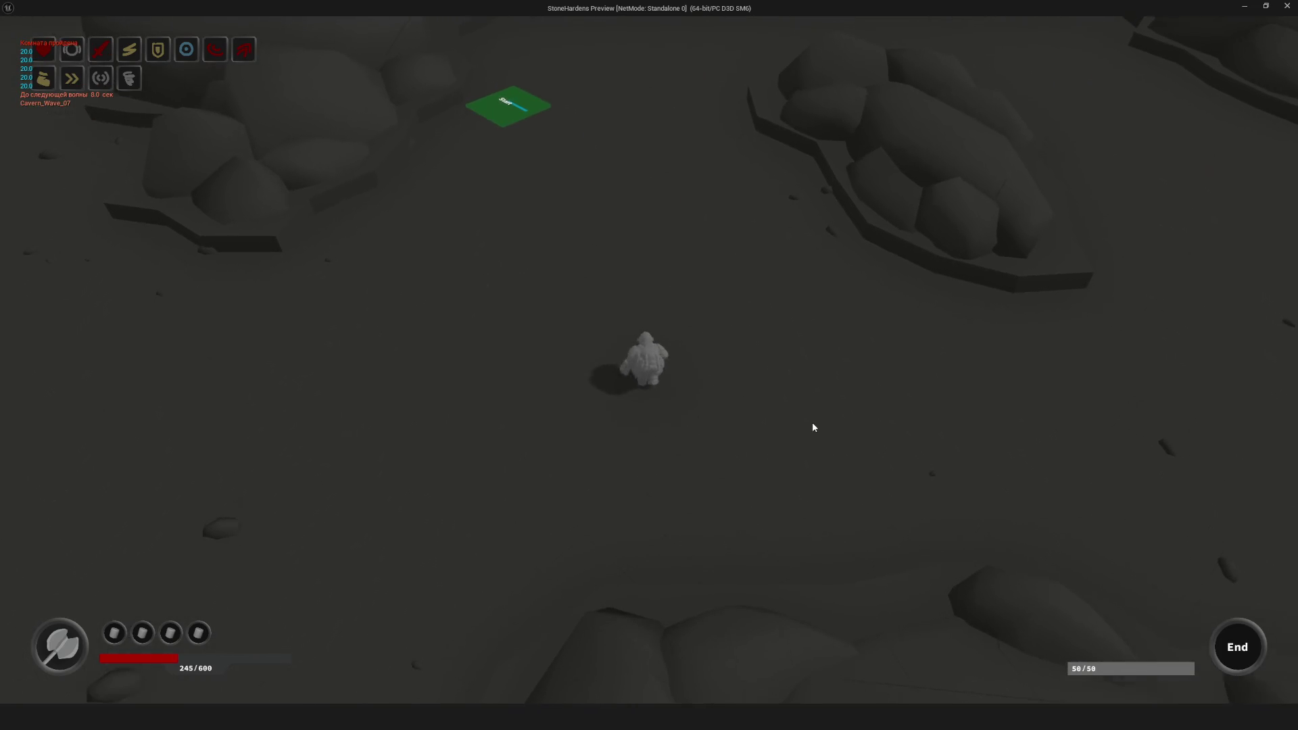
{"action": "key", "text": "d"}
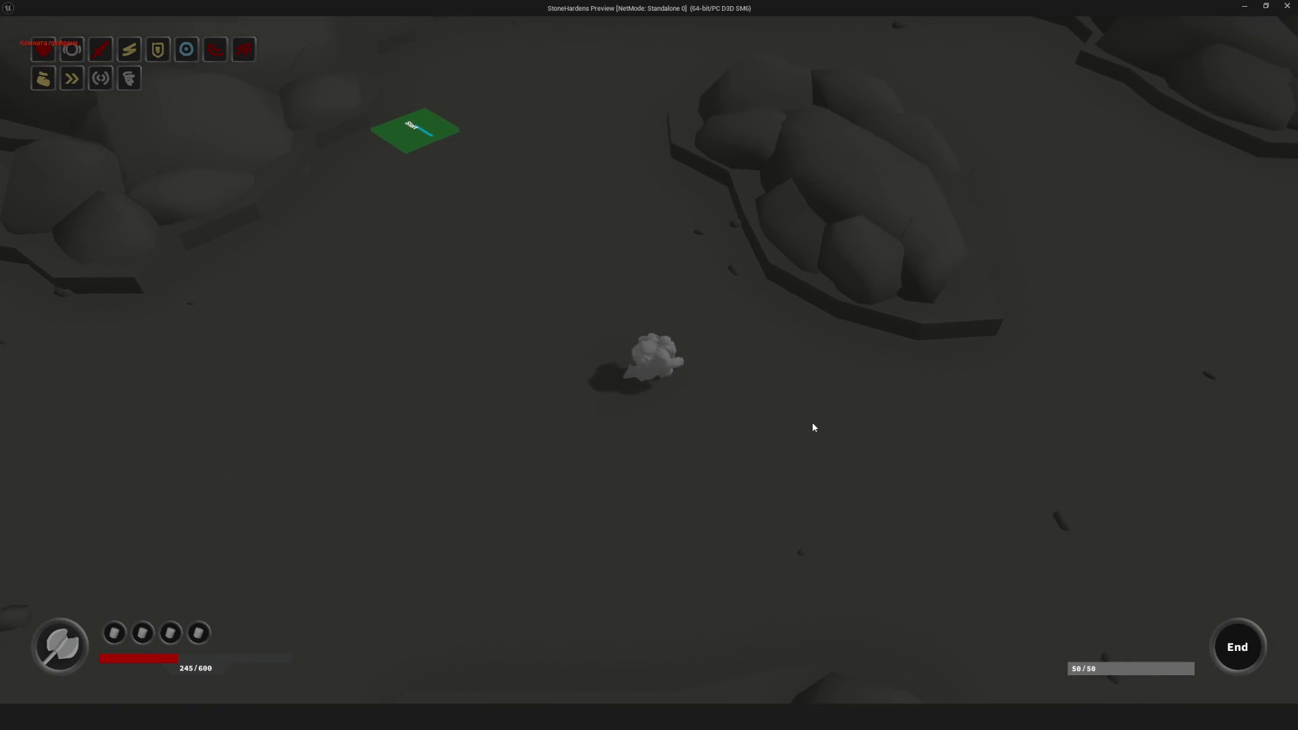
{"action": "key", "text": "d"}
{"action": "key", "text": "a"}
{"action": "key", "text": "w"}
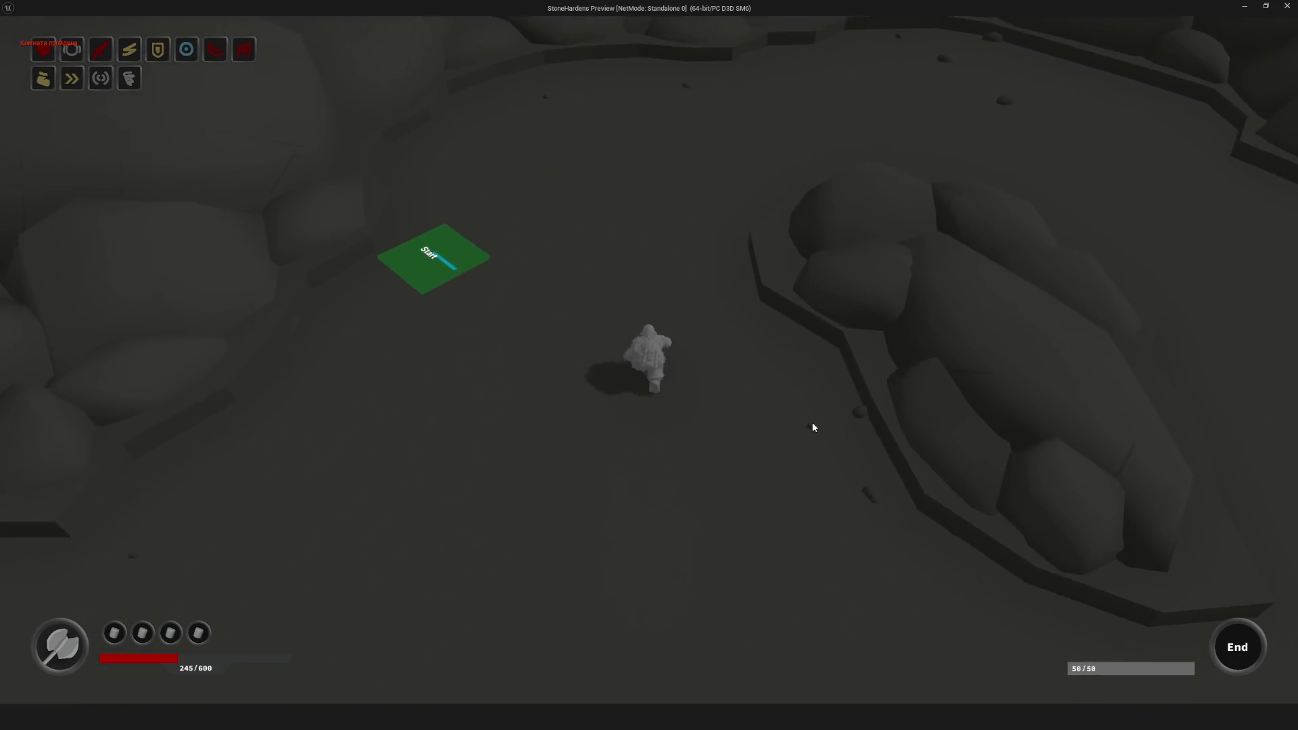
{"action": "key", "text": "d"}
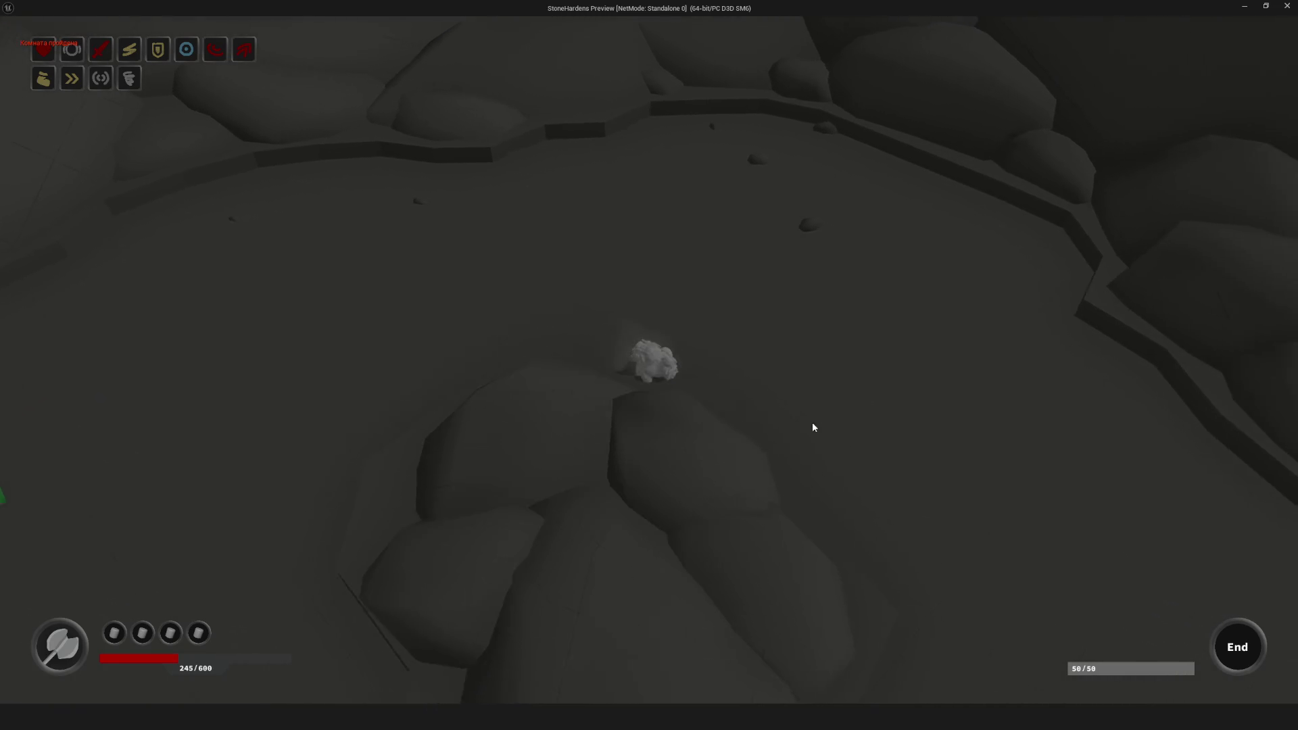
{"action": "key", "text": "d"}
{"action": "key", "text": "s"}
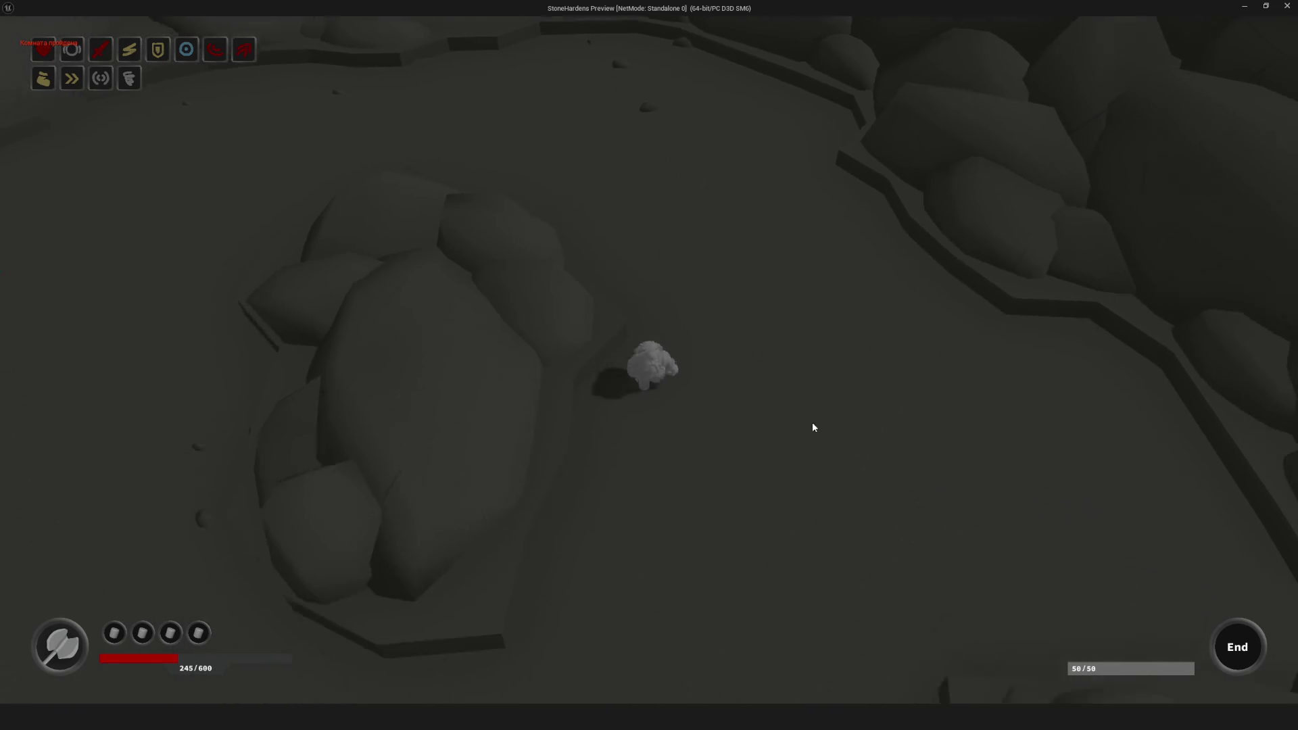
{"action": "key", "text": "a"}
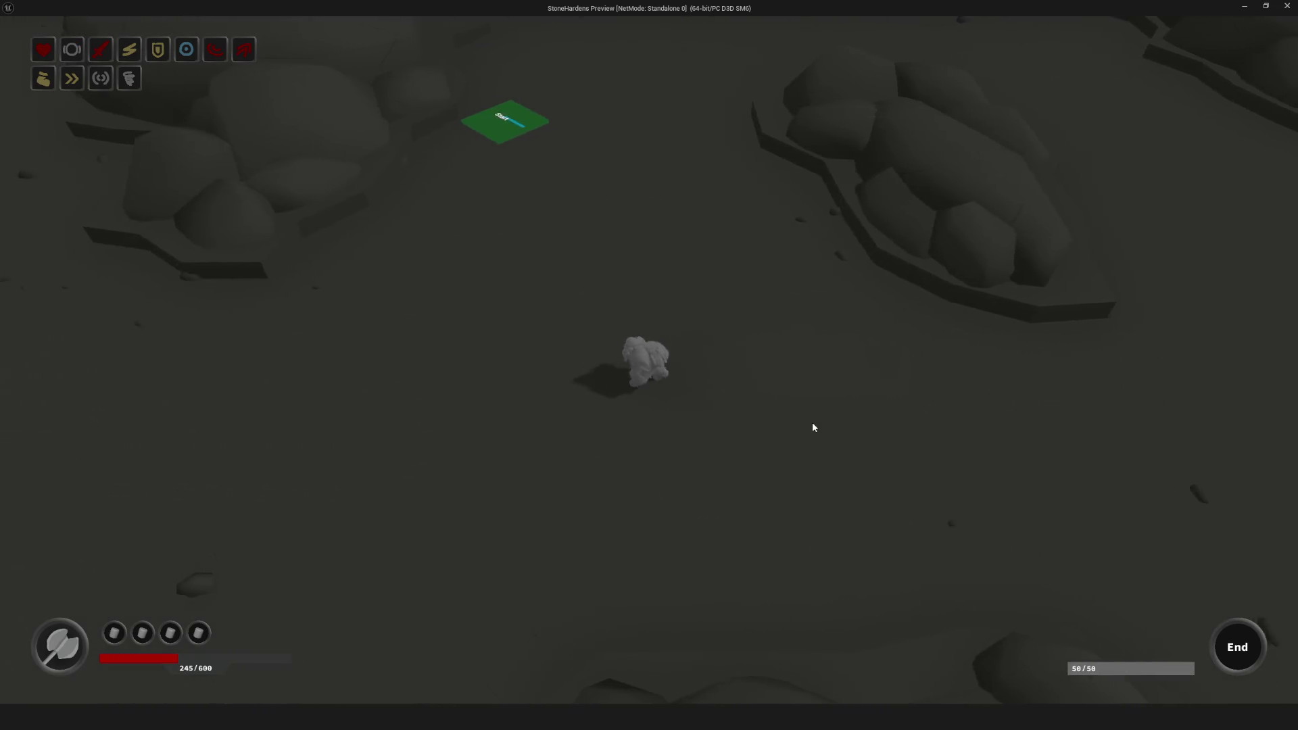
{"action": "key", "text": "a"}
{"action": "key", "text": "w"}
{"action": "key", "text": "d"}
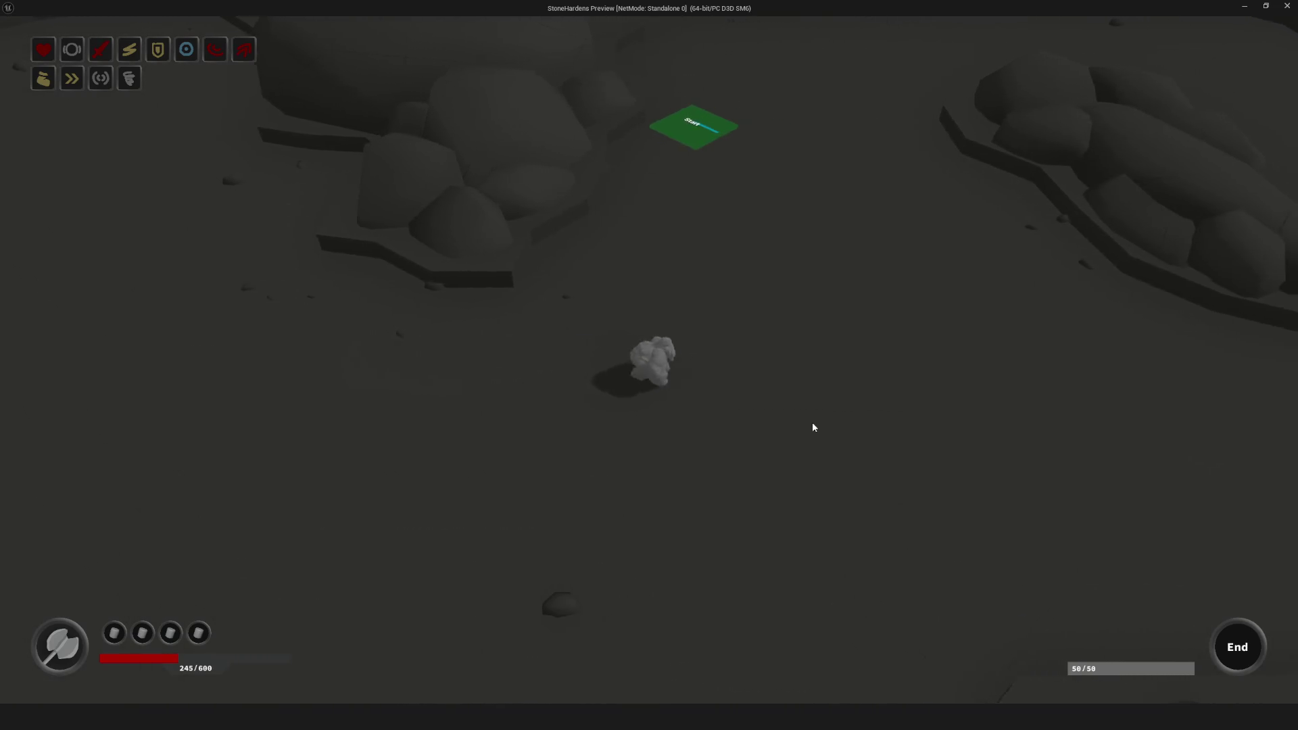
{"action": "key", "text": "w"}
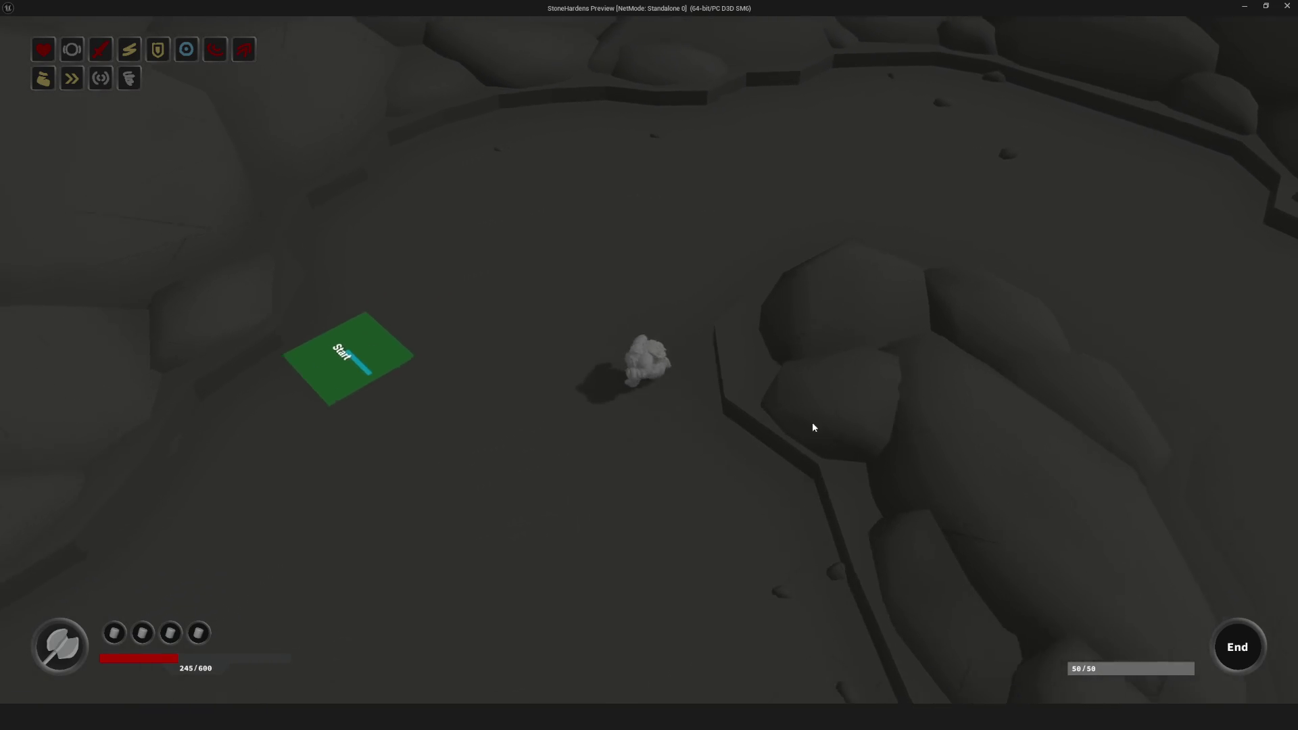
{"action": "key", "text": "s"}
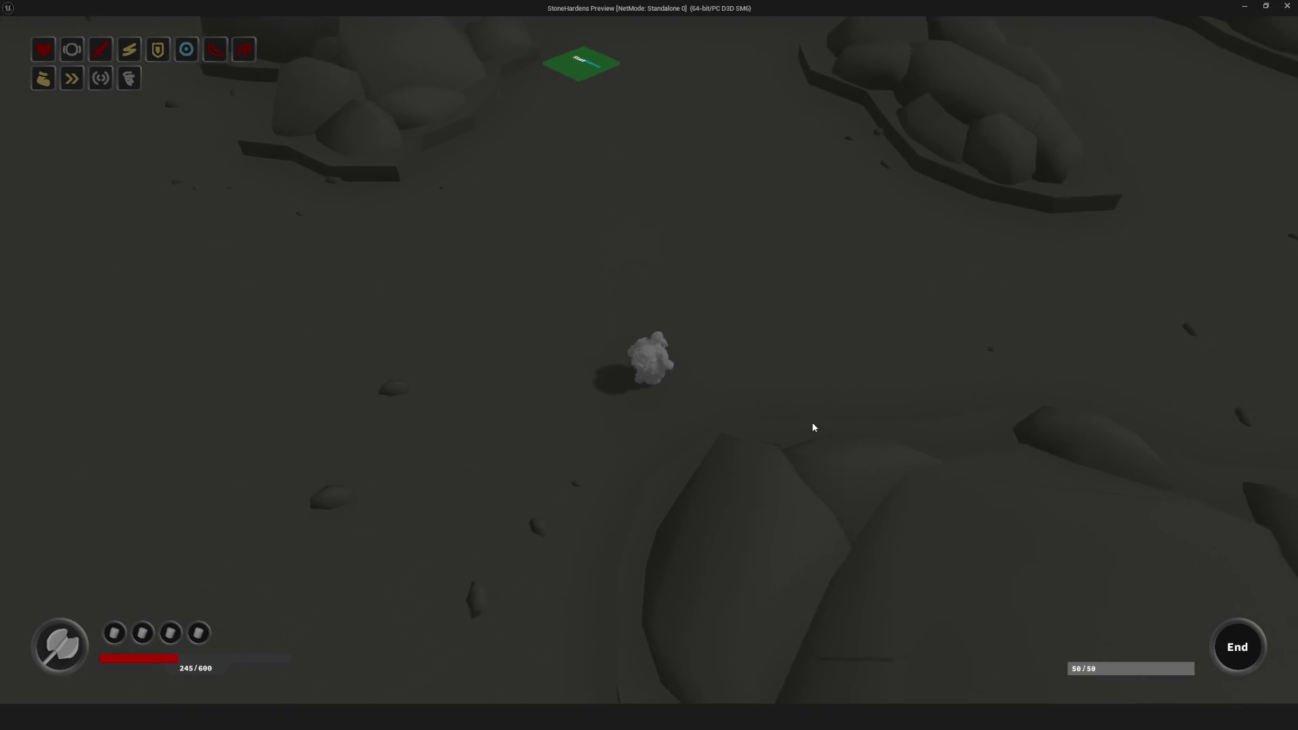
{"action": "key", "text": "w"}
{"action": "key", "text": "w"}
{"action": "key", "text": "w"}
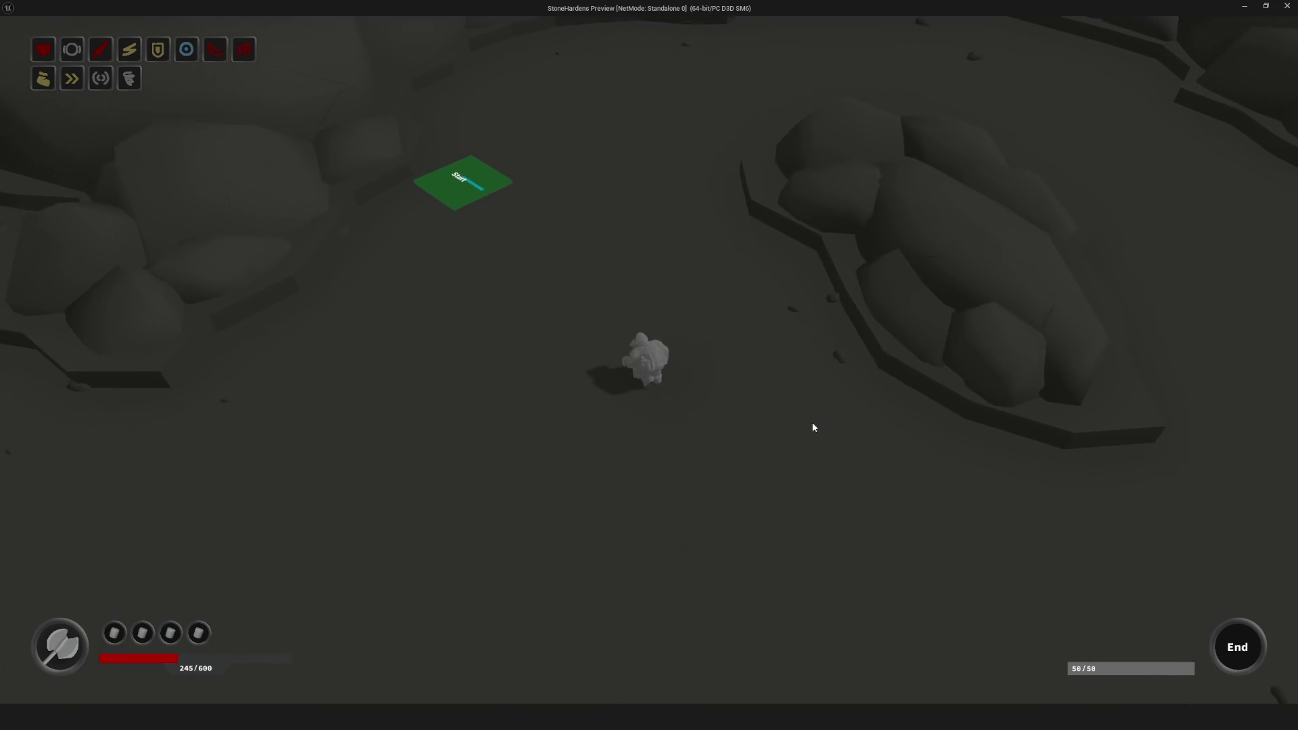
{"action": "key", "text": "w"}
{"action": "key", "text": "s"}
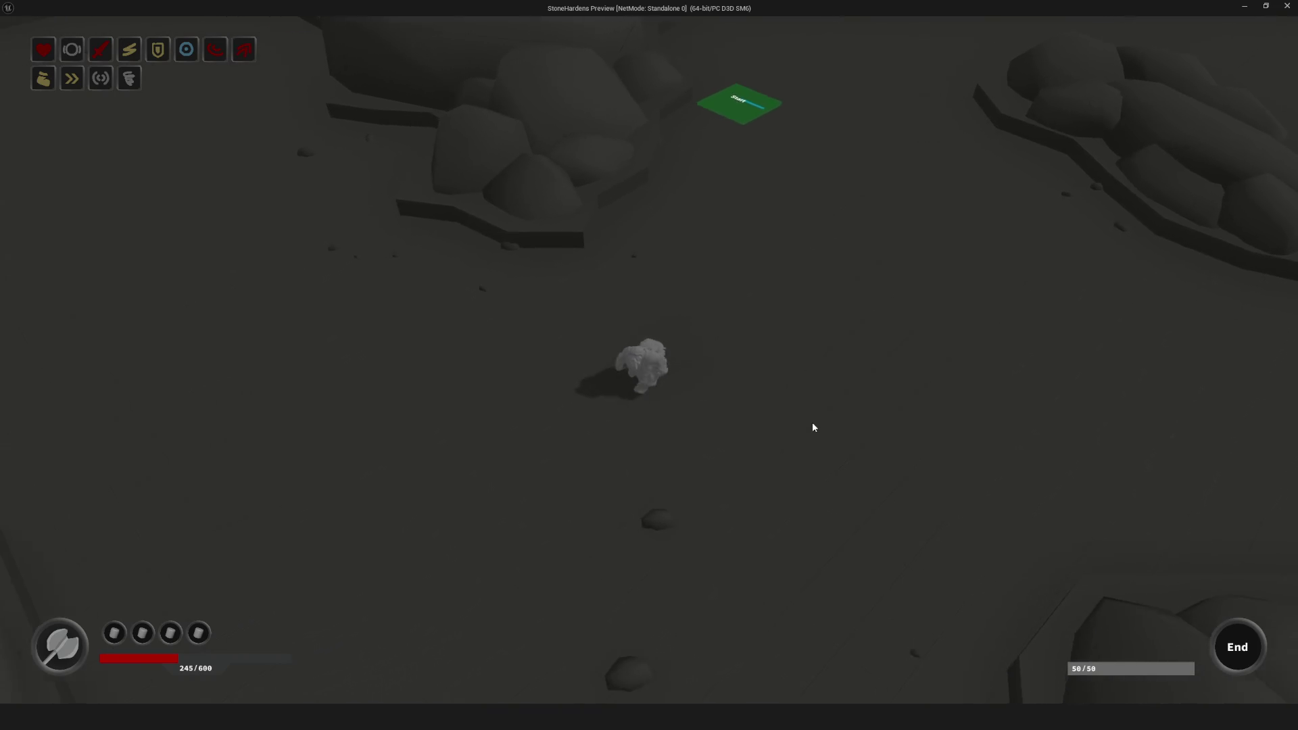
{"action": "key", "text": "s"}
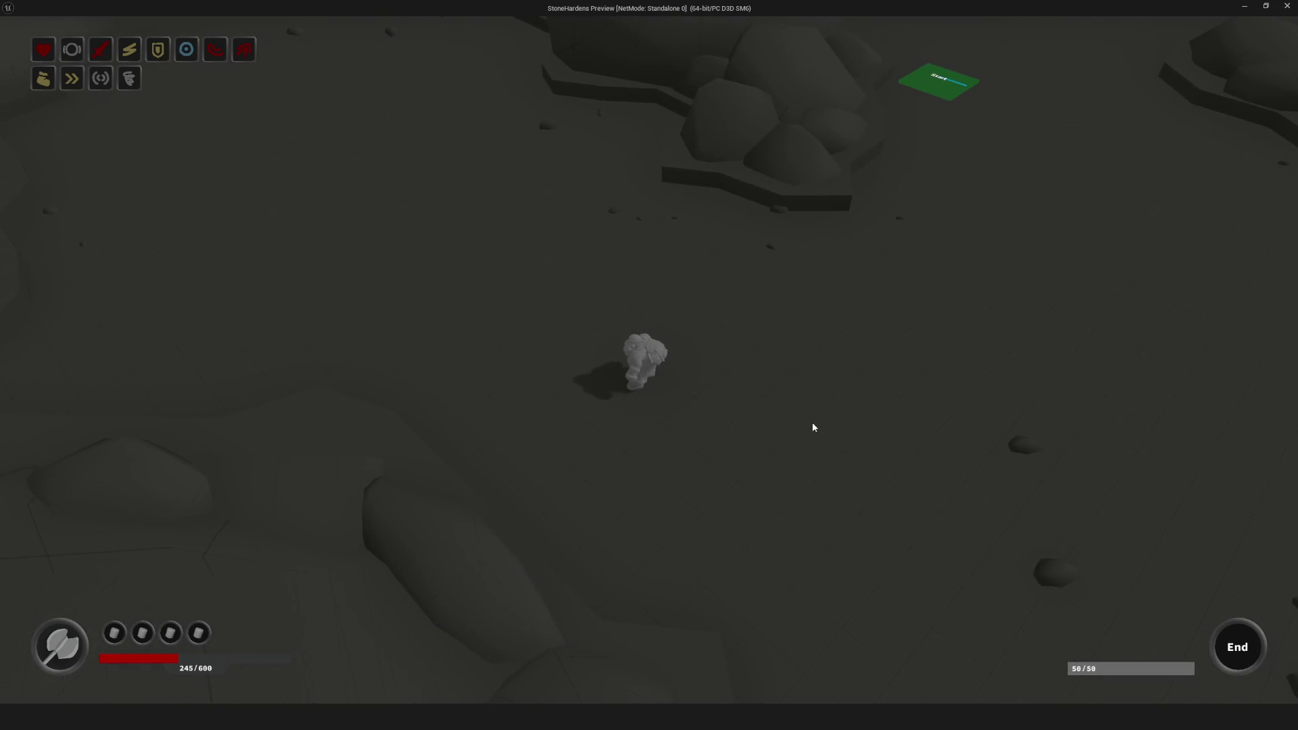
Step: Walk the hero up across the cavern toward the cliff edge, then end the play test
{"action": "key", "text": "w"}
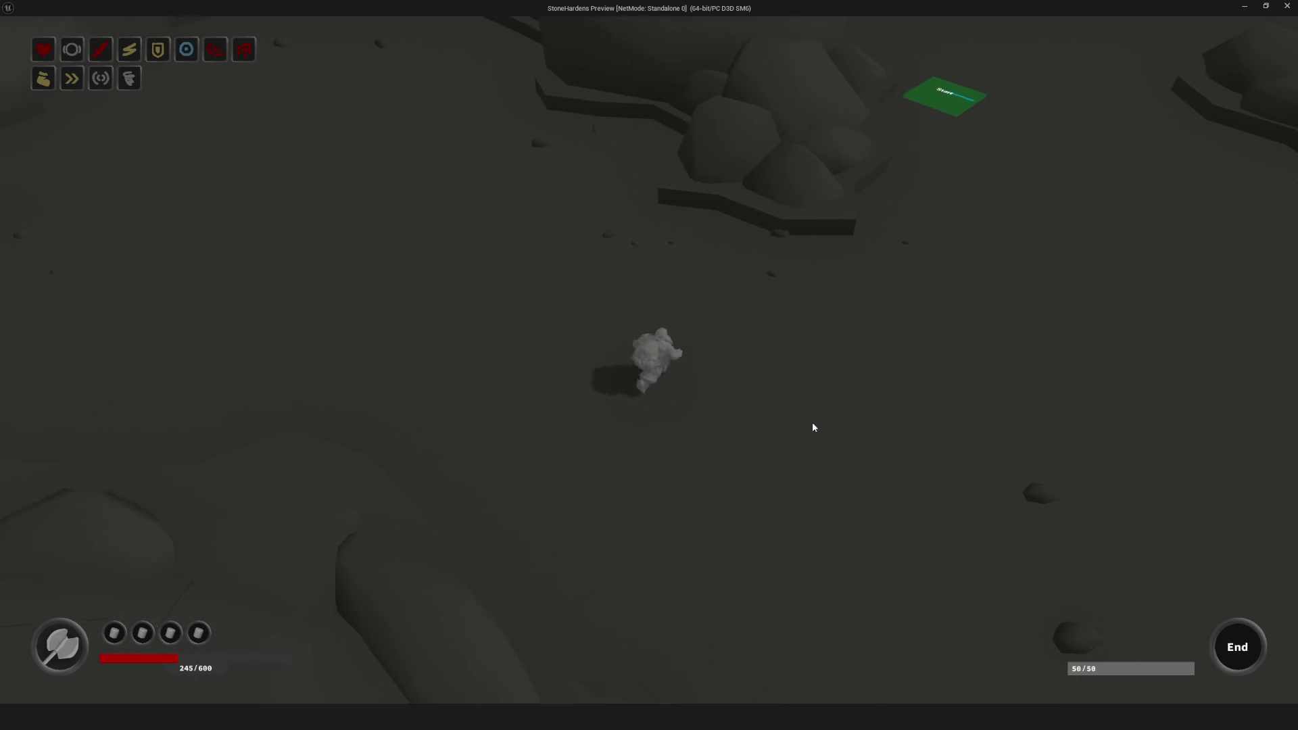
{"action": "key", "text": "w"}
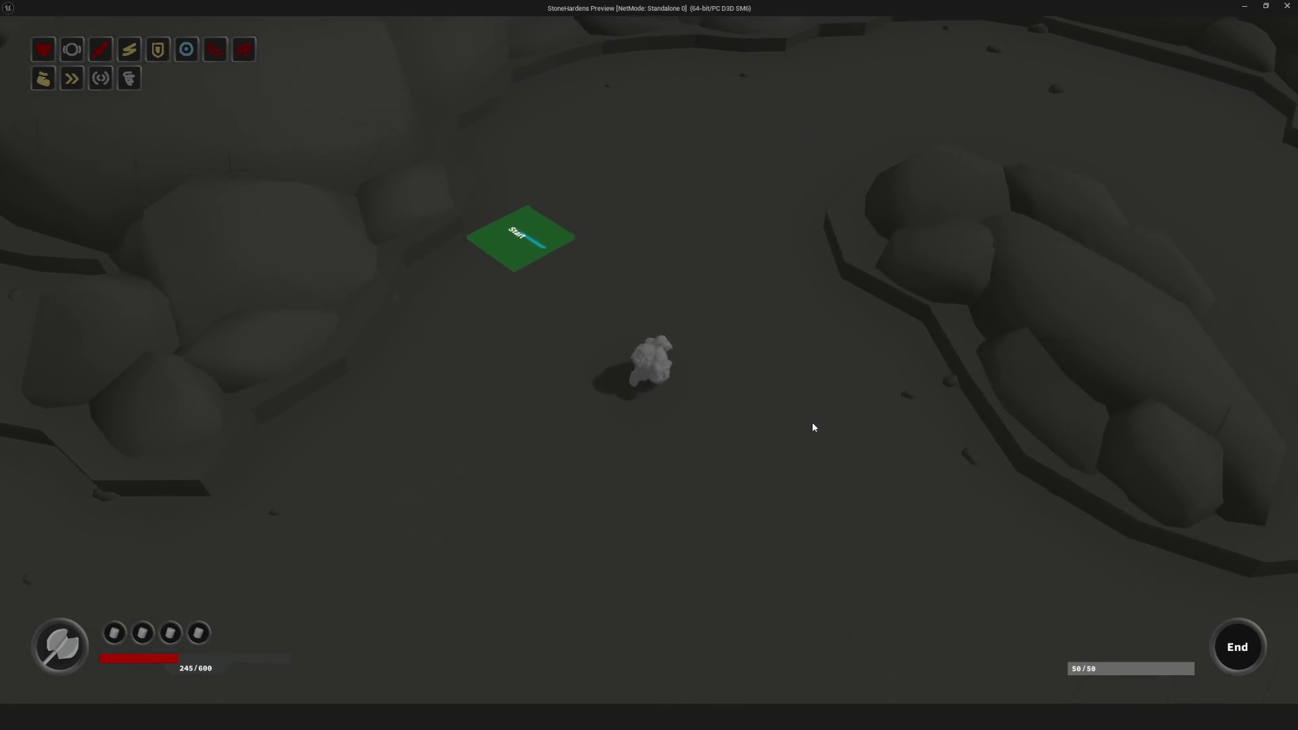
{"action": "key", "text": "w"}
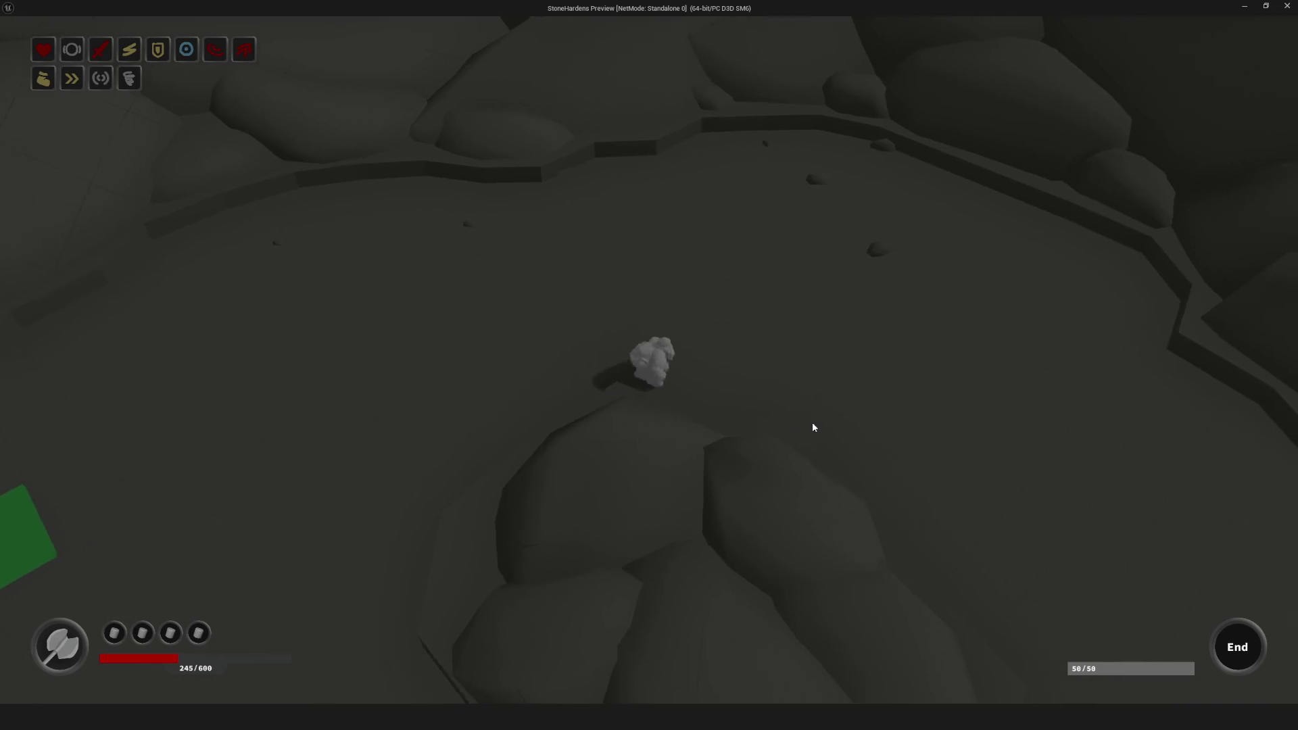
{"action": "key", "text": "w"}
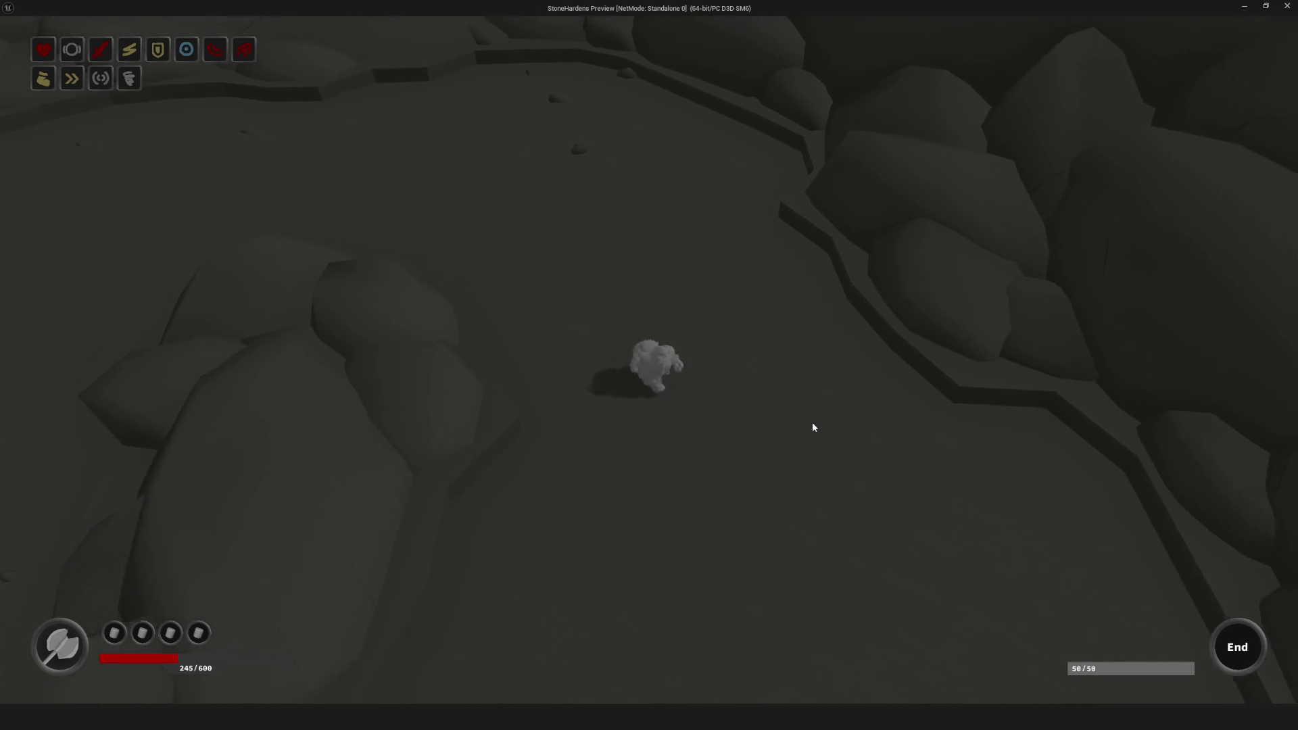
{"action": "key", "text": "w"}
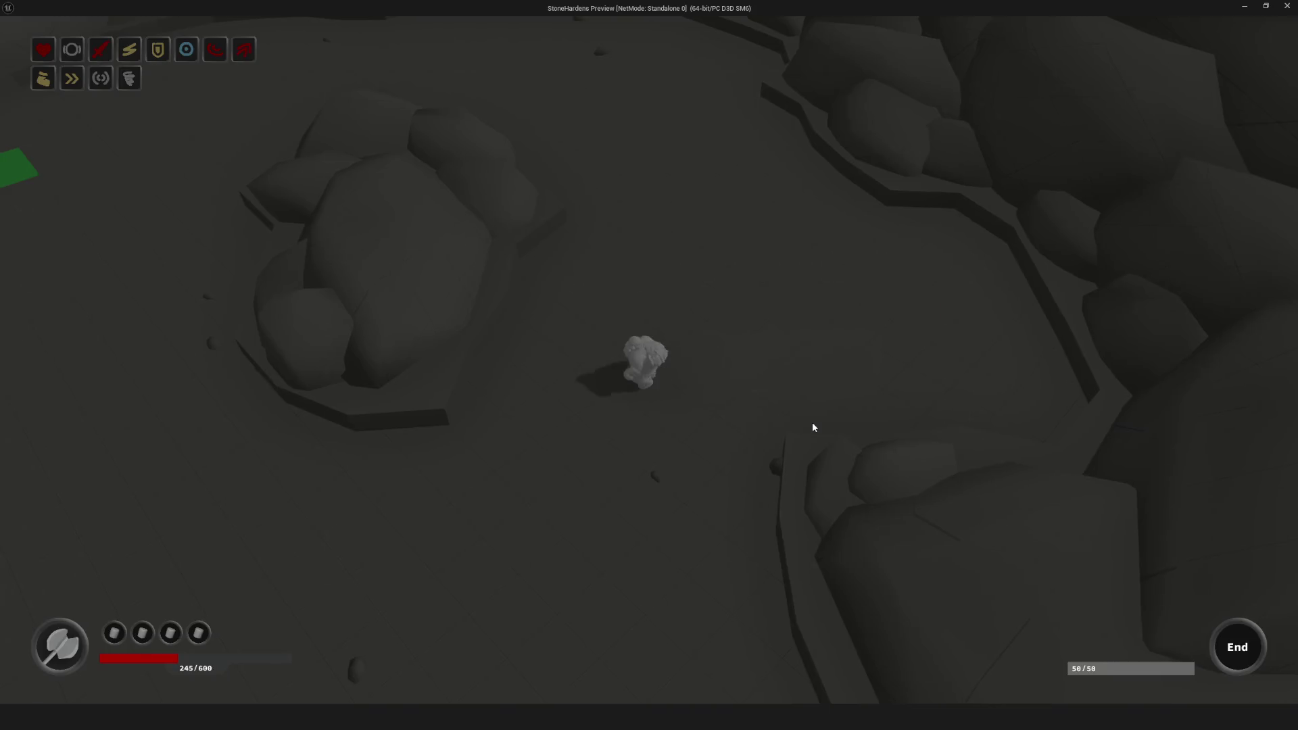
{"action": "key", "text": "Escape"}
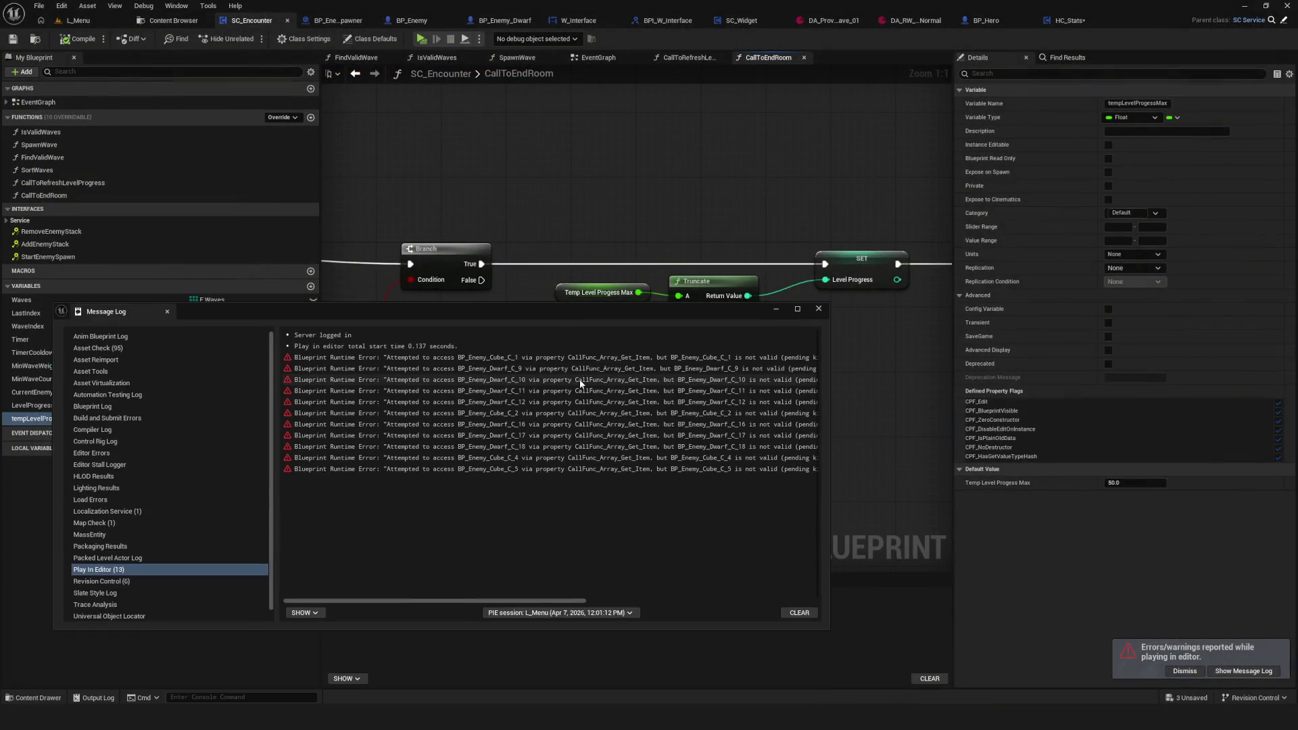
Step: Scroll through the Message Log's Destroy Actor errors, close it, and zoom around the CallToEndRoom graph
{"action": "left_click_drag", "start_coordinate": [441, 600], "coordinate": [694, 607]}
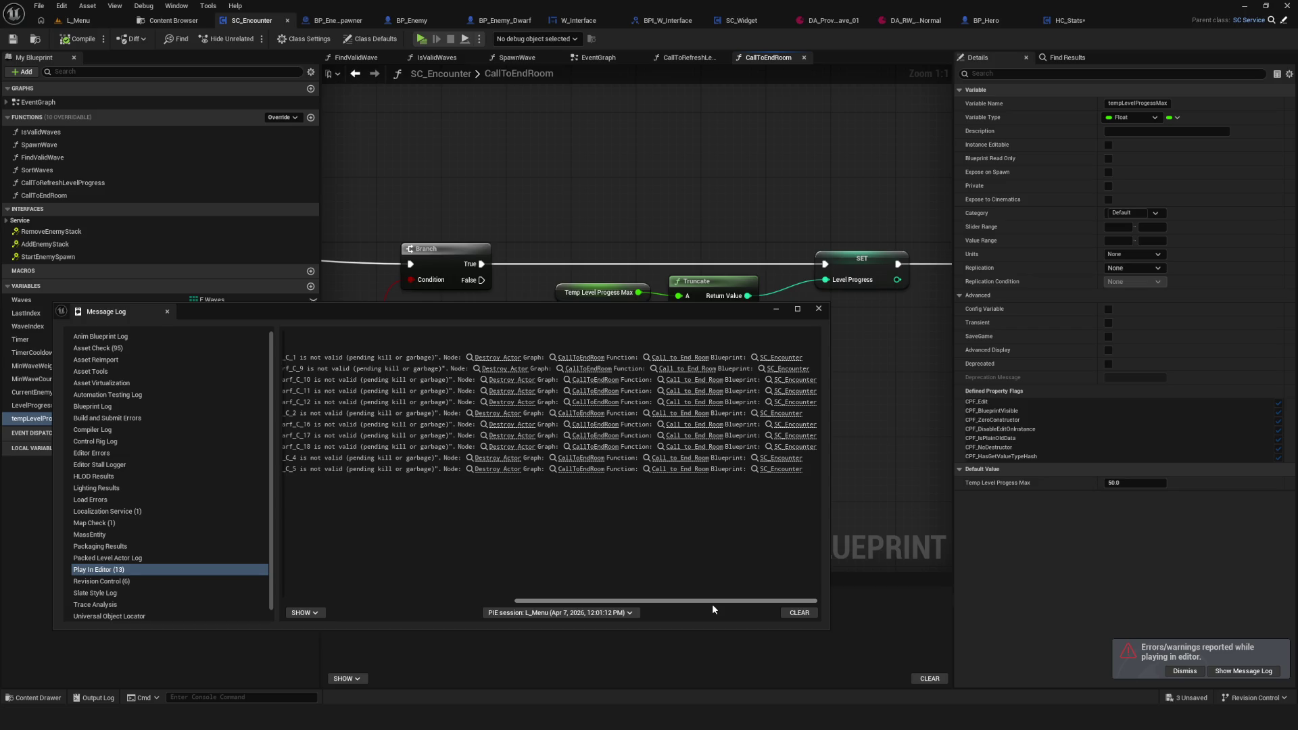
{"action": "mouse_move", "coordinate": [712, 604]}
{"action": "left_mouse_down"}
{"action": "mouse_move", "coordinate": [528, 604]}
{"action": "mouse_move", "coordinate": [513, 584]}
{"action": "left_mouse_up"}
{"action": "left_click", "coordinate": [819, 308]}
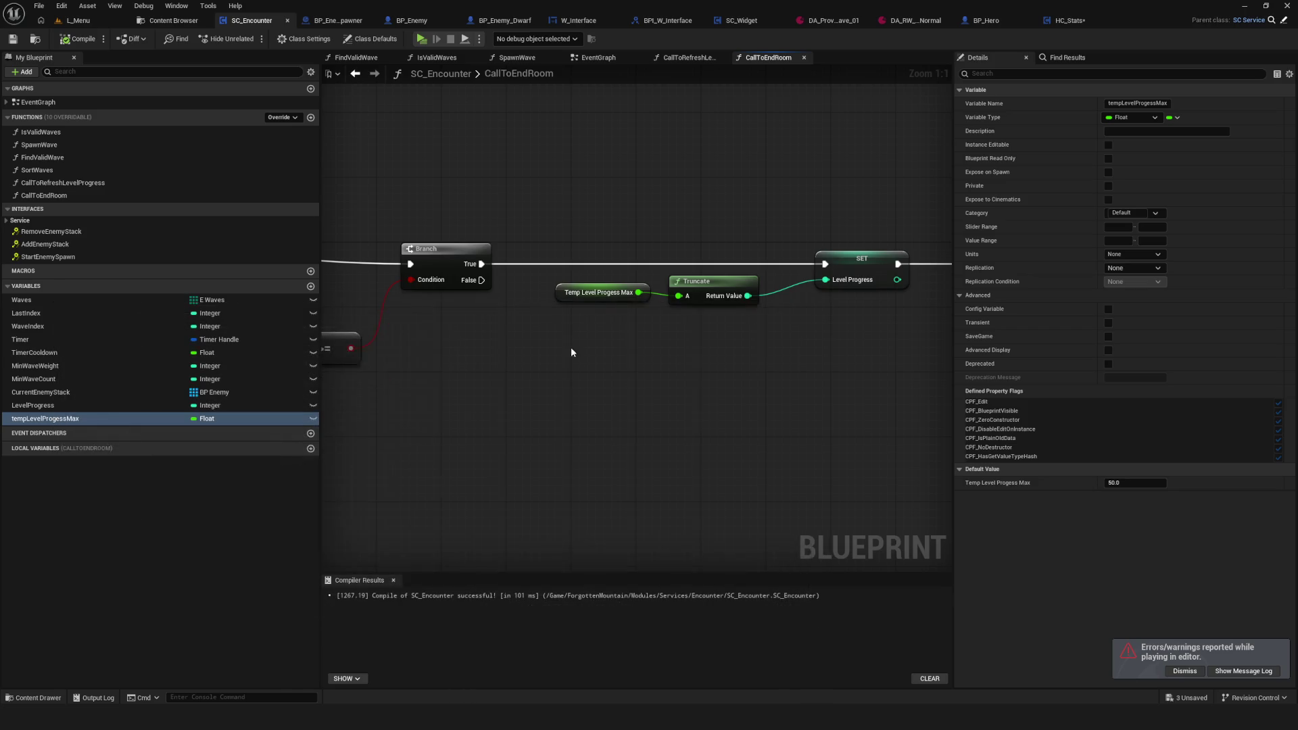
{"action": "scroll", "coordinate": [537, 330], "scroll_direction": "down", "scroll_amount": 4}
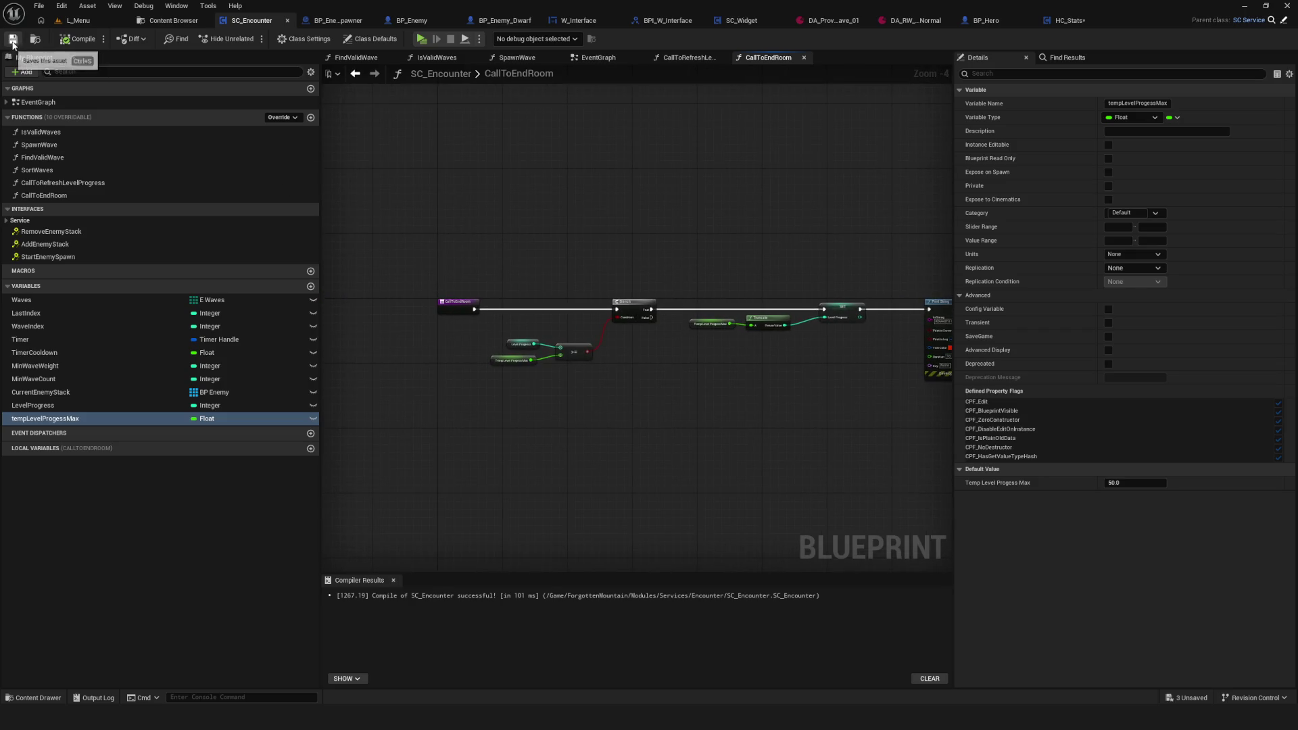
{"action": "scroll", "coordinate": [541, 256], "scroll_direction": "down", "scroll_amount": 1}
{"action": "scroll", "coordinate": [521, 264], "scroll_direction": "up", "scroll_amount": 2}
{"action": "scroll", "coordinate": [521, 274], "scroll_direction": "down", "scroll_amount": 3}
{"action": "scroll", "coordinate": [507, 304], "scroll_direction": "up", "scroll_amount": 3}
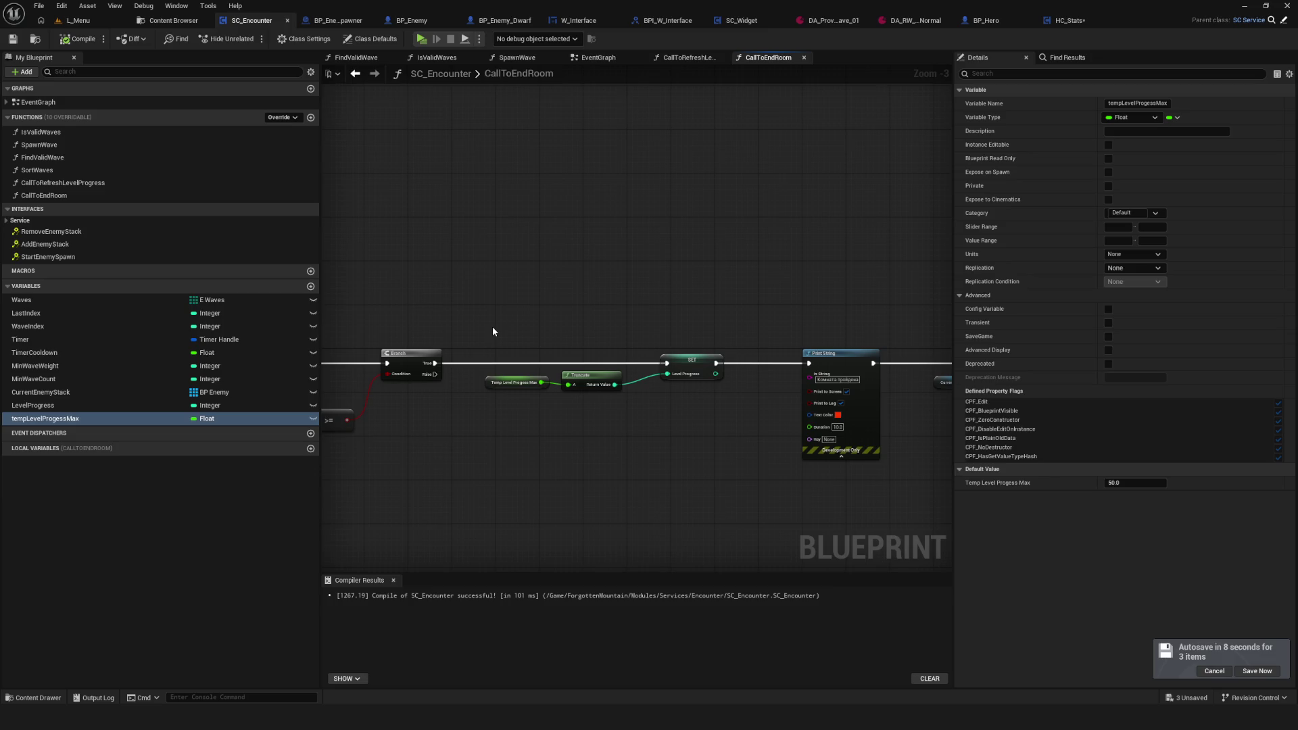
Step: Move through the BP_EnemySpawner and SC_Encounter tabs back to the L_Menu level
{"action": "left_click", "coordinate": [323, 24]}
{"action": "left_click", "coordinate": [250, 23]}
{"action": "left_click", "coordinate": [74, 22]}
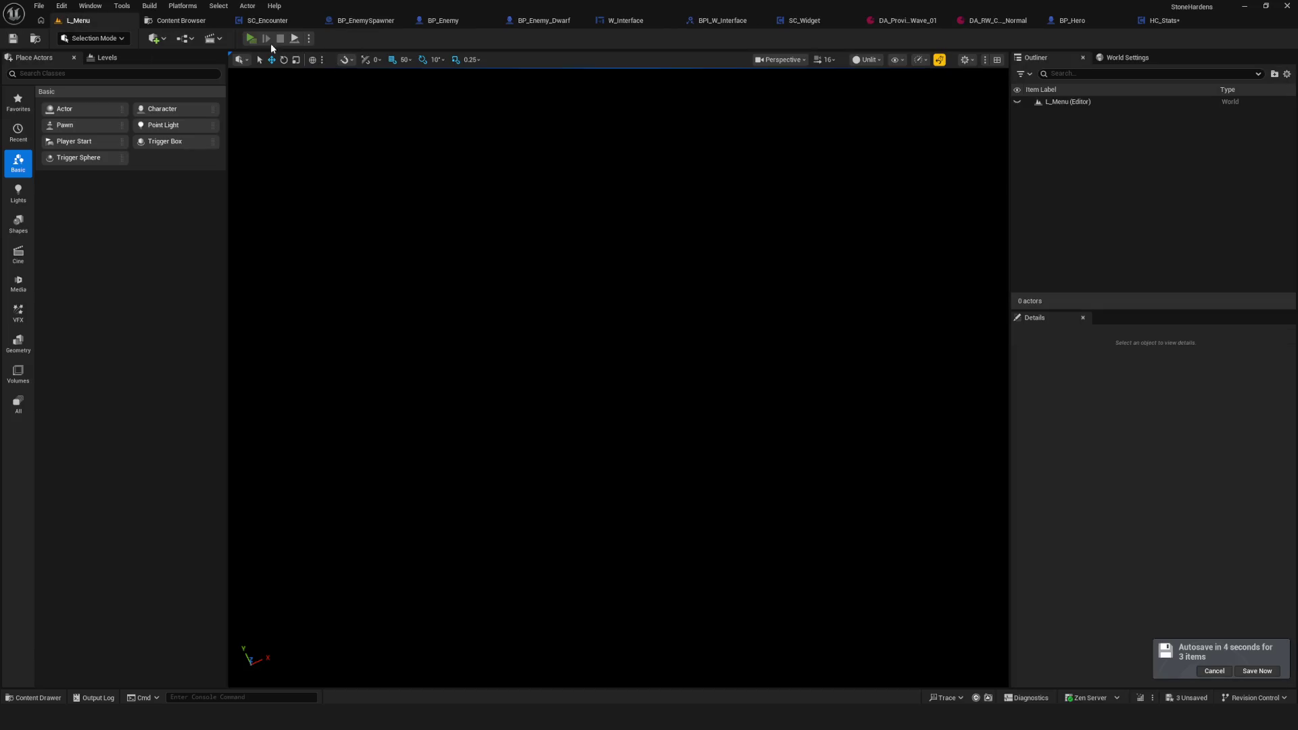
Step: Play a NewGame, running the hero left onto the Start pad and then upward, then stop the test
{"action": "left_click", "coordinate": [252, 39]}
{"action": "left_click", "coordinate": [676, 286]}
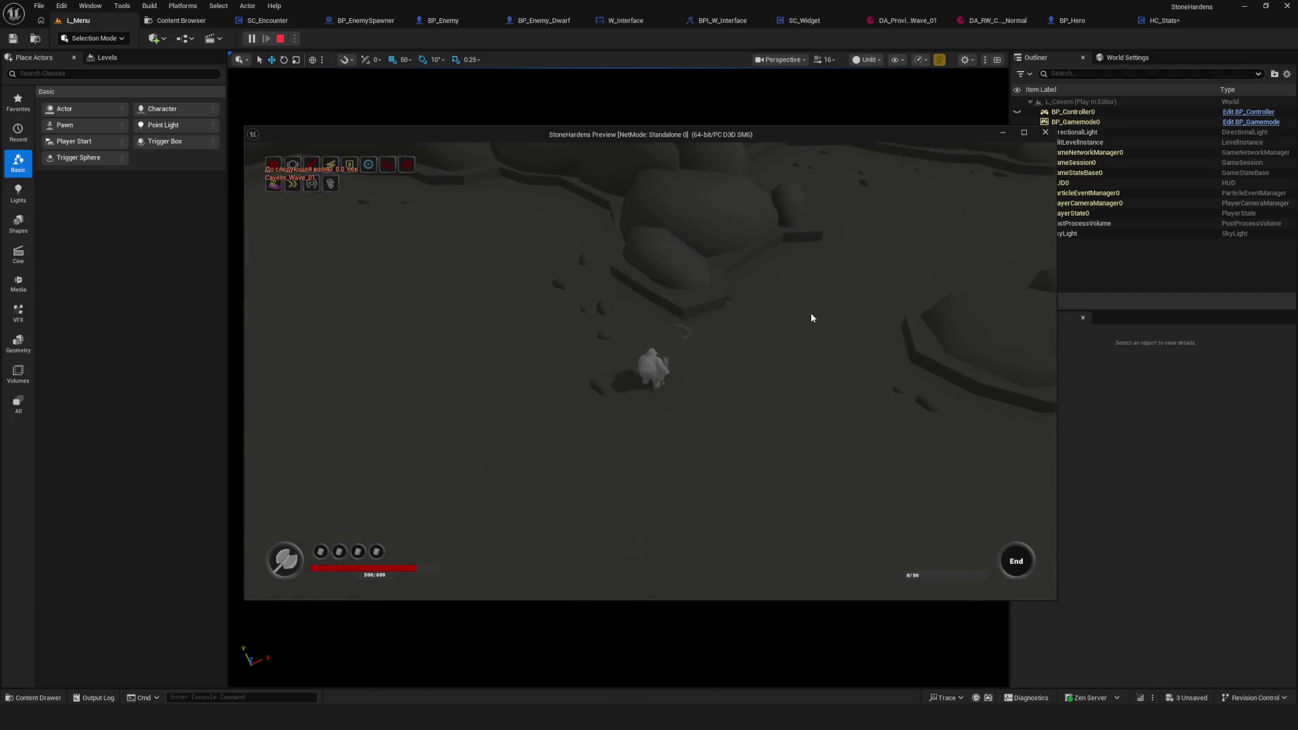
{"action": "key", "text": "d"}
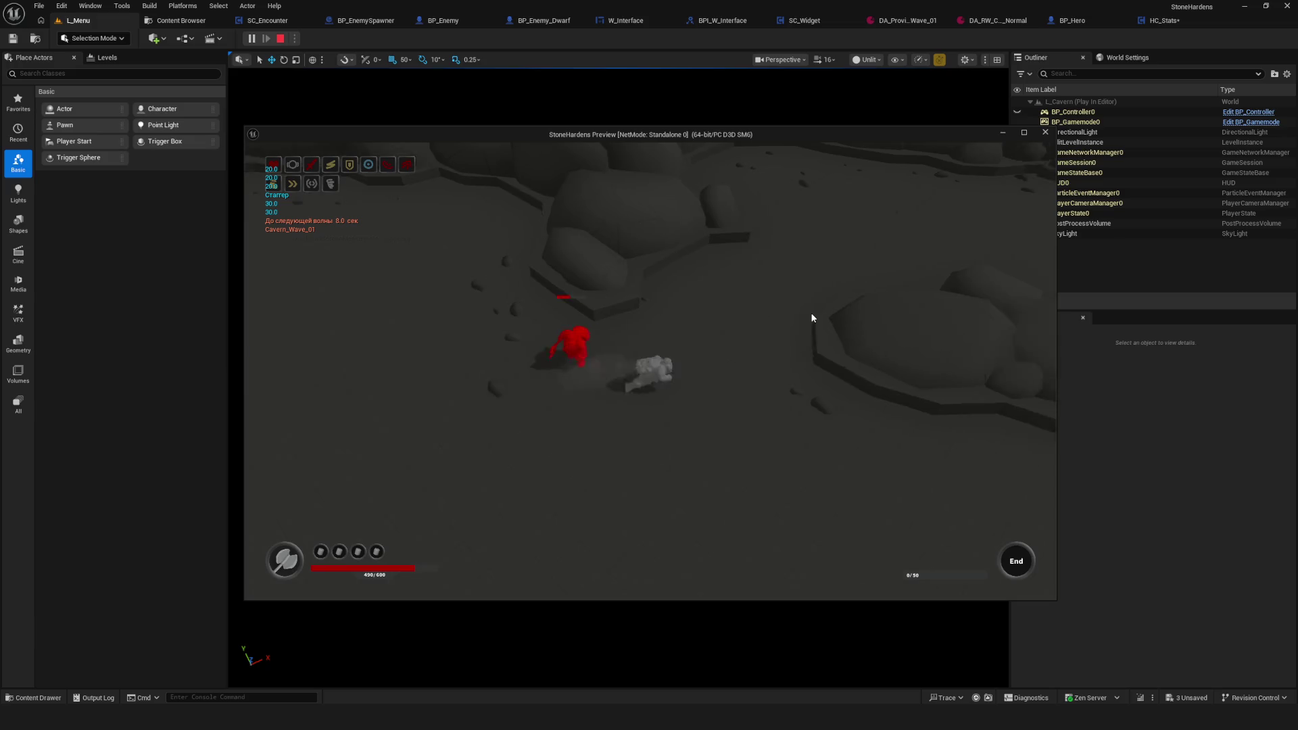
{"action": "key", "text": "a"}
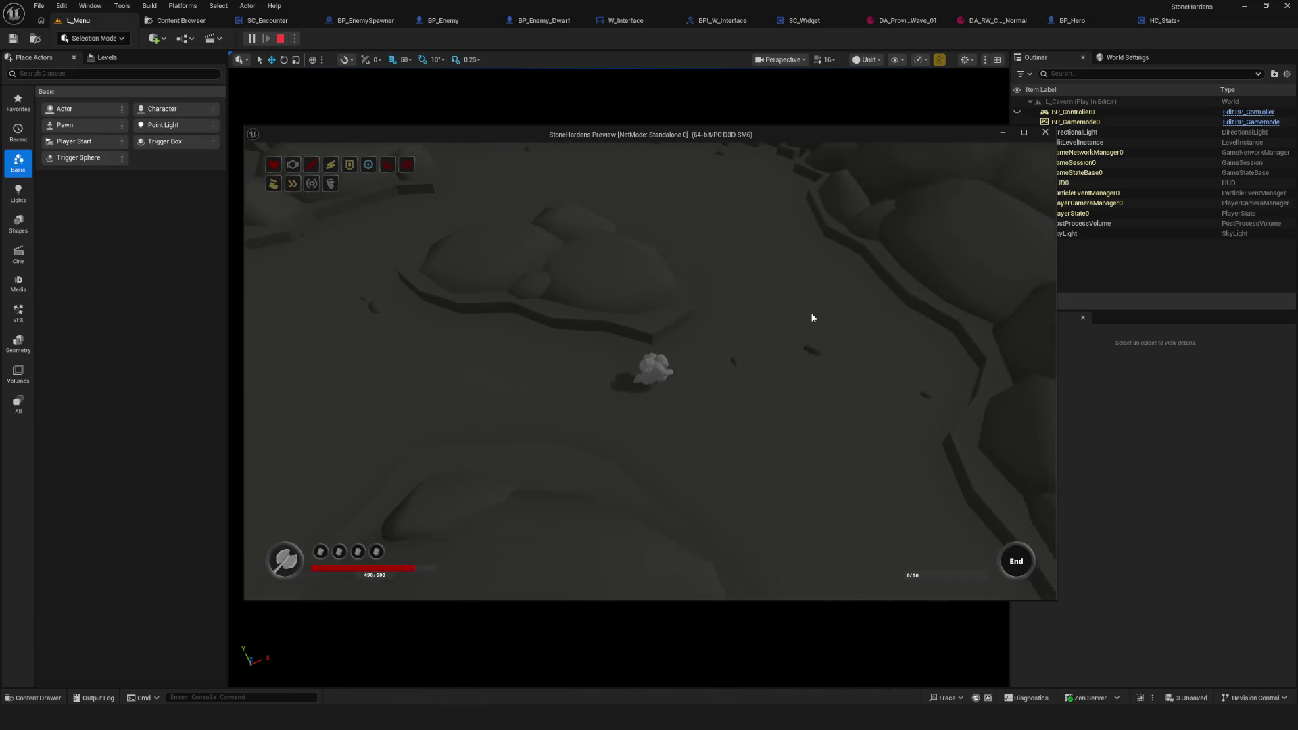
{"action": "key", "text": "a"}
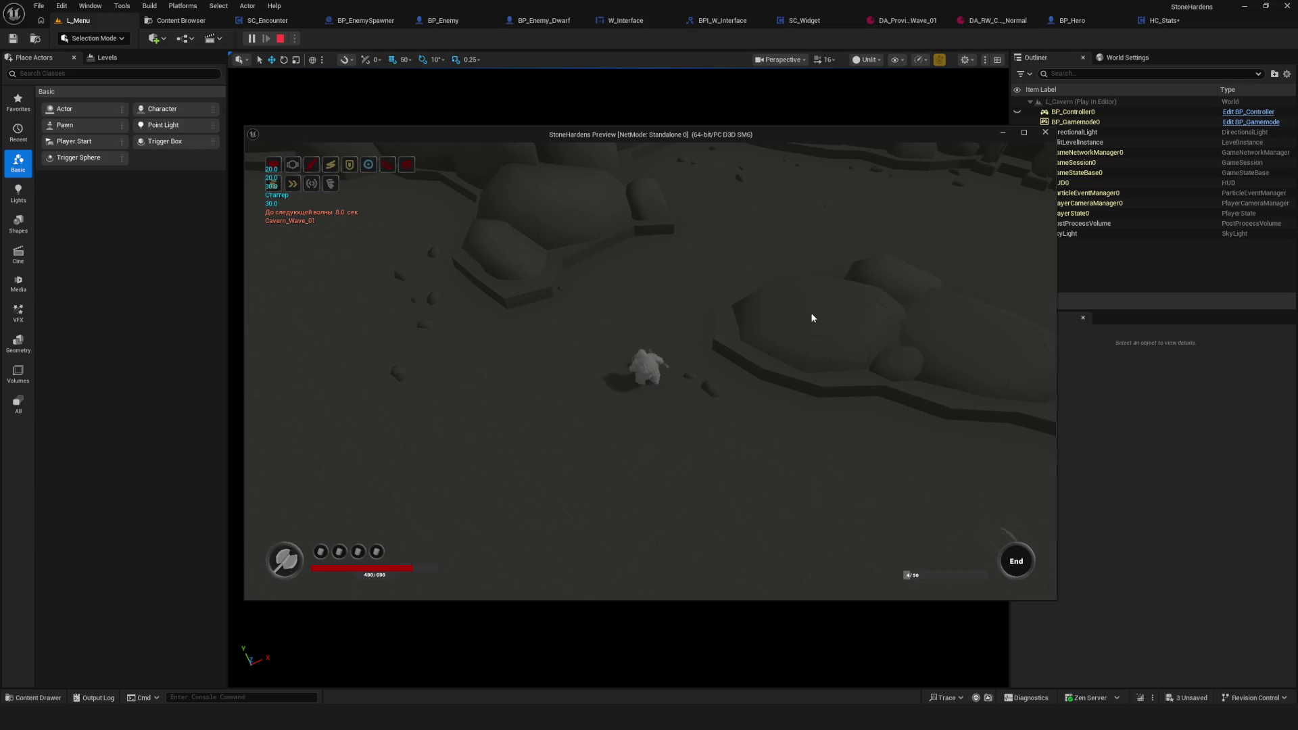
{"action": "key", "text": "s"}
{"action": "key", "text": "a"}
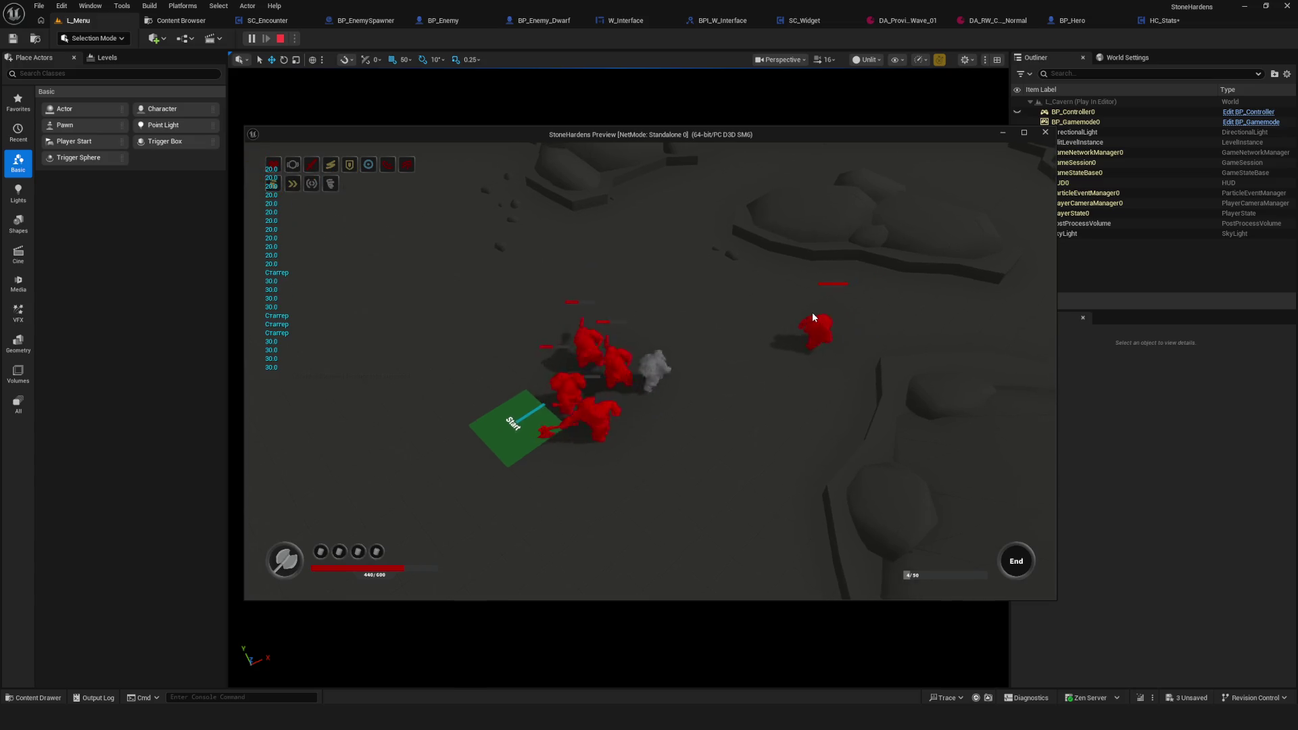
{"action": "key", "text": "a"}
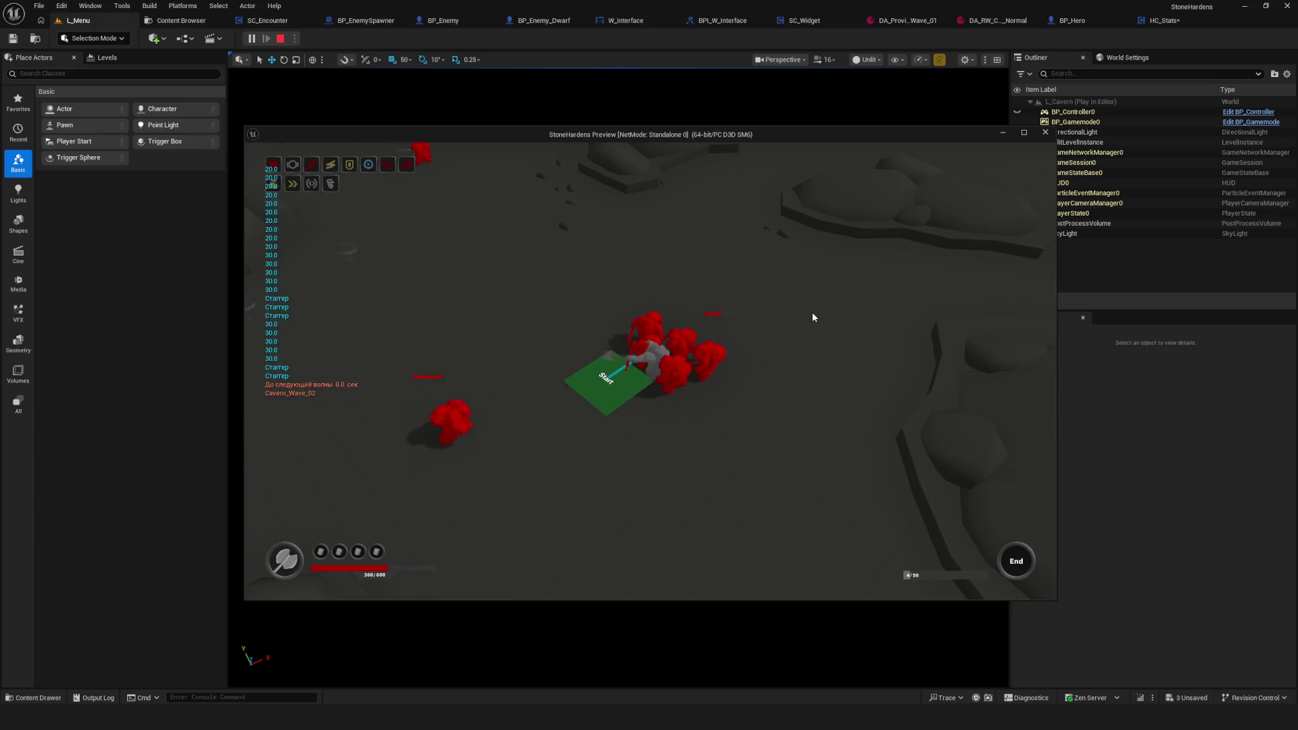
{"action": "key", "text": "a"}
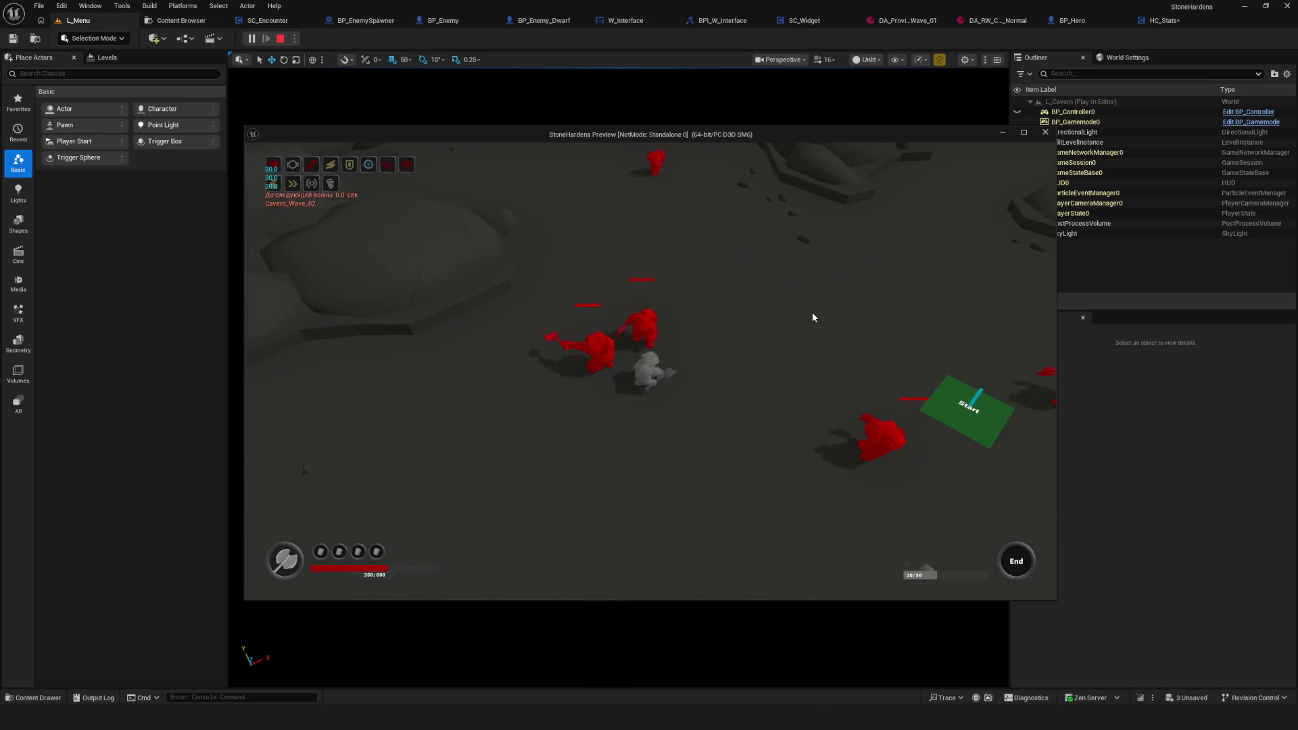
{"action": "key", "text": "w"}
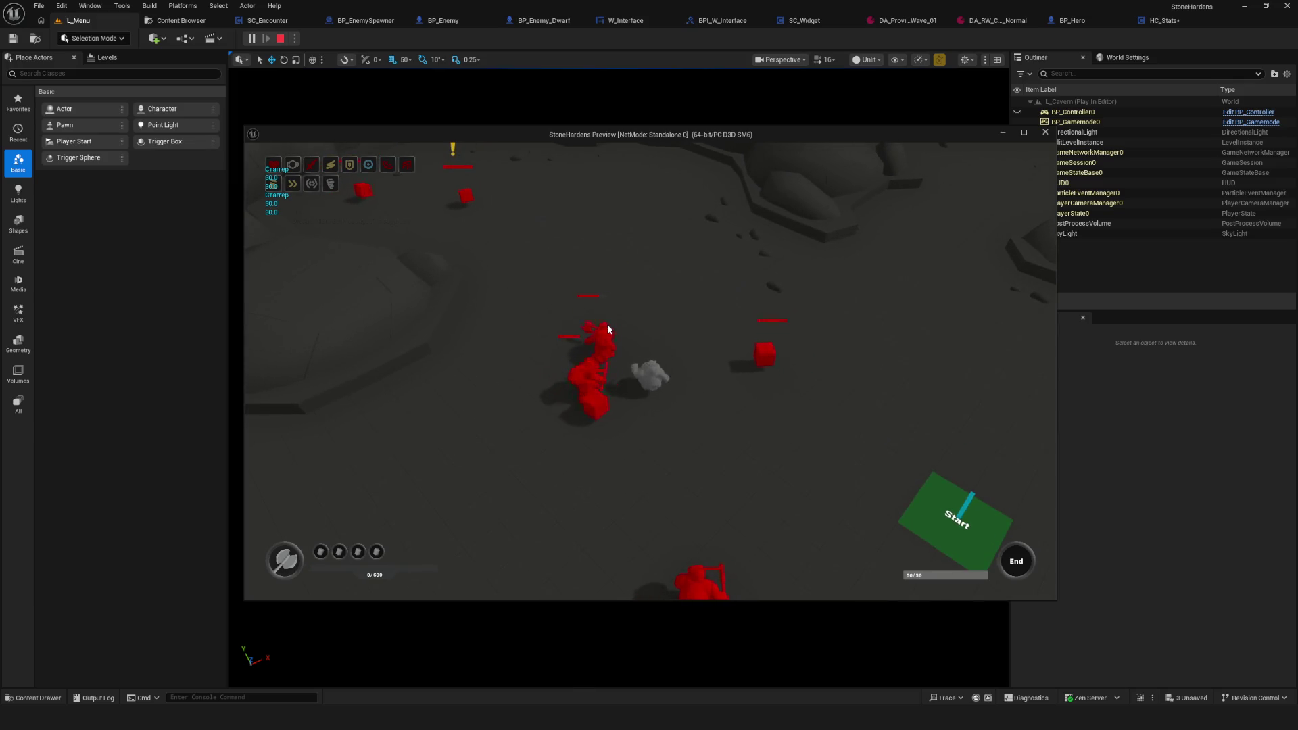
{"action": "key", "text": "Escape"}
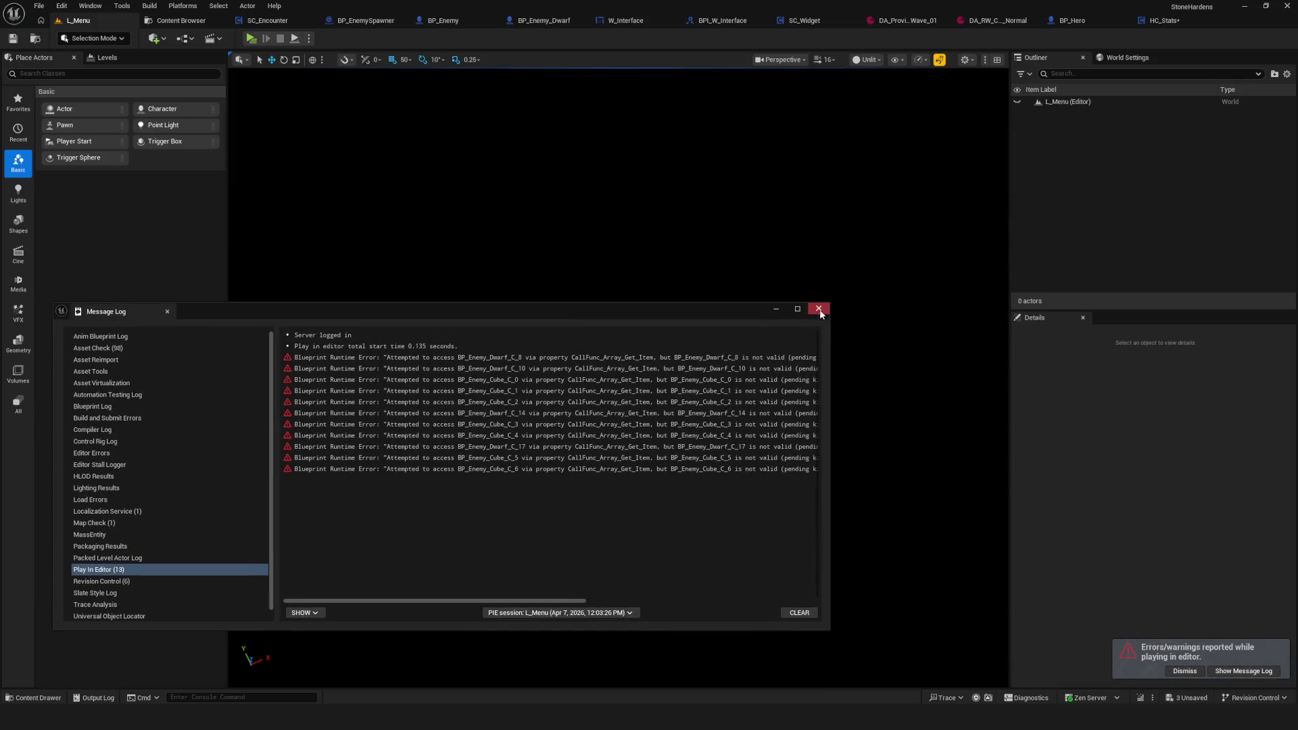
Step: Close the error log, start a new game in the first NewGame slot, and move the hero down-left
{"action": "left_click", "coordinate": [819, 311]}
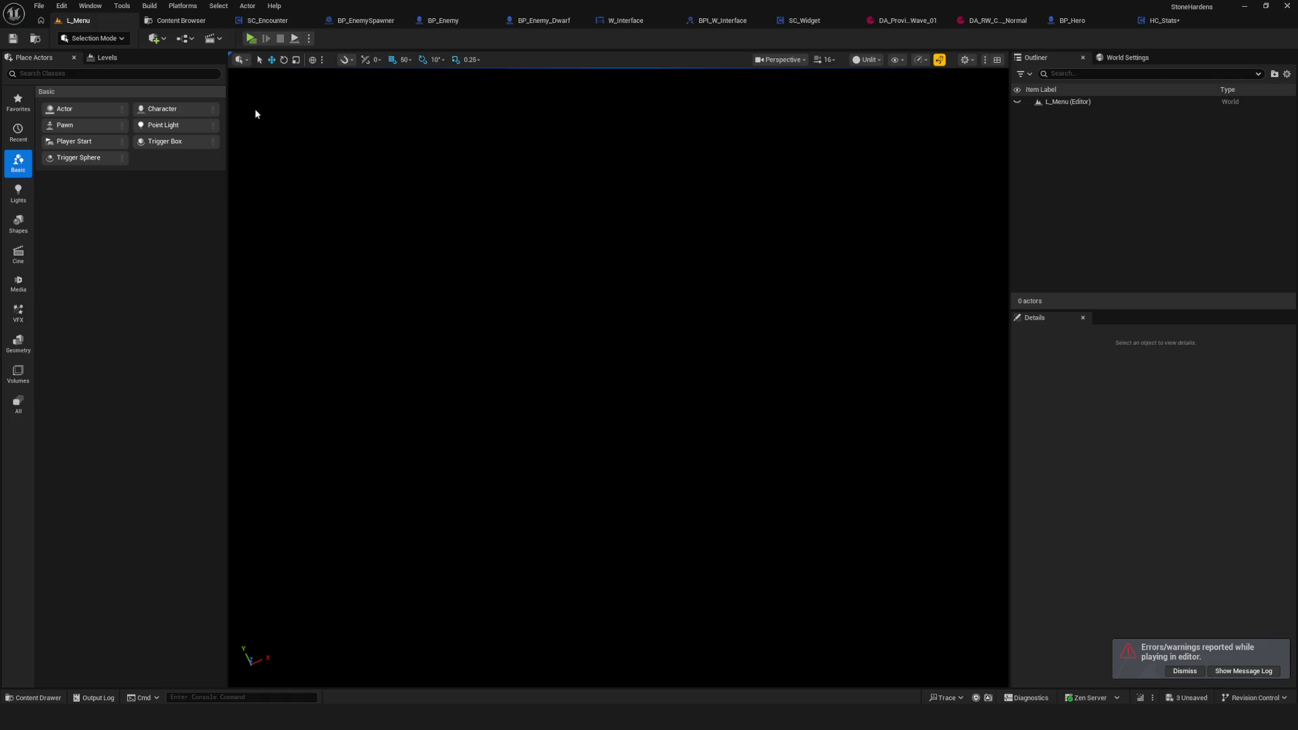
{"action": "left_click", "coordinate": [250, 38]}
{"action": "left_click", "coordinate": [637, 326]}
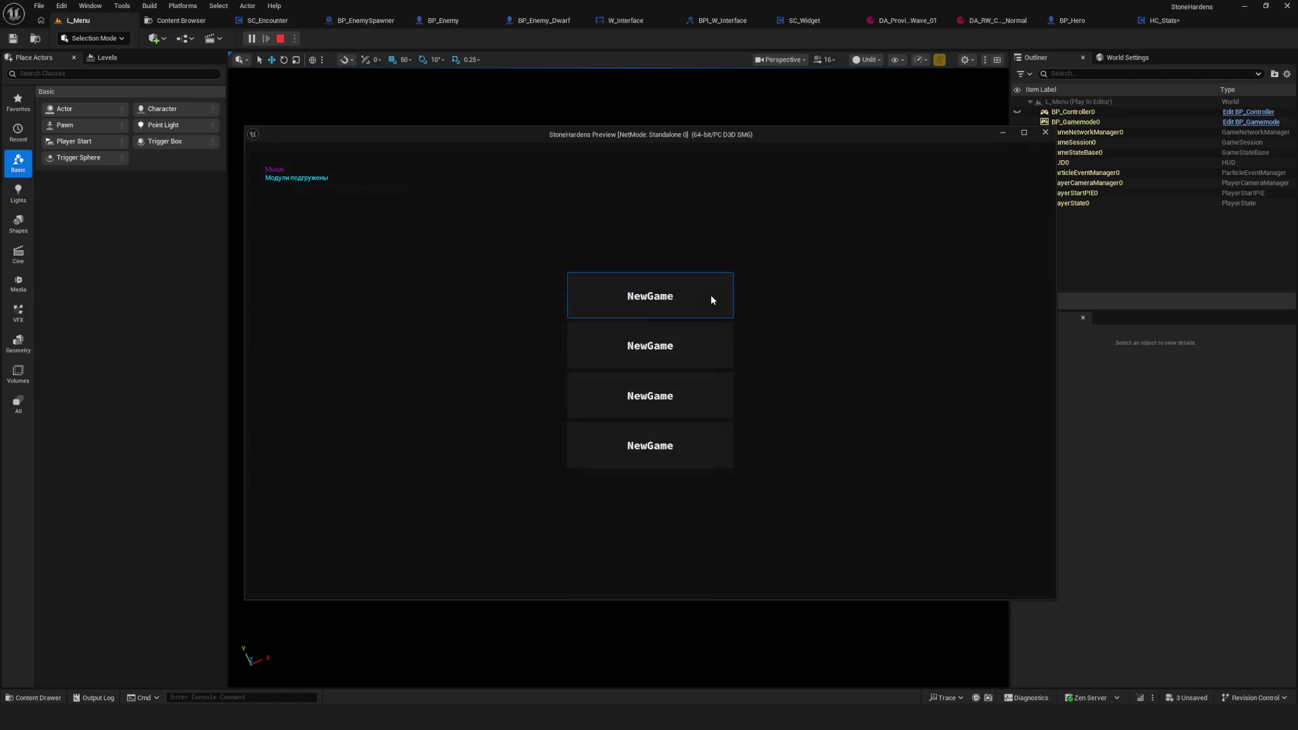
{"action": "left_click", "coordinate": [694, 292]}
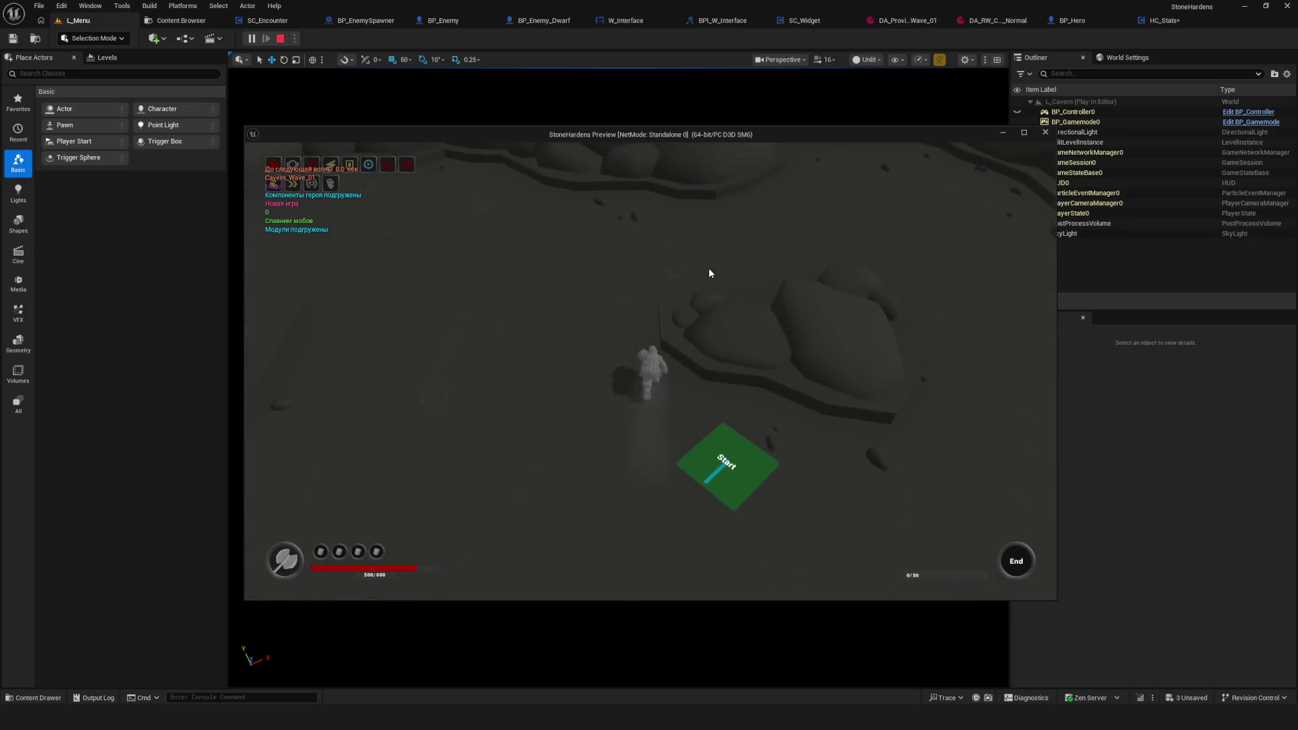
{"action": "key", "text": "s"}
{"action": "key", "text": "a"}
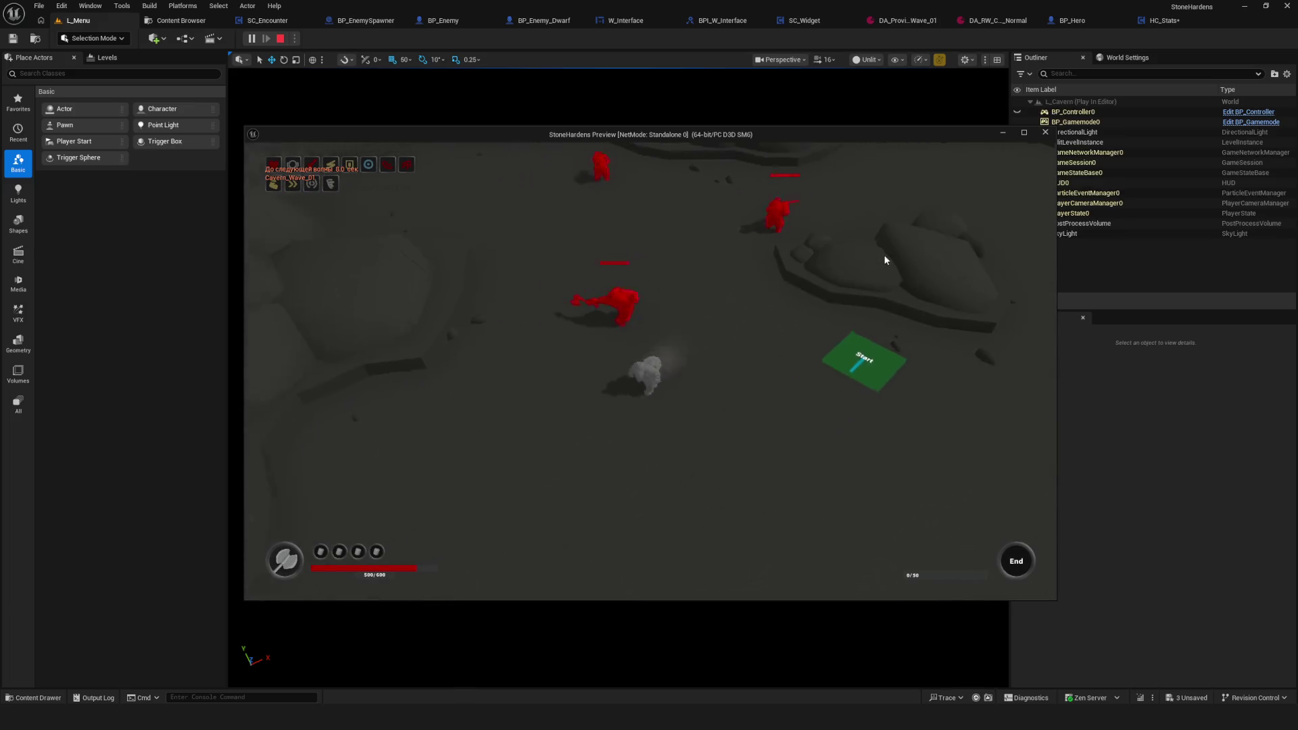